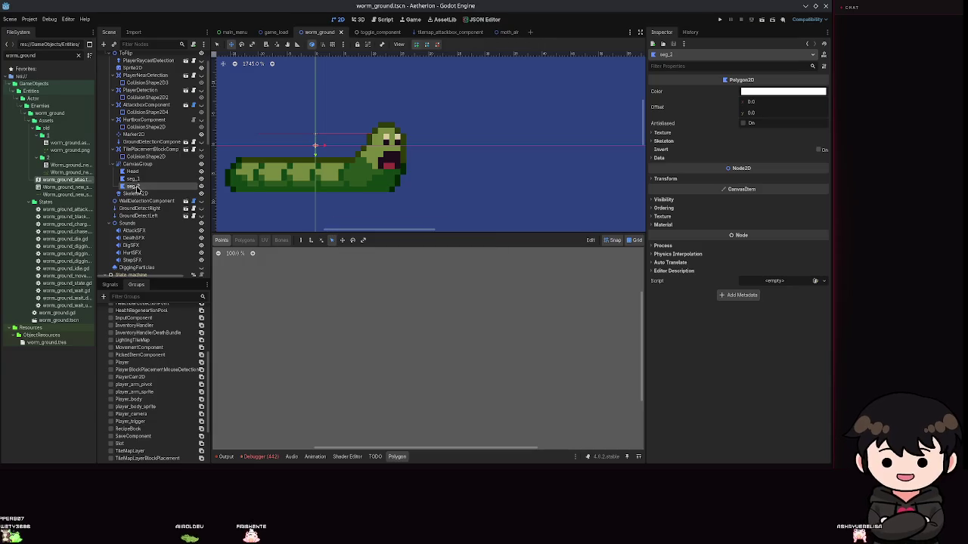
- Assign worm_ground_atlas.tres as the seg_2 polygon's texture
{"action": "left_click", "coordinate": [662, 133]}
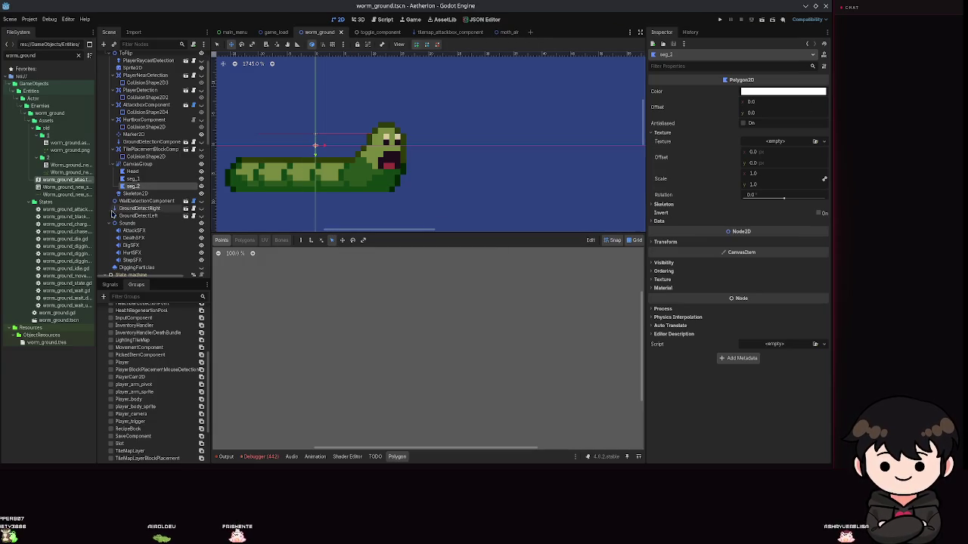
{"action": "left_click_drag", "start_coordinate": [65, 179], "coordinate": [778, 142]}
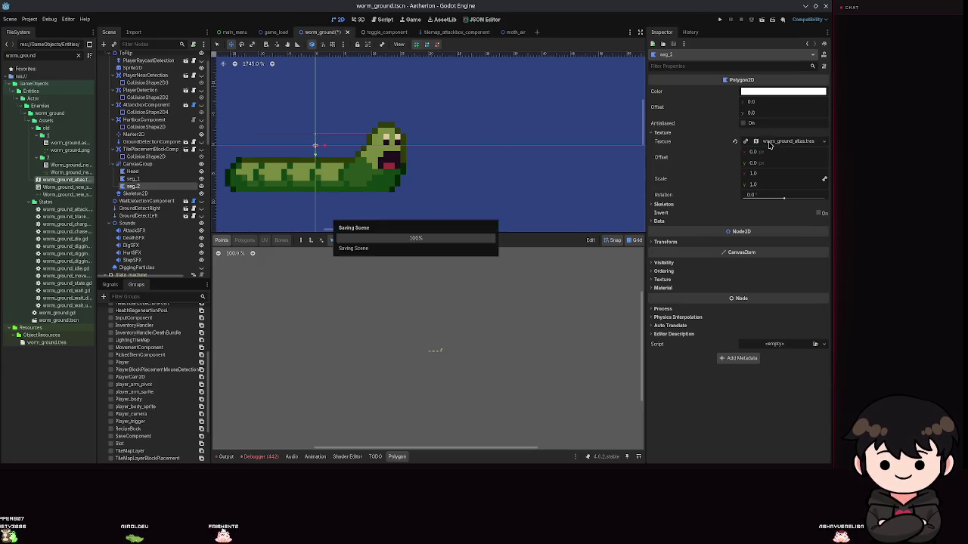
{"action": "scroll", "coordinate": [451, 328], "scroll_direction": "up", "scroll_amount": 10}
{"action": "scroll", "coordinate": [452, 328], "scroll_direction": "up", "scroll_amount": 3}
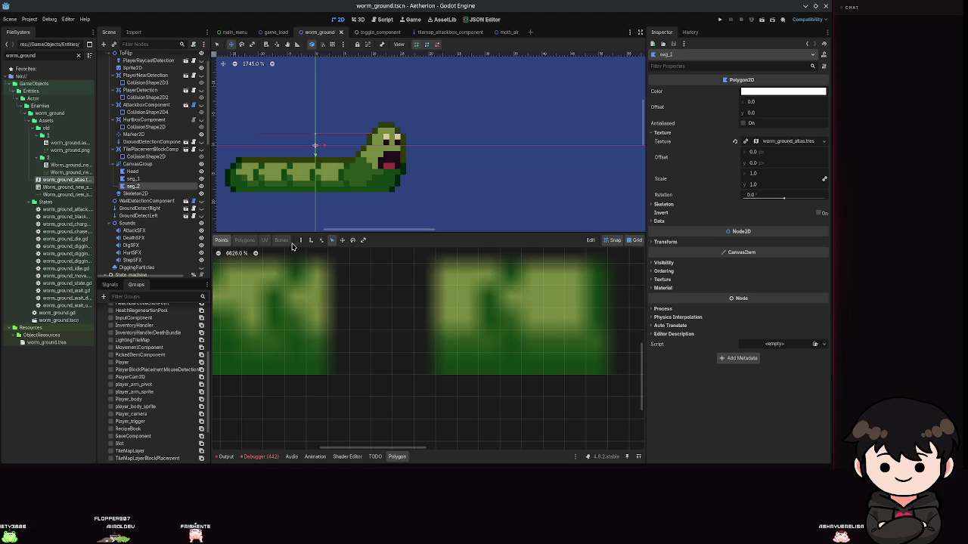
{"action": "scroll", "coordinate": [403, 344], "scroll_direction": "down", "scroll_amount": 1}
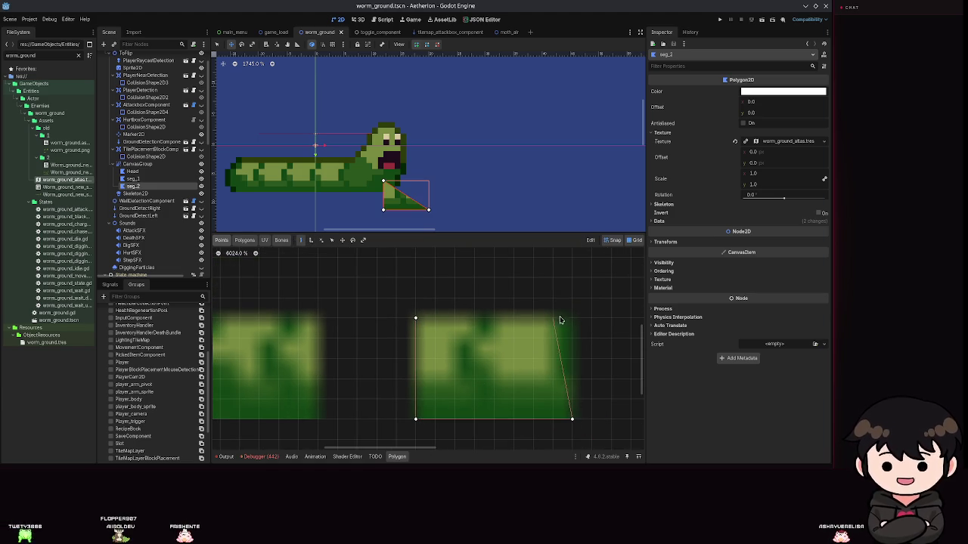
- Close seg_2's polygon around one body tile, move it onto the worm body, and save
{"action": "left_click", "coordinate": [331, 240]}
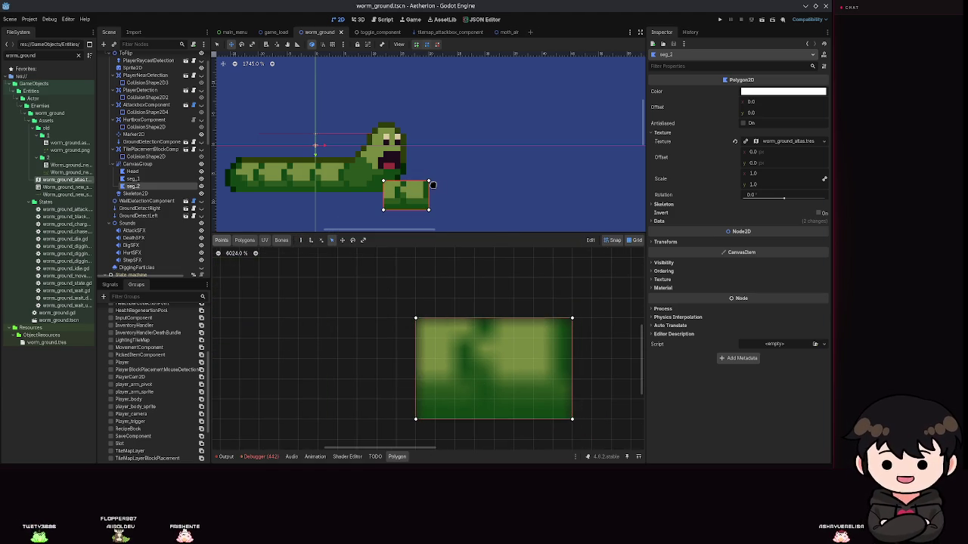
{"action": "left_click", "coordinate": [132, 186]}
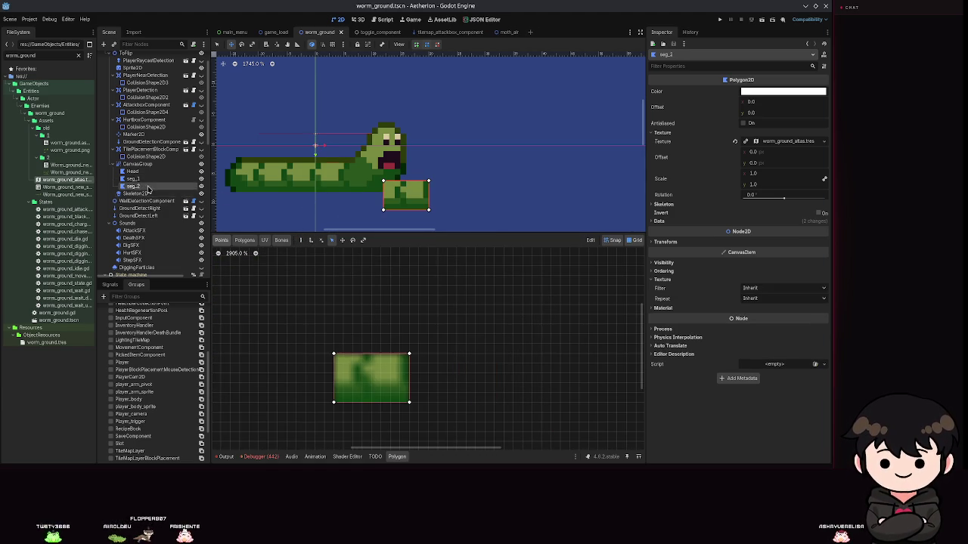
{"action": "mouse_move", "coordinate": [441, 195]}
{"action": "left_mouse_down"}
{"action": "mouse_move", "coordinate": [313, 177]}
{"action": "mouse_move", "coordinate": [332, 178]}
{"action": "left_mouse_up"}
{"action": "key", "text": "ctrl+s"}
{"action": "left_click", "coordinate": [138, 164]}
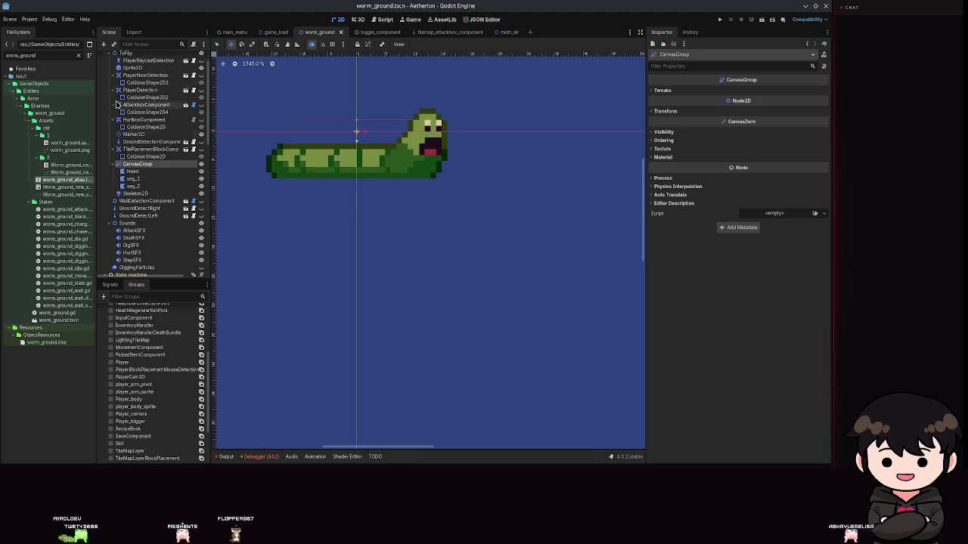
- Add a Polygon2D under CanvasGroup named seg_3 and save the scene
{"action": "left_click", "coordinate": [104, 43]}
{"action": "type", "text": "poly"}
{"action": "key", "text": "Return"}
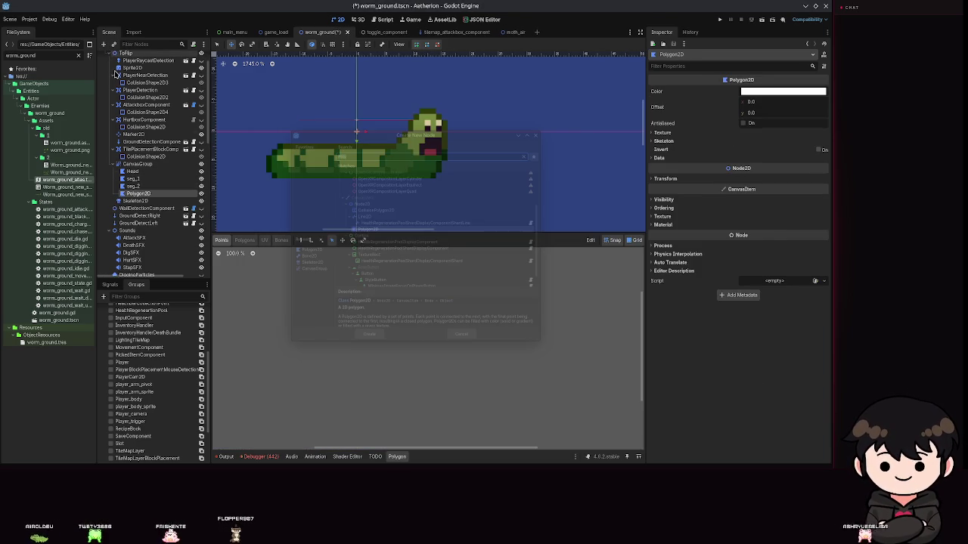
{"action": "key", "text": "F2"}
{"action": "type", "text": "seg_3"}
{"action": "key", "text": "Return"}
{"action": "key", "text": "ctrl+s"}
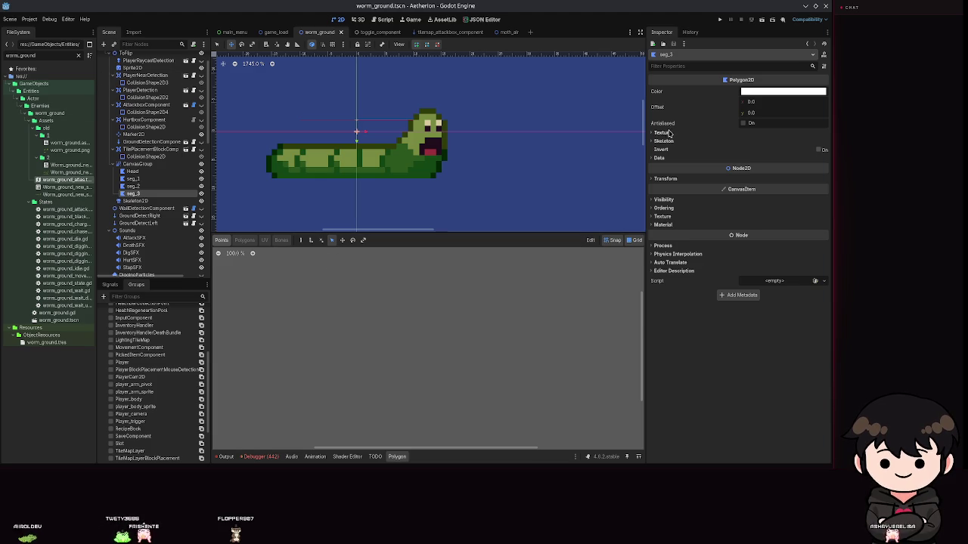
- Assign worm_ground_atlas.tres as seg_3's texture
{"action": "left_click", "coordinate": [662, 132]}
{"action": "left_click_drag", "start_coordinate": [102, 182], "coordinate": [770, 141]}
{"action": "scroll", "coordinate": [451, 328], "scroll_direction": "up", "scroll_amount": 10}
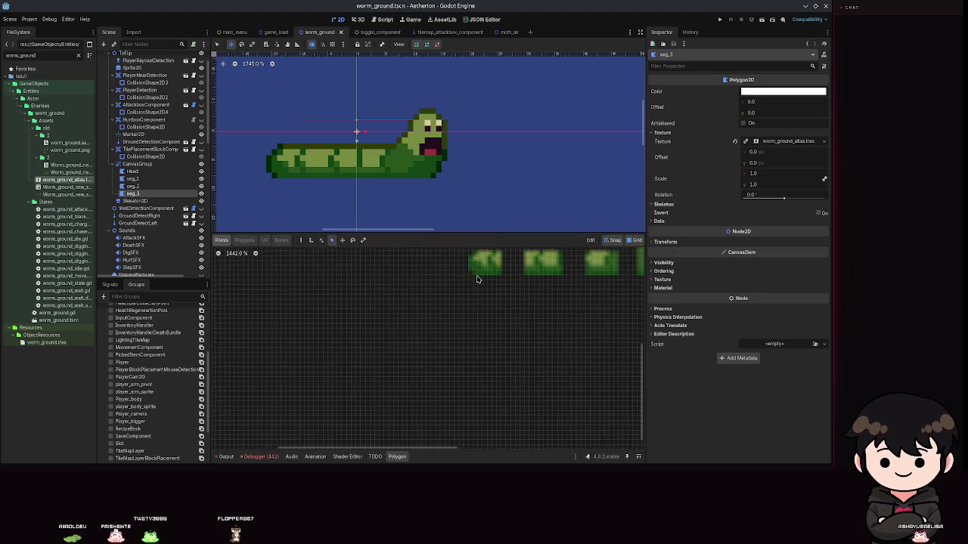
{"action": "scroll", "coordinate": [436, 312], "scroll_direction": "up", "scroll_amount": 6}
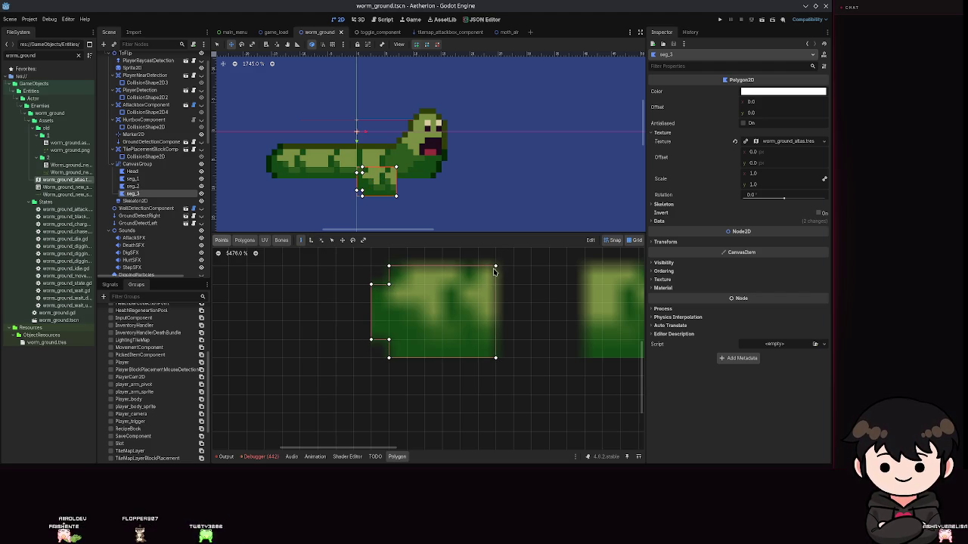
- Close seg_3's polygon around a body tile, move it to the worm's tail end, and save
{"action": "left_click", "coordinate": [496, 271]}
{"action": "key", "text": "ctrl+s"}
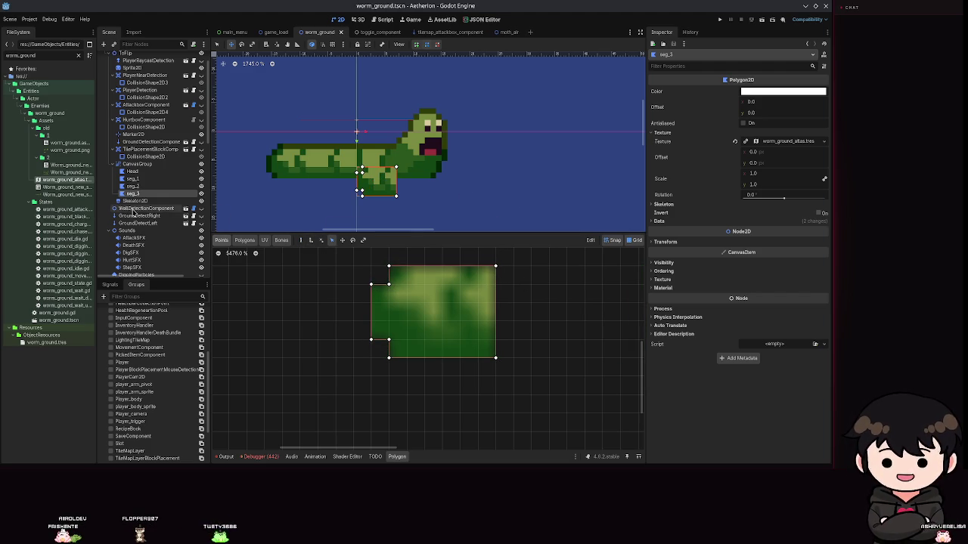
{"action": "left_click_drag", "start_coordinate": [403, 186], "coordinate": [319, 169]}
{"action": "key", "text": "ctrl+s"}
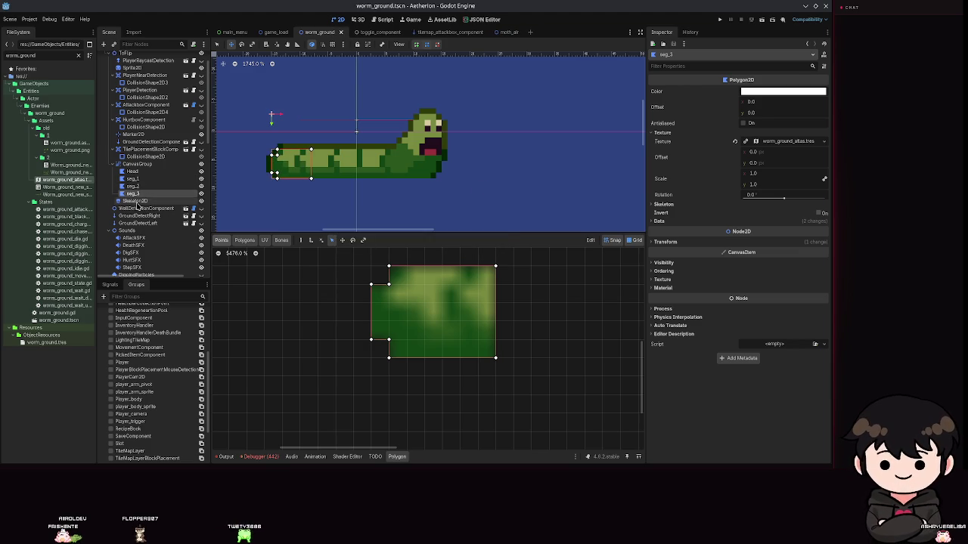
{"action": "left_click", "coordinate": [133, 201]}
- Create a Bone2D under Skeleton2D
{"action": "left_click", "coordinate": [103, 45]}
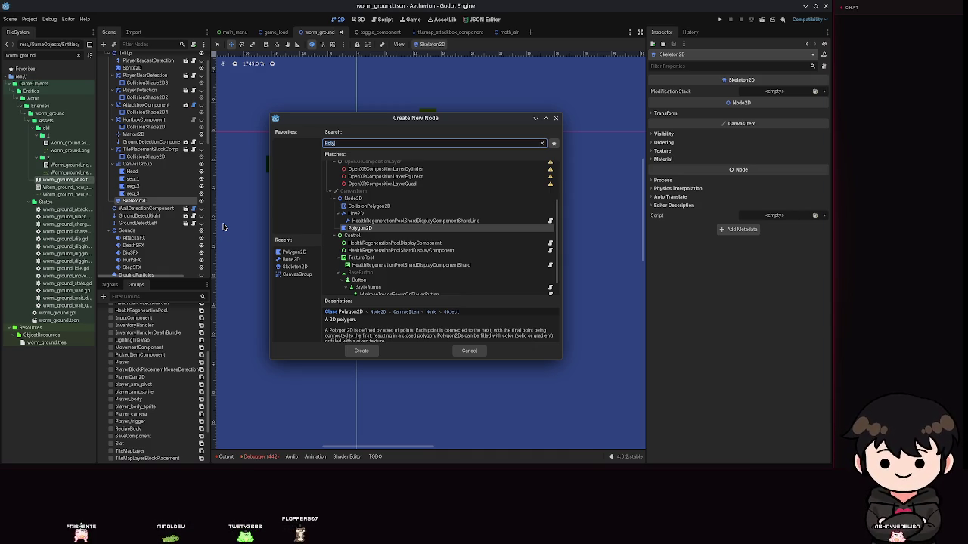
{"action": "type", "text": "bone"}
{"action": "key", "text": "Return"}
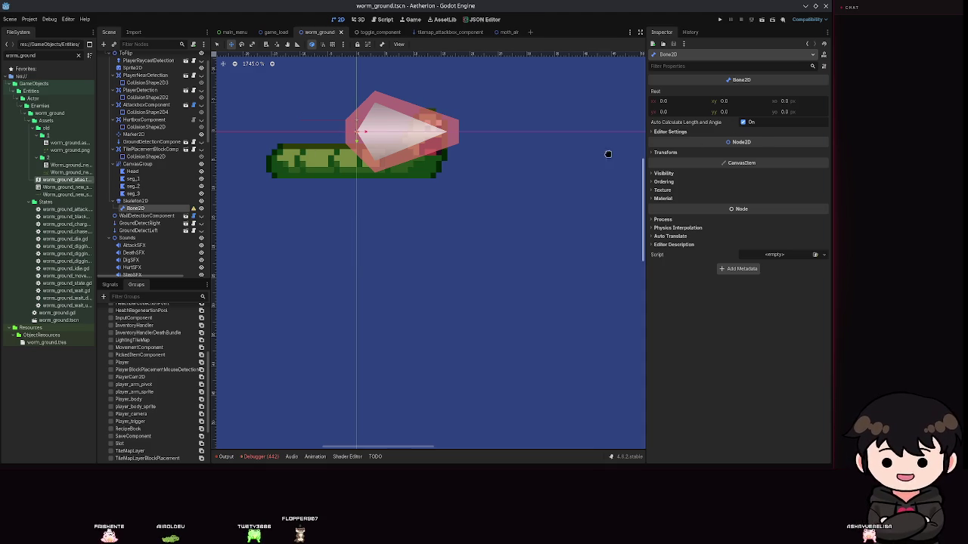
- Turn off auto length and angle, shorten the bone, shift it left, and name it seg_2
{"action": "left_click", "coordinate": [673, 132]}
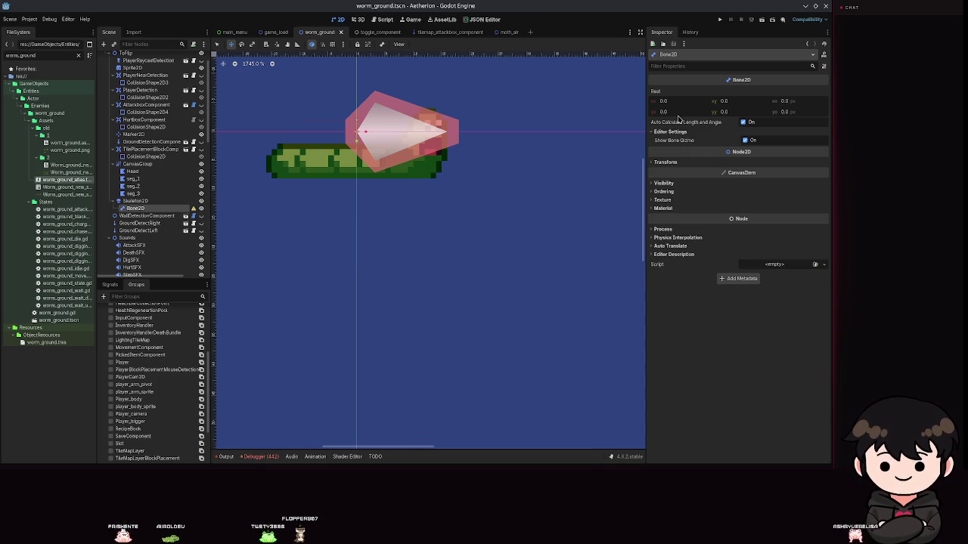
{"action": "left_click", "coordinate": [744, 123]}
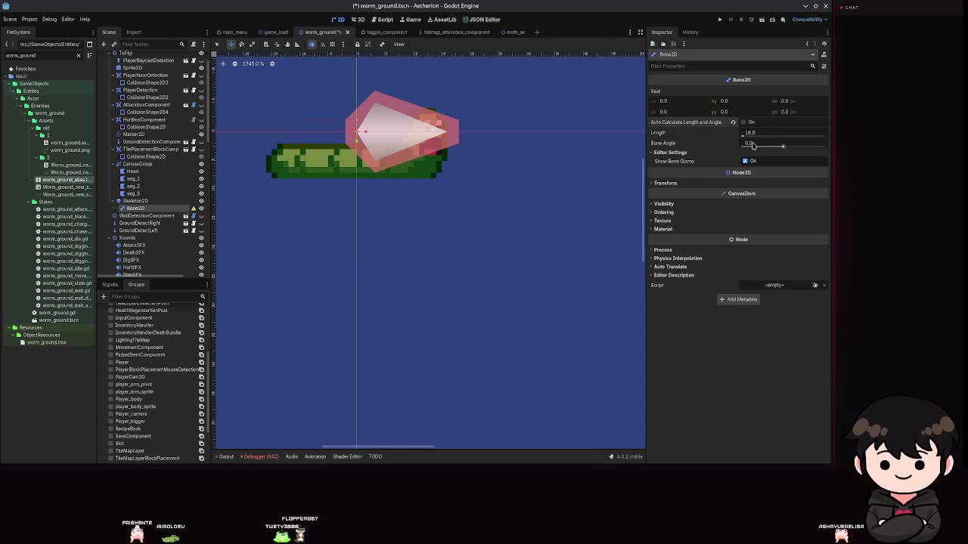
{"action": "left_click_drag", "start_coordinate": [744, 142], "coordinate": [745, 137]}
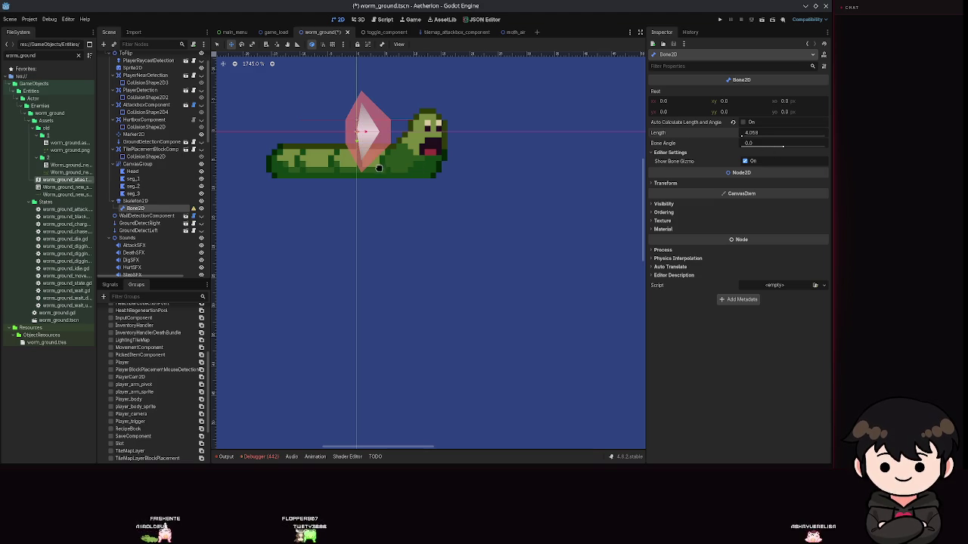
{"action": "mouse_move", "coordinate": [365, 133]}
{"action": "left_mouse_down"}
{"action": "mouse_move", "coordinate": [327, 133]}
{"action": "mouse_move", "coordinate": [339, 134]}
{"action": "mouse_move", "coordinate": [340, 165]}
{"action": "left_mouse_up"}
{"action": "key", "text": "ctrl+s"}
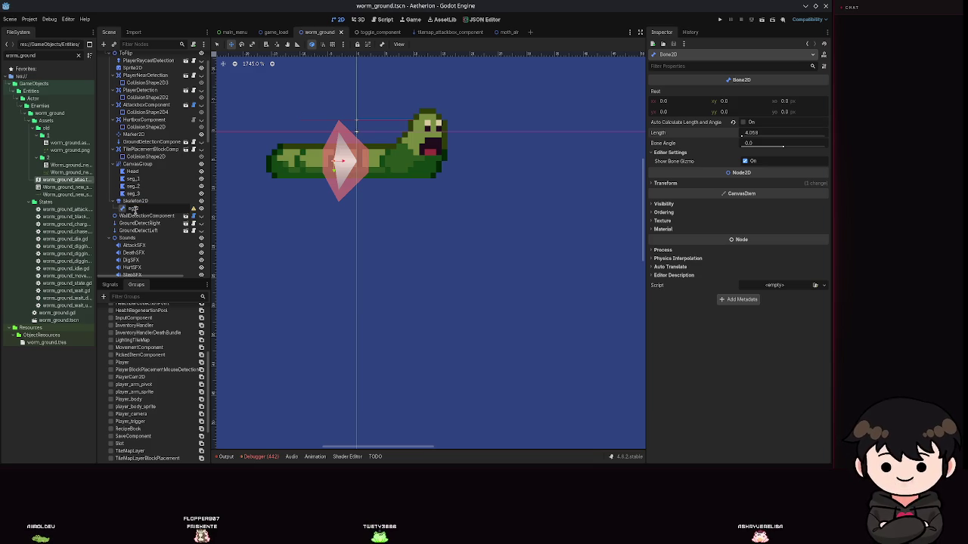
{"action": "key", "text": "Return"}
{"action": "key", "text": "ctrl+s"}
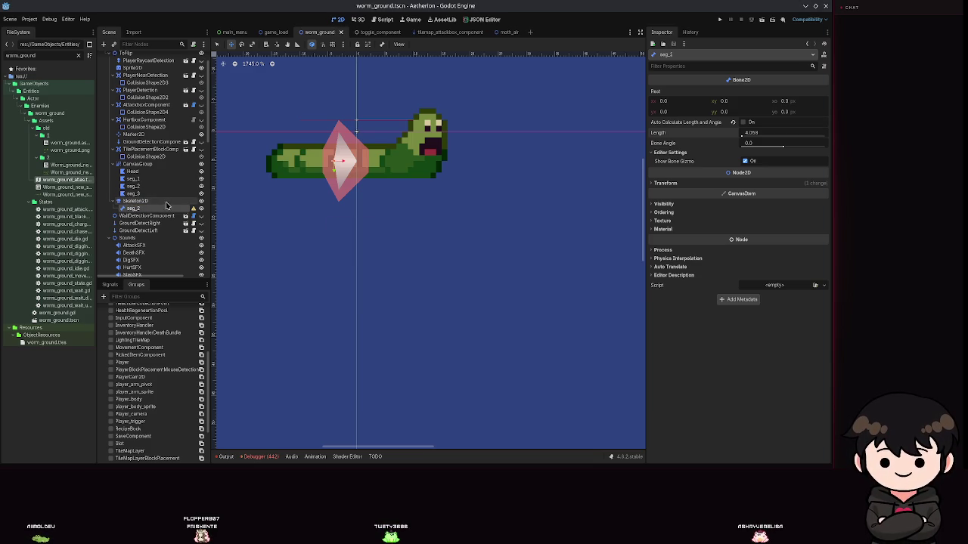
- Add a child Bone2D under the seg_2 bone
{"action": "left_click", "coordinate": [103, 46]}
{"action": "type", "text": "Bone"}
{"action": "key", "text": "BackSpace"}
{"action": "key", "text": "BackSpace"}
{"action": "key", "text": "BackSpace"}
{"action": "type", "text": "one"}
{"action": "key", "text": "Return"}
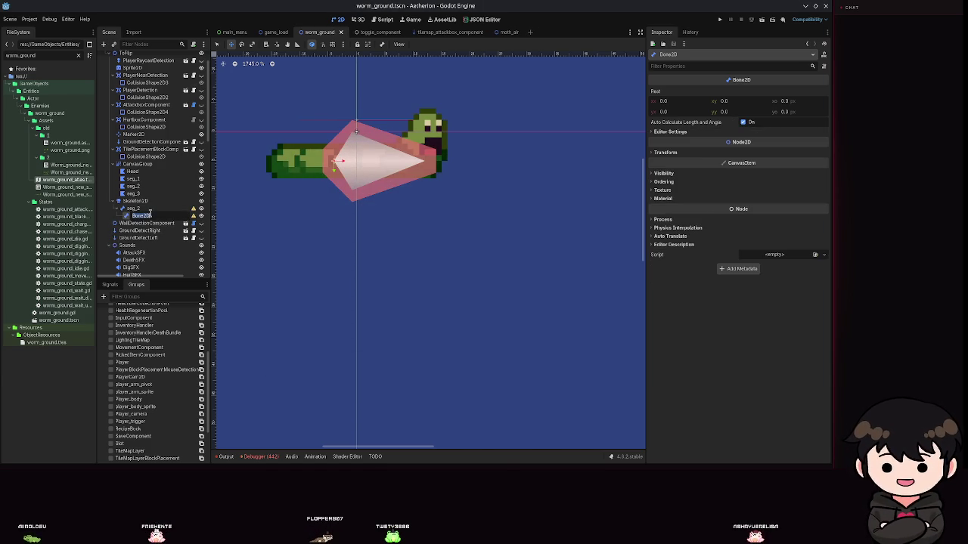
- Name the new bone seg_1, set manual length 4.058, and move it toward the head
{"action": "type", "text": "seg_1"}
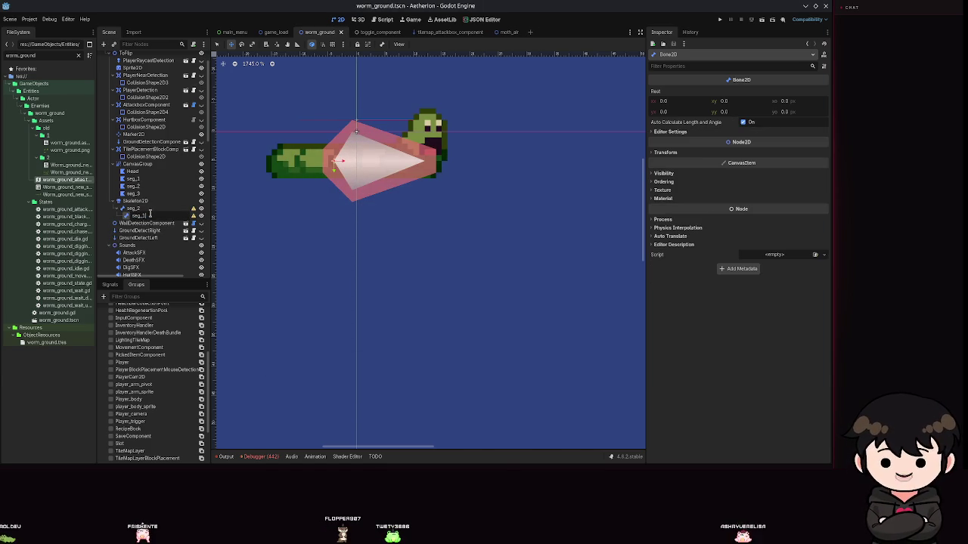
{"action": "key", "text": "Return"}
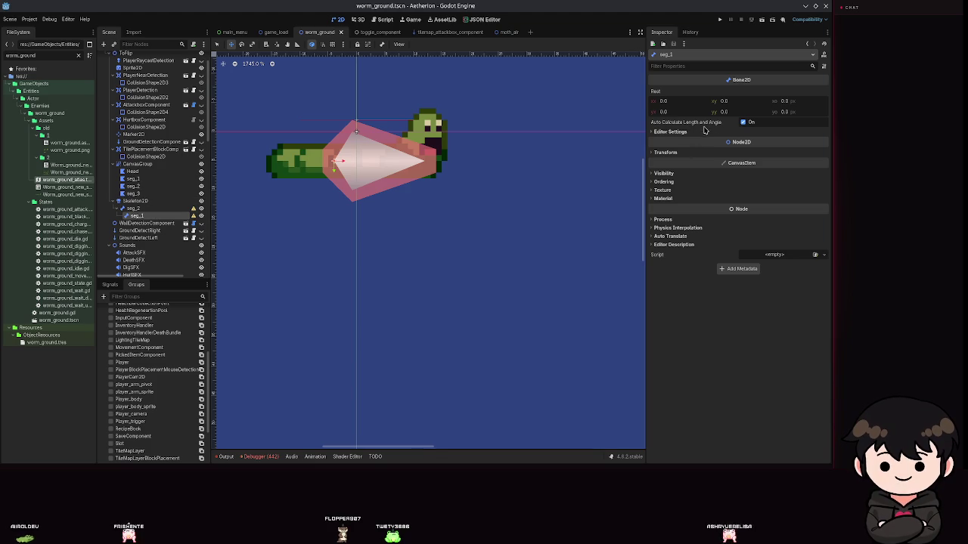
{"action": "left_click", "coordinate": [742, 122]}
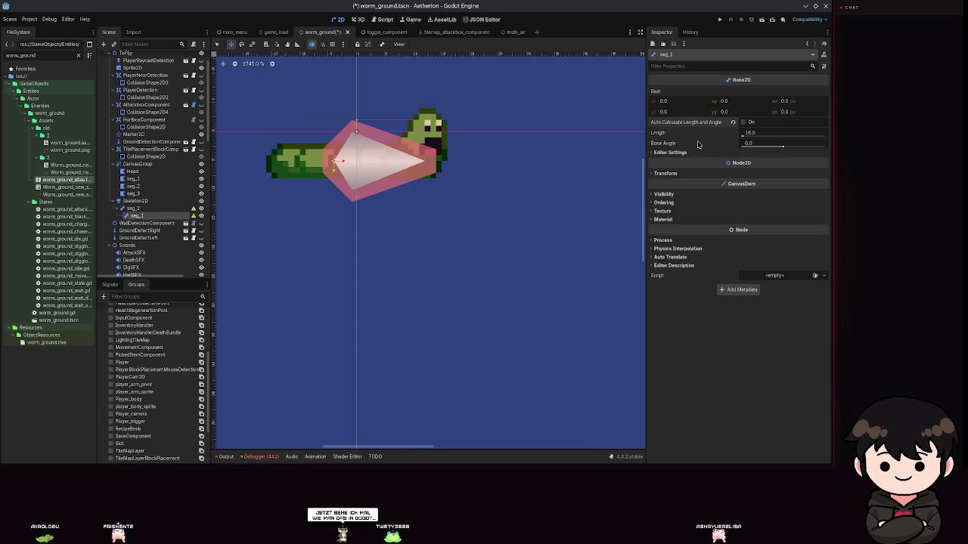
{"action": "left_click", "coordinate": [742, 135]}
{"action": "left_click_drag", "start_coordinate": [741, 136], "coordinate": [763, 136]}
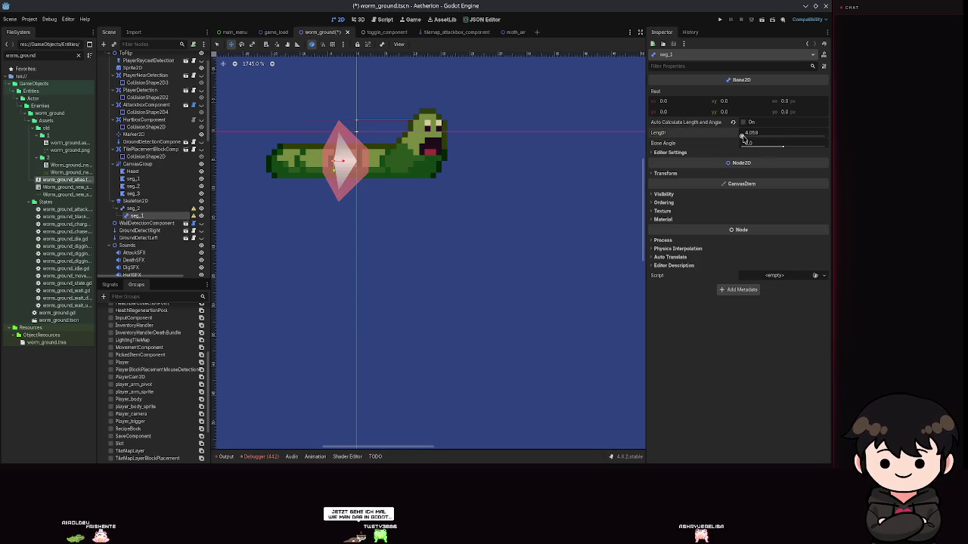
{"action": "mouse_move", "coordinate": [330, 157]}
{"action": "left_mouse_down"}
{"action": "mouse_move", "coordinate": [395, 157]}
{"action": "mouse_move", "coordinate": [381, 157]}
{"action": "left_mouse_up"}
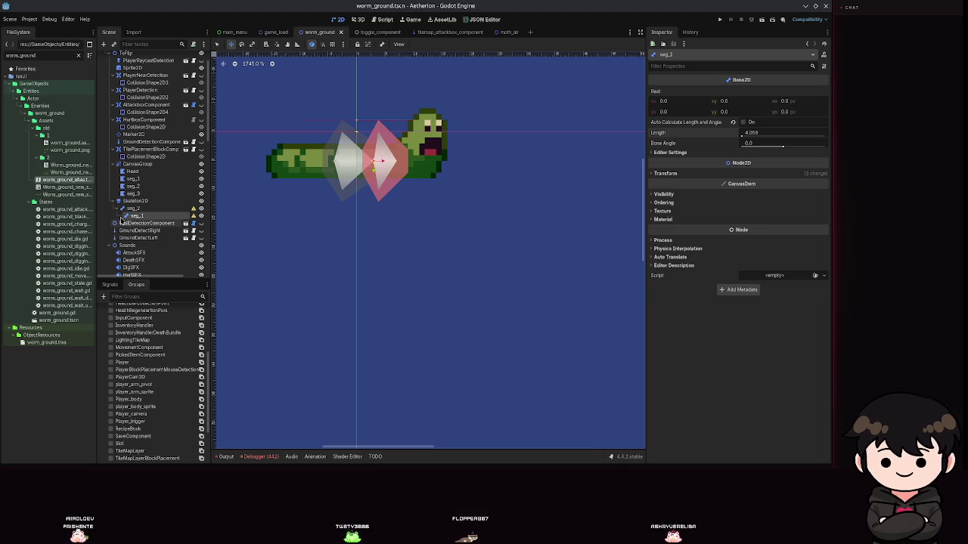
- Add another Bone2D under seg_2, name it Head, and save
{"action": "left_click", "coordinate": [134, 208]}
{"action": "left_click", "coordinate": [103, 44]}
{"action": "key", "text": "Return"}
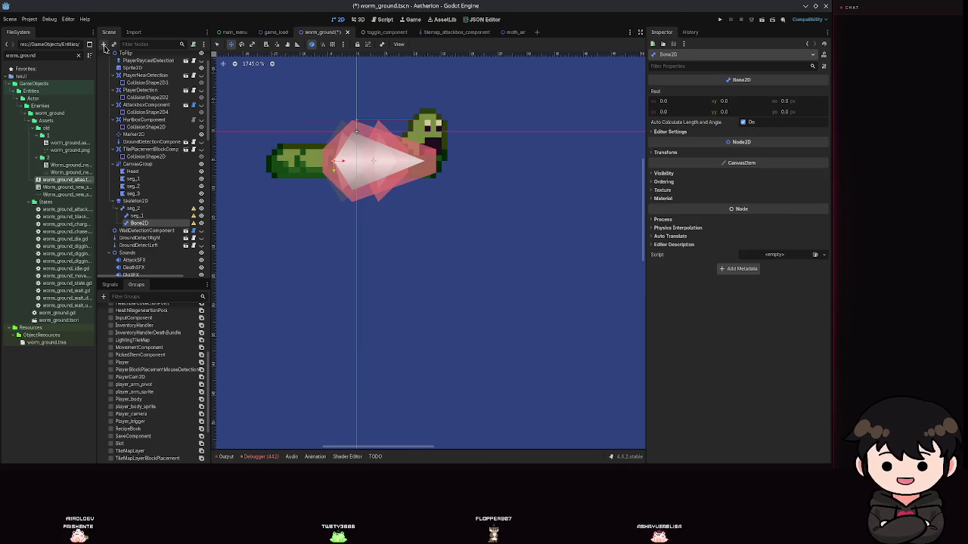
{"action": "double_click", "coordinate": [137, 223]}
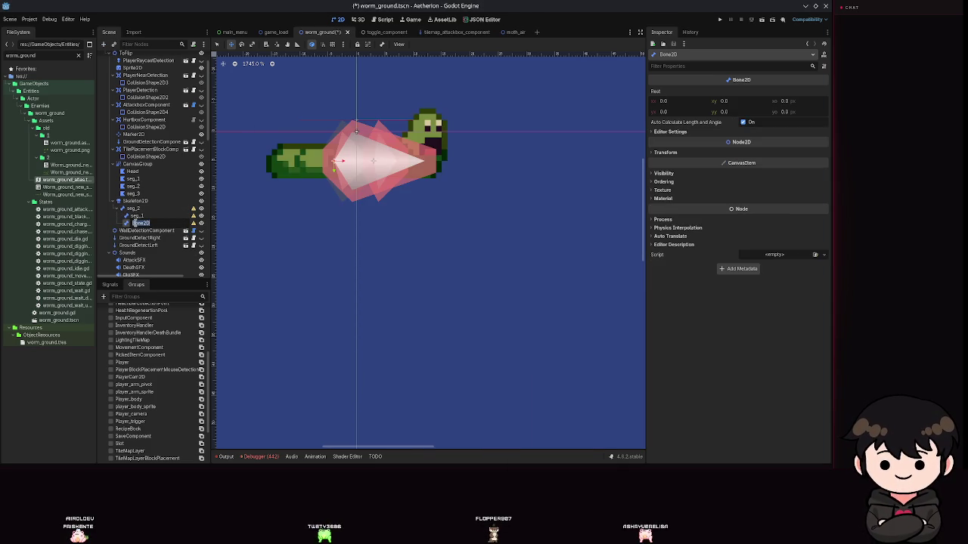
{"action": "type", "text": "Head"}
{"action": "key", "text": "Return"}
{"action": "key", "text": "ctrl+s"}
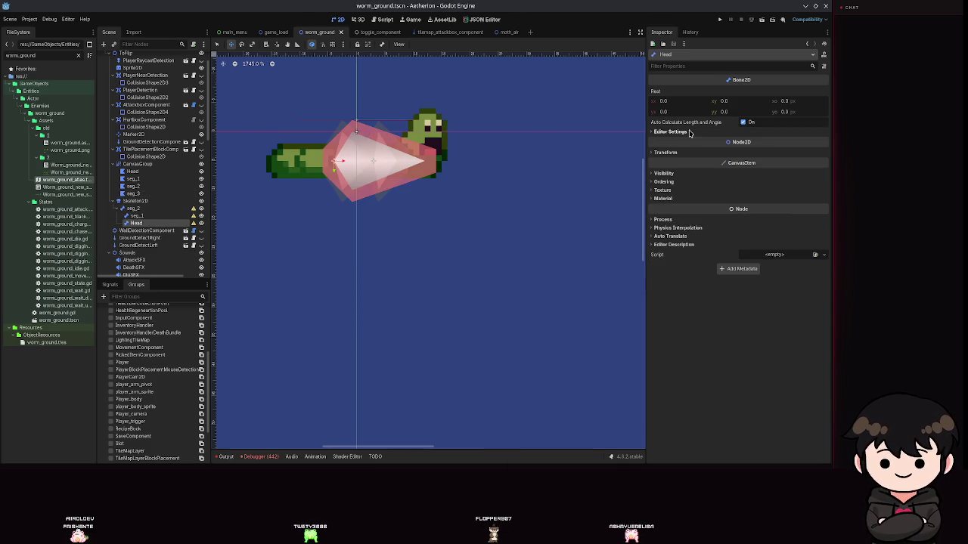
- Give the Head bone a manual length of 8.038 and reset its angle to 0
{"action": "left_click", "coordinate": [718, 132]}
{"action": "left_click", "coordinate": [743, 121]}
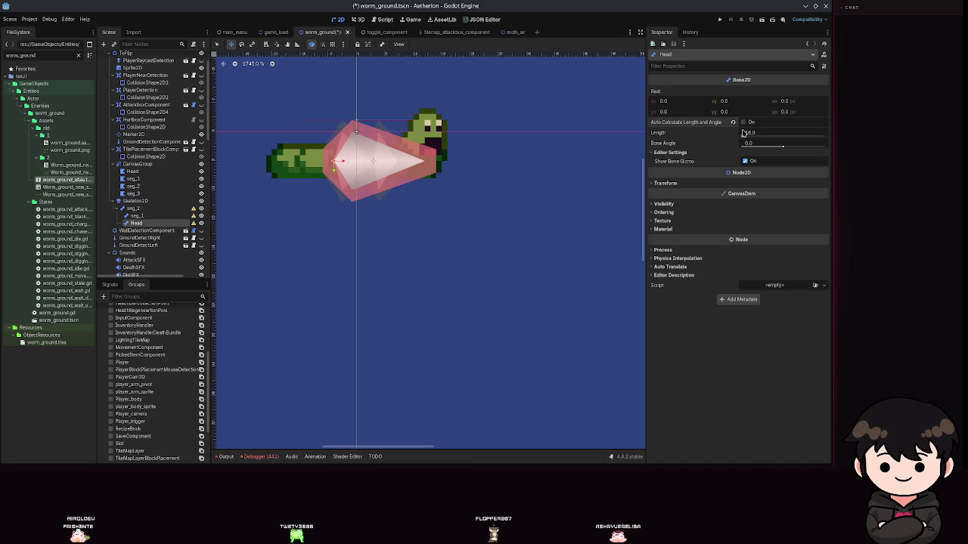
{"action": "left_click_drag", "start_coordinate": [744, 133], "coordinate": [744, 137]}
{"action": "mouse_move", "coordinate": [355, 160]}
{"action": "left_mouse_down"}
{"action": "mouse_move", "coordinate": [366, 147]}
{"action": "mouse_move", "coordinate": [423, 147]}
{"action": "mouse_move", "coordinate": [355, 162]}
{"action": "mouse_move", "coordinate": [361, 181]}
{"action": "left_mouse_up"}
{"action": "right_click", "coordinate": [361, 182]}
- Reparent Head under seg_1, place it on the worm's head tilted about -53°, and save
{"action": "mouse_move", "coordinate": [136, 223]}
{"action": "left_mouse_down"}
{"action": "mouse_move", "coordinate": [136, 249]}
{"action": "mouse_move", "coordinate": [136, 217]}
{"action": "left_mouse_up"}
{"action": "mouse_move", "coordinate": [338, 168]}
{"action": "left_mouse_down"}
{"action": "mouse_move", "coordinate": [412, 160]}
{"action": "mouse_move", "coordinate": [427, 133]}
{"action": "mouse_move", "coordinate": [425, 155]}
{"action": "left_mouse_up"}
{"action": "left_click_drag", "start_coordinate": [773, 144], "coordinate": [760, 143]}
{"action": "left_click_drag", "start_coordinate": [410, 145], "coordinate": [408, 150]}
{"action": "key", "text": "ctrl+s"}
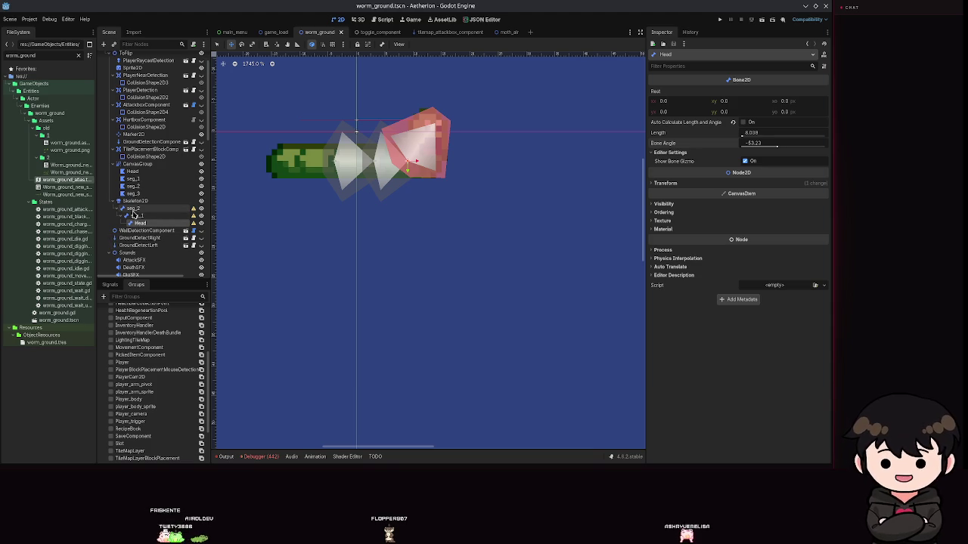
{"action": "left_click", "coordinate": [134, 209]}
{"action": "left_click", "coordinate": [104, 45]}
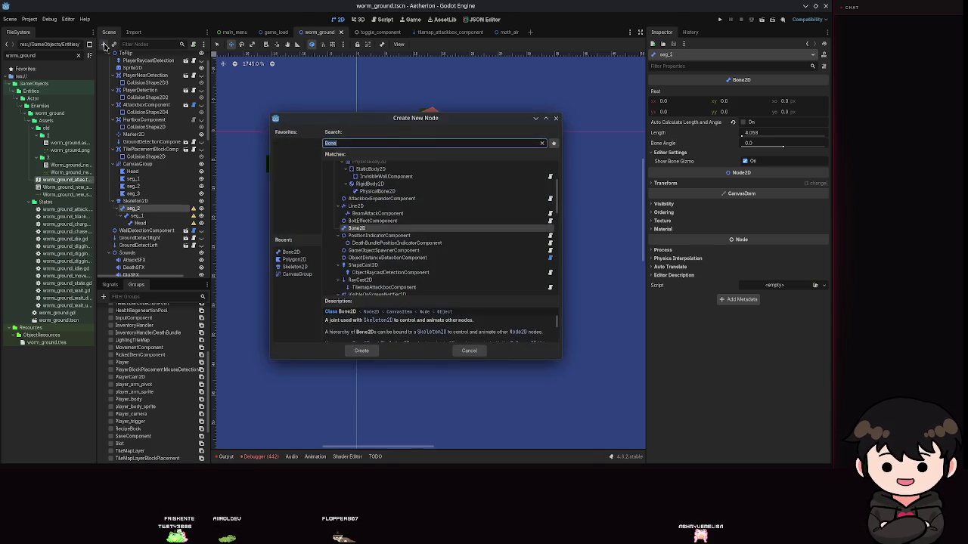
- Create a Bone2D named seg_3 under seg_2 and save
{"action": "key", "text": "Return"}
{"action": "type", "text": "seg_3"}
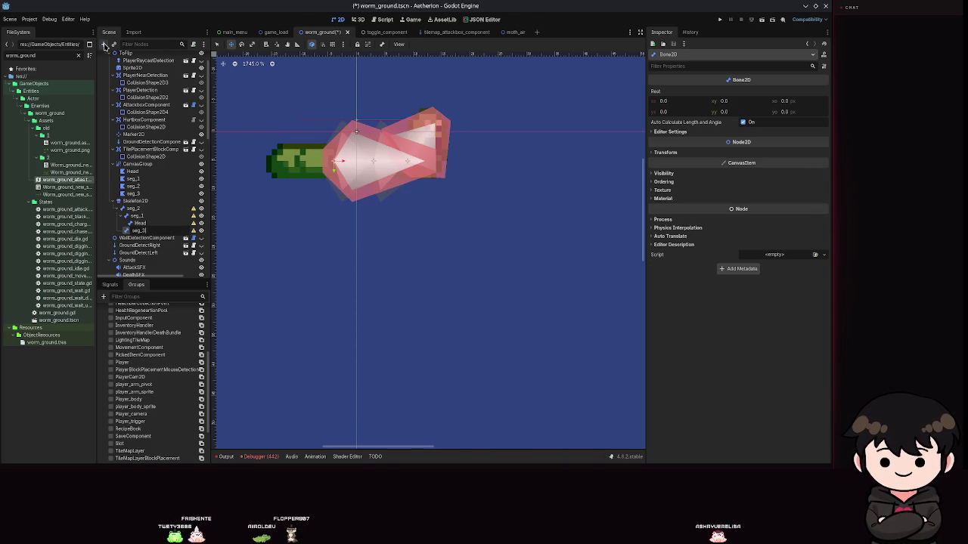
{"action": "key", "text": "Return"}
{"action": "key", "text": "ctrl+s"}
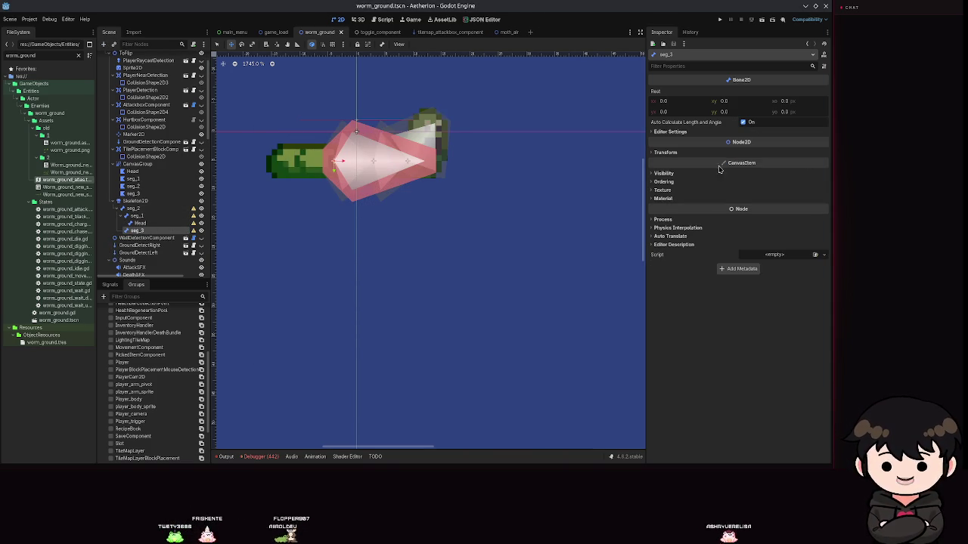
- Set seg_3 to manual angle -180 with a short length, position it on the tail, and save
{"action": "left_click", "coordinate": [671, 132]}
{"action": "mouse_move", "coordinate": [369, 173]}
{"action": "left_mouse_down"}
{"action": "mouse_move", "coordinate": [265, 171]}
{"action": "mouse_move", "coordinate": [288, 183]}
{"action": "mouse_move", "coordinate": [277, 229]}
{"action": "mouse_move", "coordinate": [303, 164]}
{"action": "left_mouse_up"}
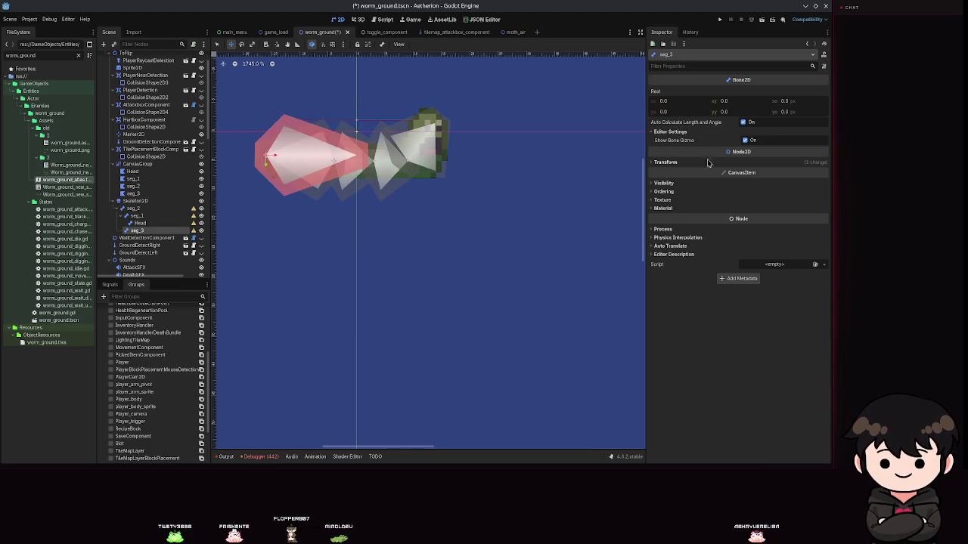
{"action": "left_click", "coordinate": [743, 123]}
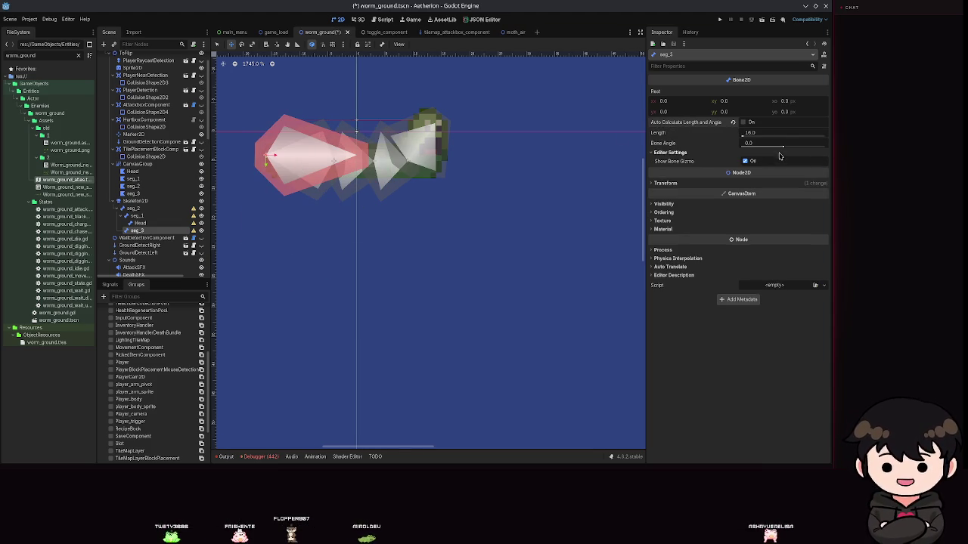
{"action": "left_click", "coordinate": [773, 143]}
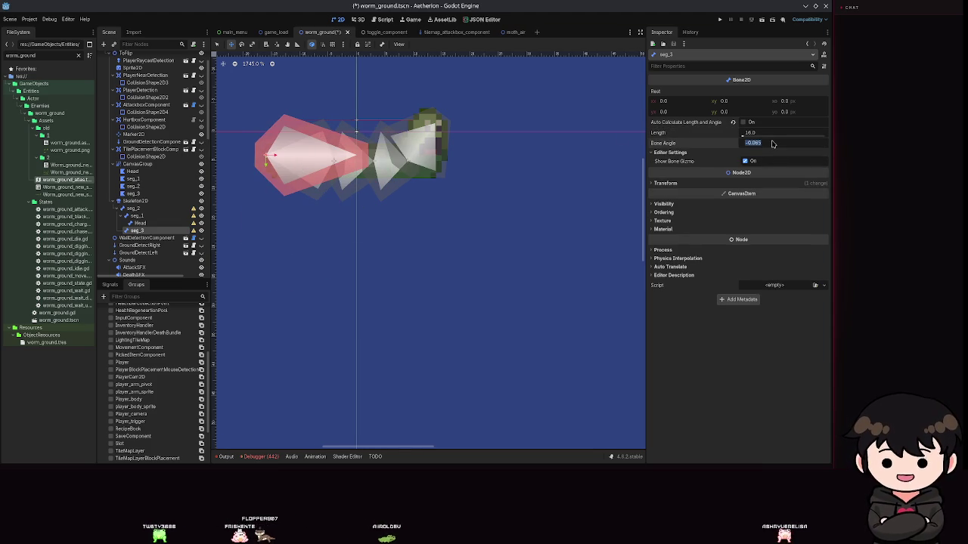
{"action": "type", "text": "0"}
{"action": "key", "text": "Return"}
{"action": "key", "text": "ctrl+s"}
{"action": "left_click_drag", "start_coordinate": [743, 136], "coordinate": [742, 140]}
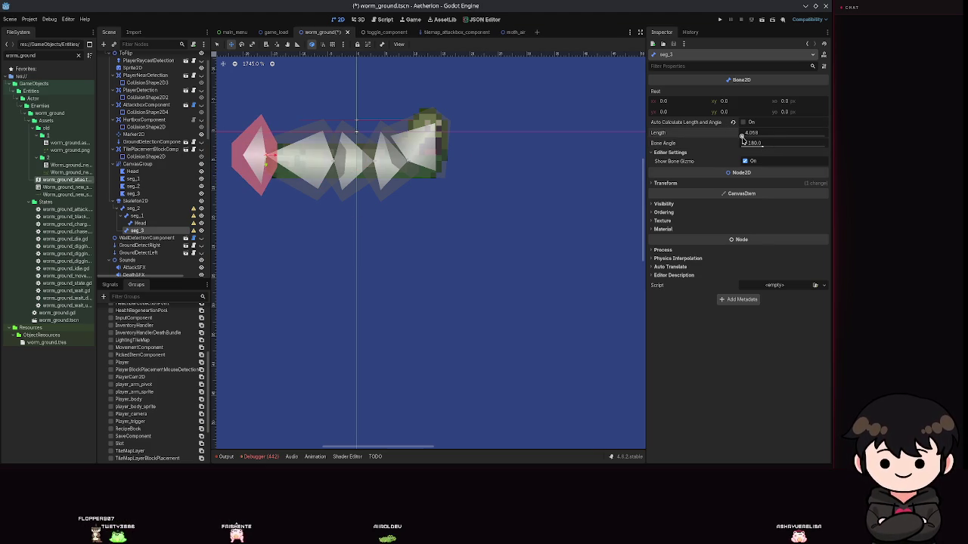
{"action": "left_click_drag", "start_coordinate": [258, 160], "coordinate": [301, 160]}
{"action": "key", "text": "ctrl+s"}
- Nudge the seg_1 bone slightly and reset the Skeleton2D bones to their rest pose
{"action": "left_click", "coordinate": [137, 217]}
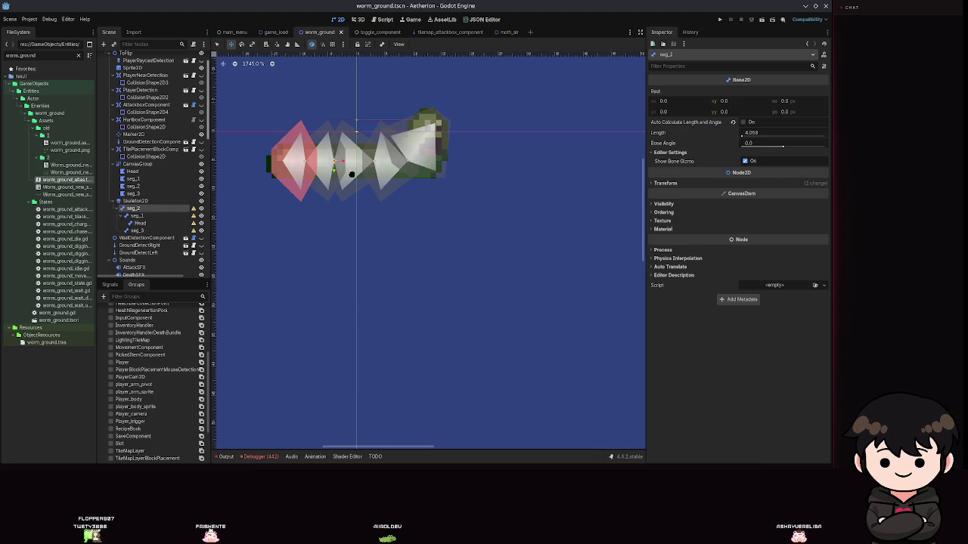
{"action": "mouse_move", "coordinate": [377, 166]}
{"action": "left_mouse_down"}
{"action": "mouse_move", "coordinate": [411, 156]}
{"action": "mouse_move", "coordinate": [398, 190]}
{"action": "mouse_move", "coordinate": [413, 140]}
{"action": "mouse_move", "coordinate": [384, 164]}
{"action": "left_mouse_up"}
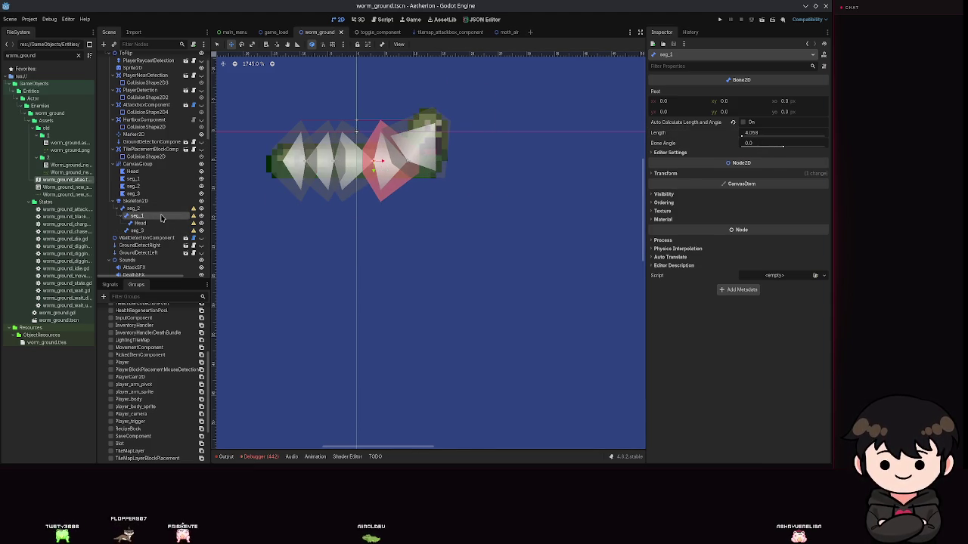
{"action": "left_click", "coordinate": [166, 201]}
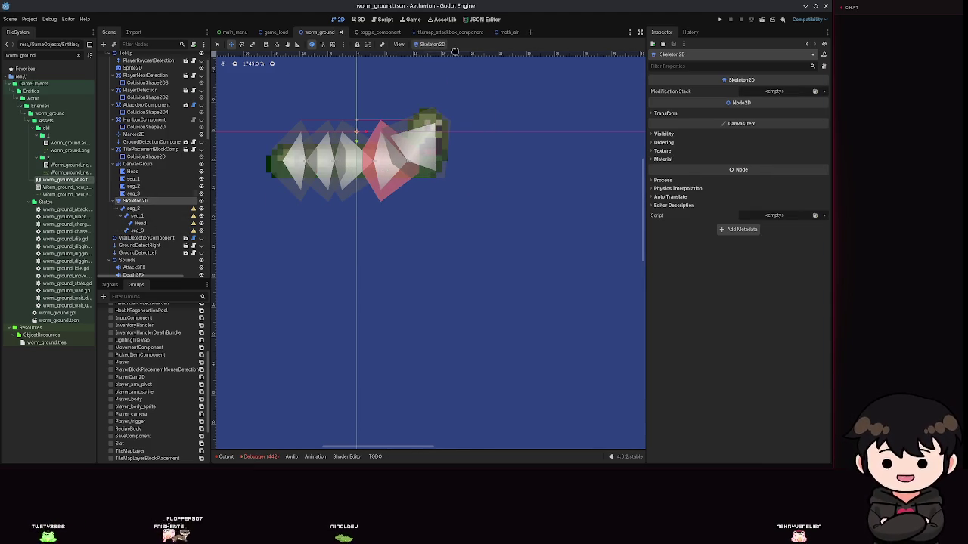
{"action": "left_click", "coordinate": [429, 45]}
{"action": "left_click", "coordinate": [446, 59]}
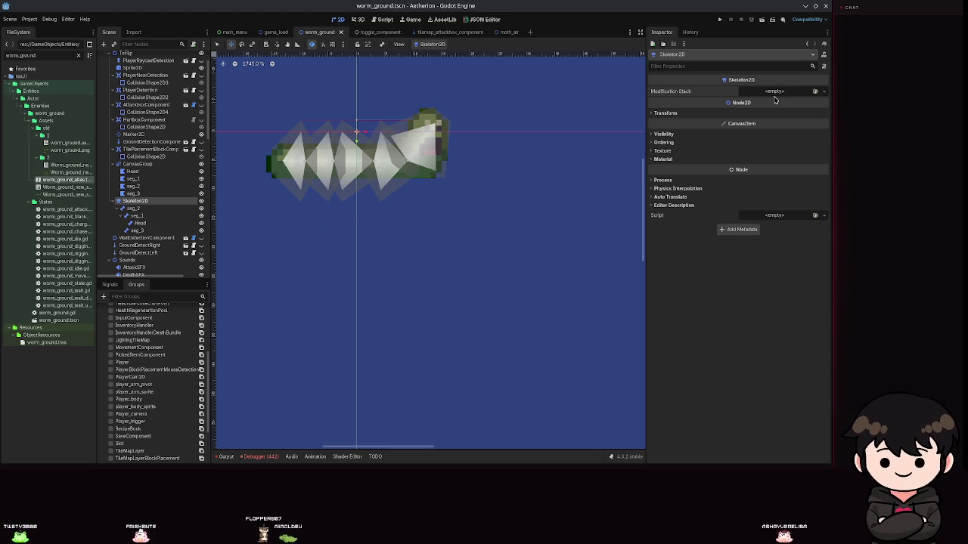
{"action": "left_click", "coordinate": [133, 209]}
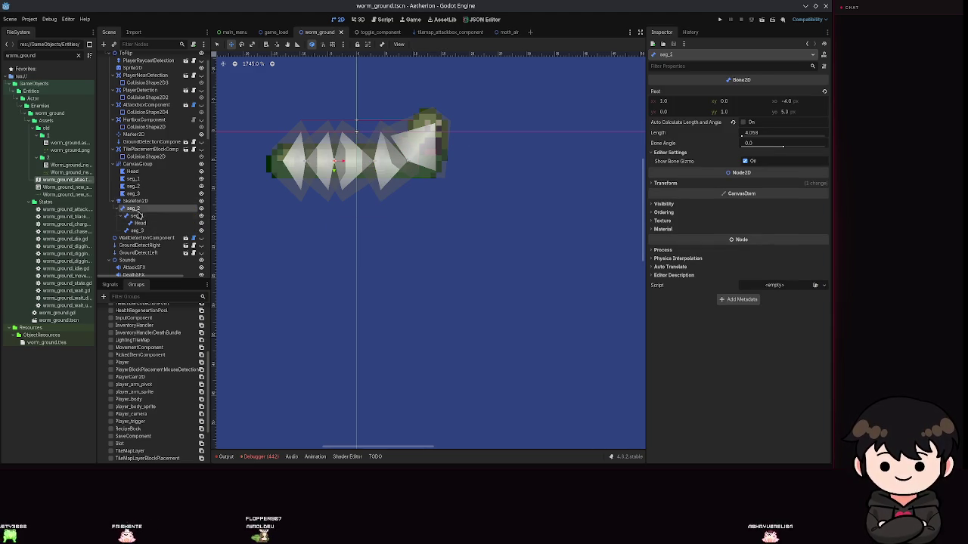
- In the Head polygon's Points tab, add interior vertices inside the head shape and save
{"action": "left_click", "coordinate": [139, 216]}
{"action": "left_click", "coordinate": [133, 171]}
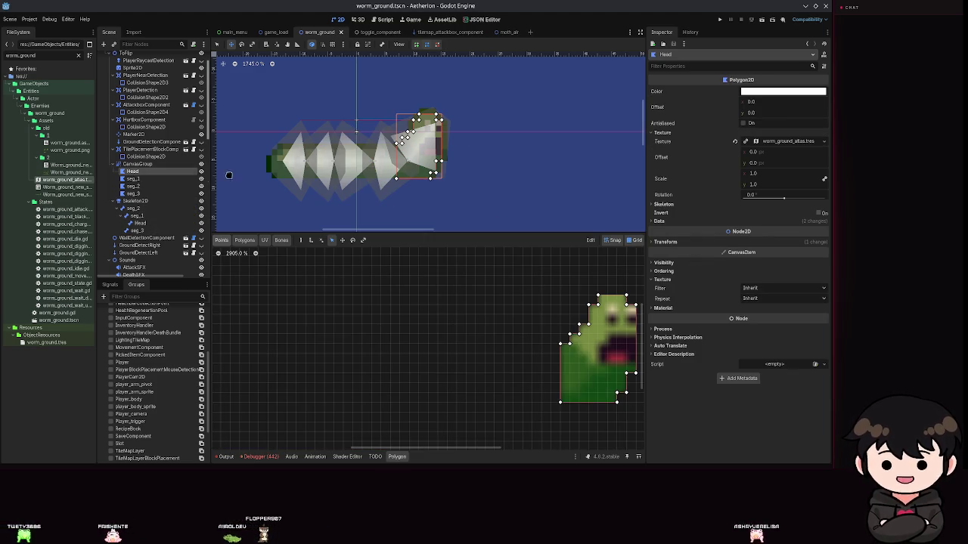
{"action": "scroll", "coordinate": [501, 214], "scroll_direction": "down", "scroll_amount": 4}
{"action": "left_click", "coordinate": [245, 240]}
{"action": "scroll", "coordinate": [592, 350], "scroll_direction": "up", "scroll_amount": 3}
{"action": "scroll", "coordinate": [346, 296], "scroll_direction": "up", "scroll_amount": 2}
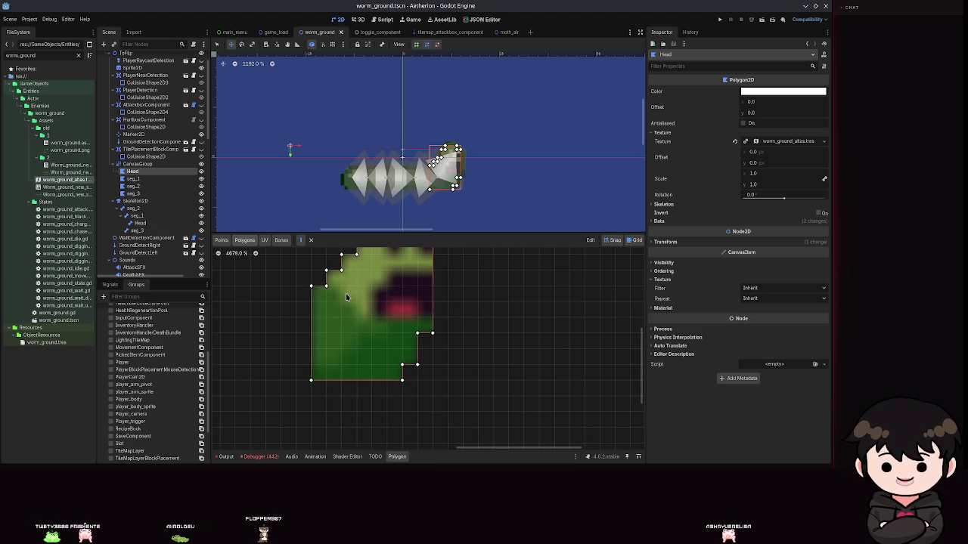
{"action": "left_click", "coordinate": [222, 240]}
{"action": "scroll", "coordinate": [379, 329], "scroll_direction": "up", "scroll_amount": 1}
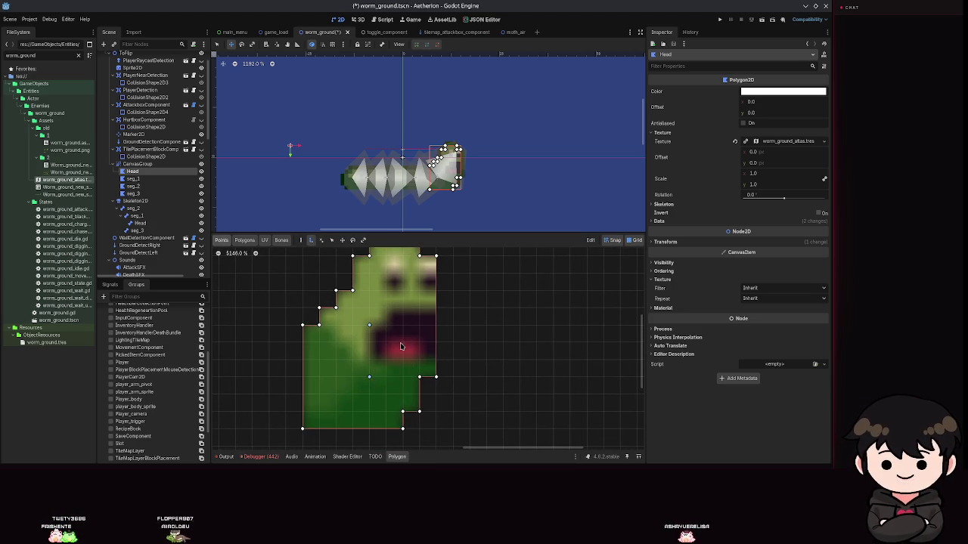
{"action": "left_click_drag", "start_coordinate": [373, 380], "coordinate": [360, 409]}
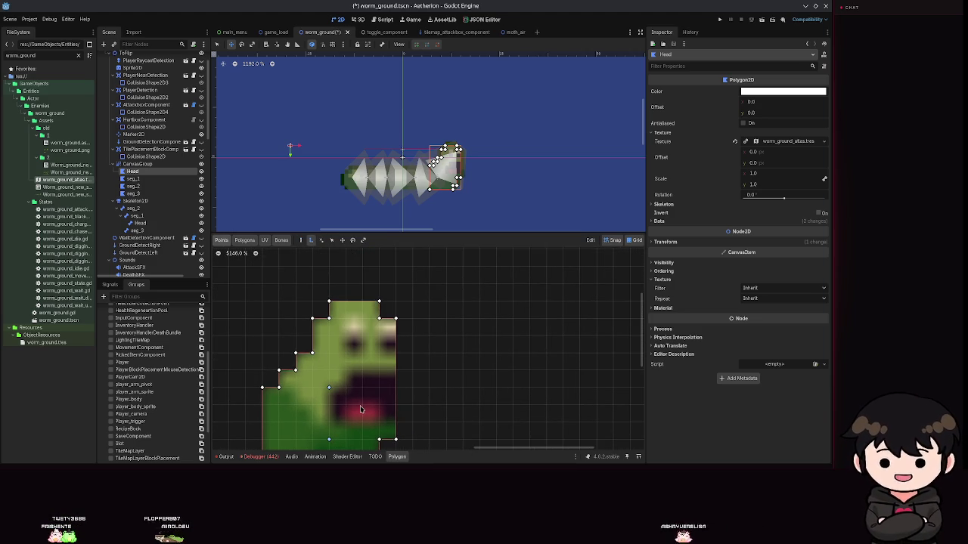
{"action": "left_click", "coordinate": [360, 342]}
{"action": "key", "text": "ctrl+s"}
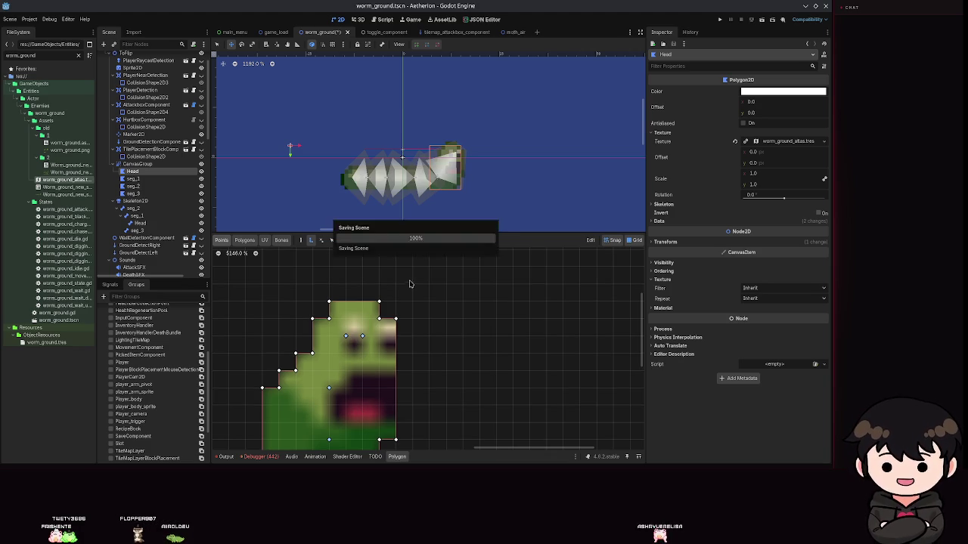
{"action": "left_click", "coordinate": [244, 240]}
{"action": "scroll", "coordinate": [339, 321], "scroll_direction": "up", "scroll_amount": 1}
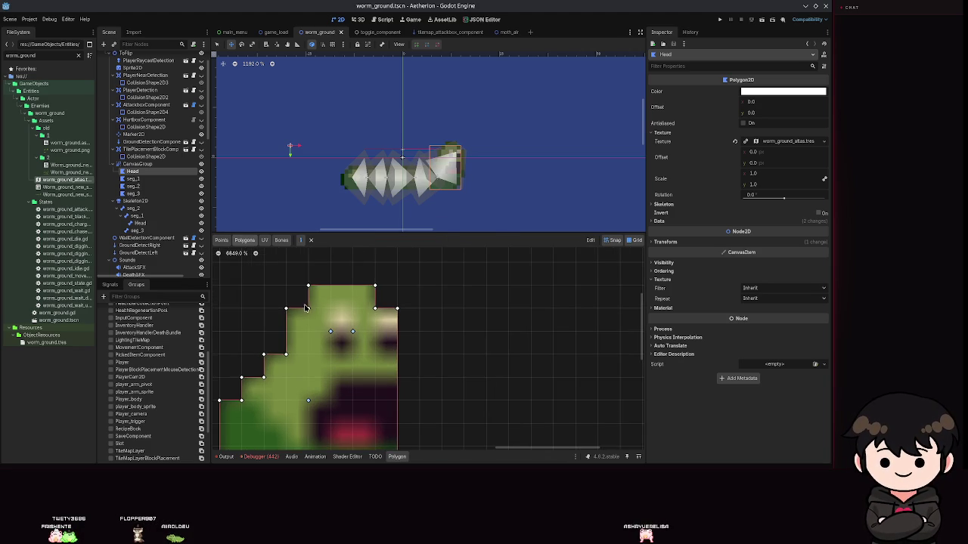
- Create an internal triangle from three vertices at the Head's lower left
{"action": "scroll", "coordinate": [304, 308], "scroll_direction": "up", "scroll_amount": 1}
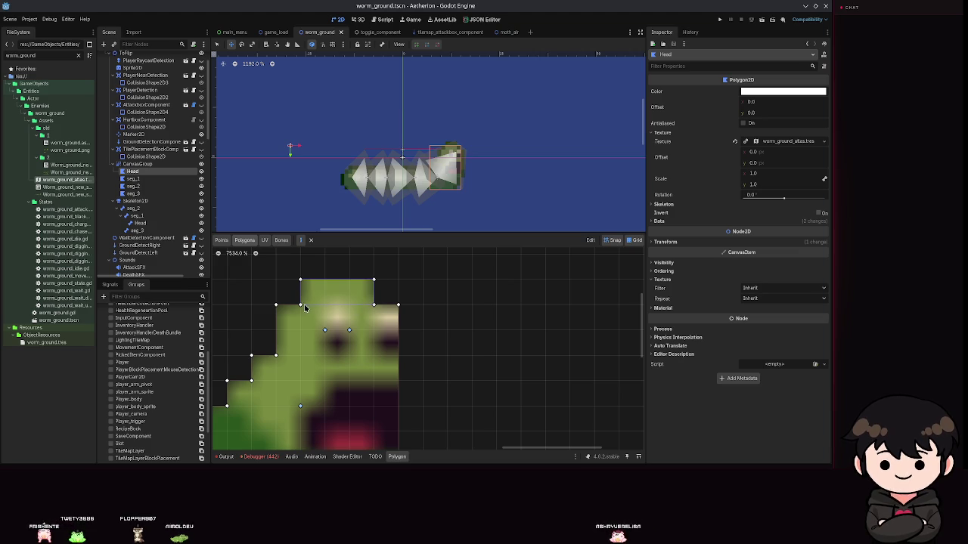
{"action": "scroll", "coordinate": [307, 308], "scroll_direction": "down", "scroll_amount": 5}
{"action": "scroll", "coordinate": [295, 363], "scroll_direction": "down", "scroll_amount": 3}
{"action": "left_click", "coordinate": [283, 417]}
{"action": "left_click", "coordinate": [356, 360]}
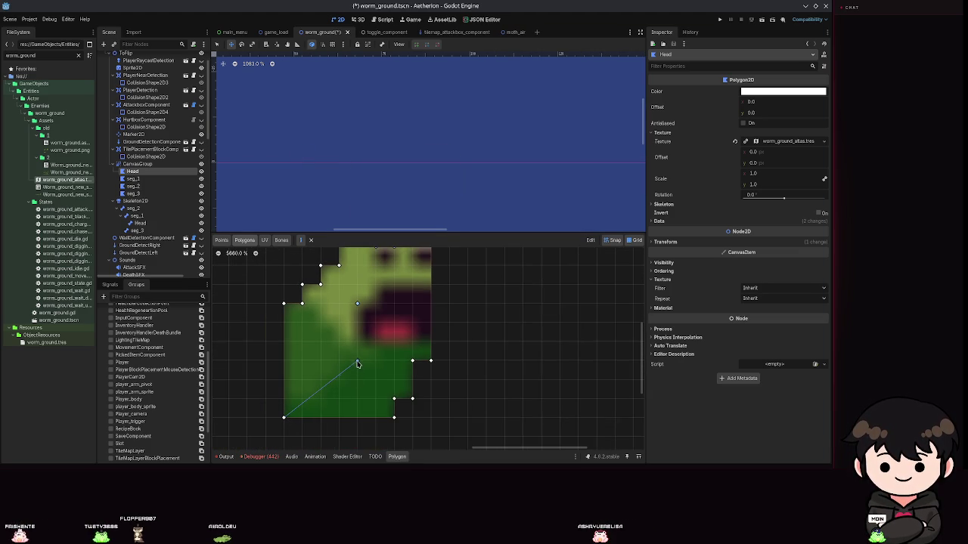
{"action": "left_click", "coordinate": [284, 303]}
{"action": "left_click", "coordinate": [284, 417]}
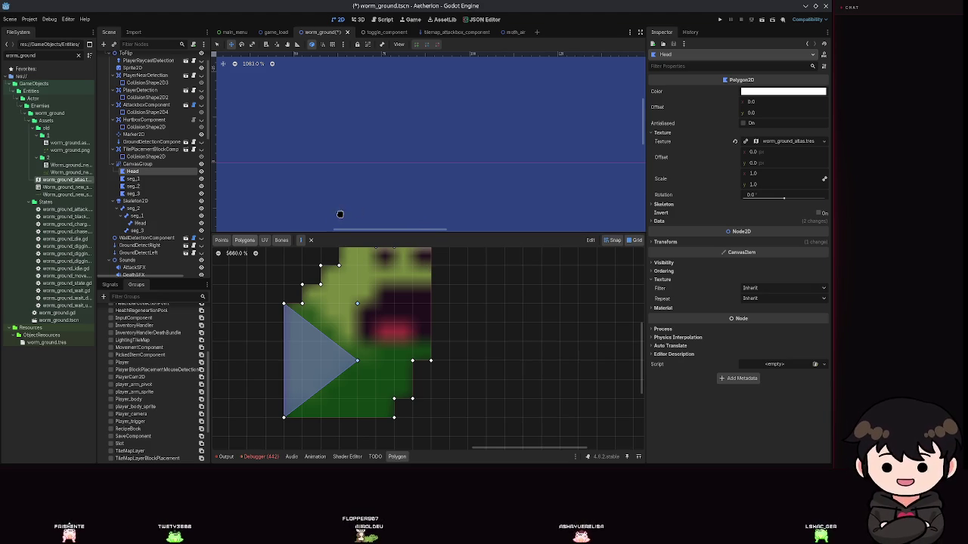
- Start another internal polygon from an existing Head vertex, extending it to the lower-right corner
{"action": "scroll", "coordinate": [336, 348], "scroll_direction": "up", "scroll_amount": 3}
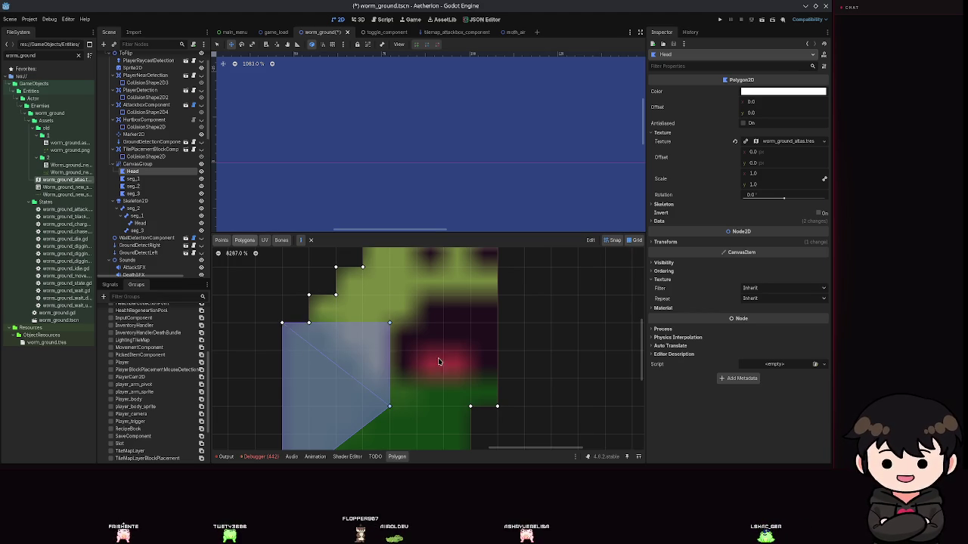
{"action": "scroll", "coordinate": [431, 356], "scroll_direction": "down", "scroll_amount": 5}
{"action": "scroll", "coordinate": [363, 261], "scroll_direction": "up", "scroll_amount": 5}
{"action": "left_click", "coordinate": [349, 254]}
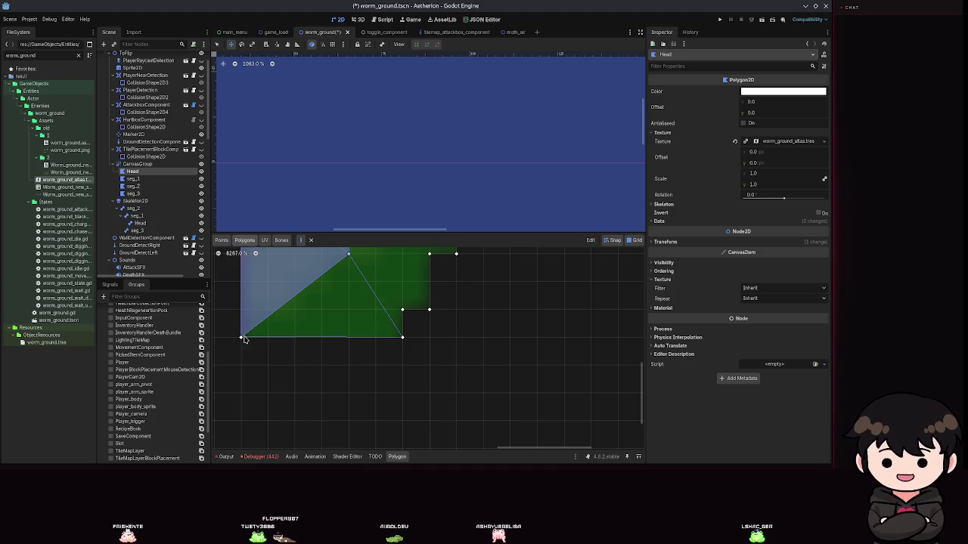
{"action": "left_click", "coordinate": [348, 254]}
{"action": "scroll", "coordinate": [348, 287], "scroll_direction": "down", "scroll_amount": 2}
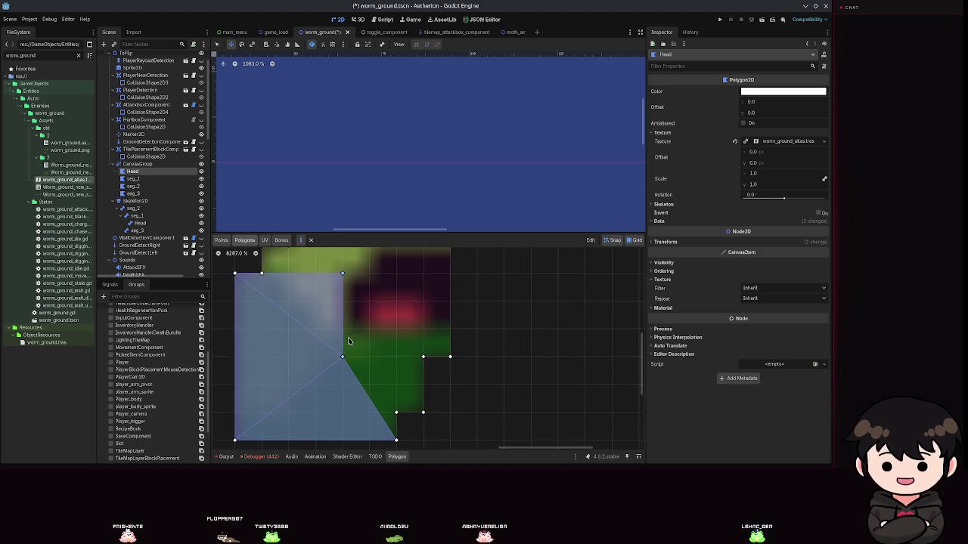
{"action": "scroll", "coordinate": [372, 361], "scroll_direction": "up", "scroll_amount": 3}
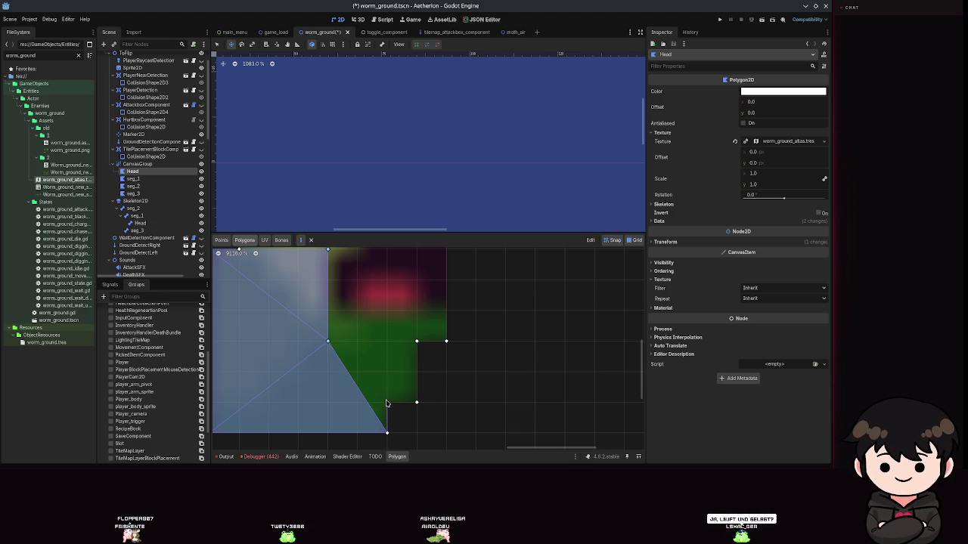
{"action": "left_click", "coordinate": [387, 403]}
{"action": "scroll", "coordinate": [352, 338], "scroll_direction": "down", "scroll_amount": 2}
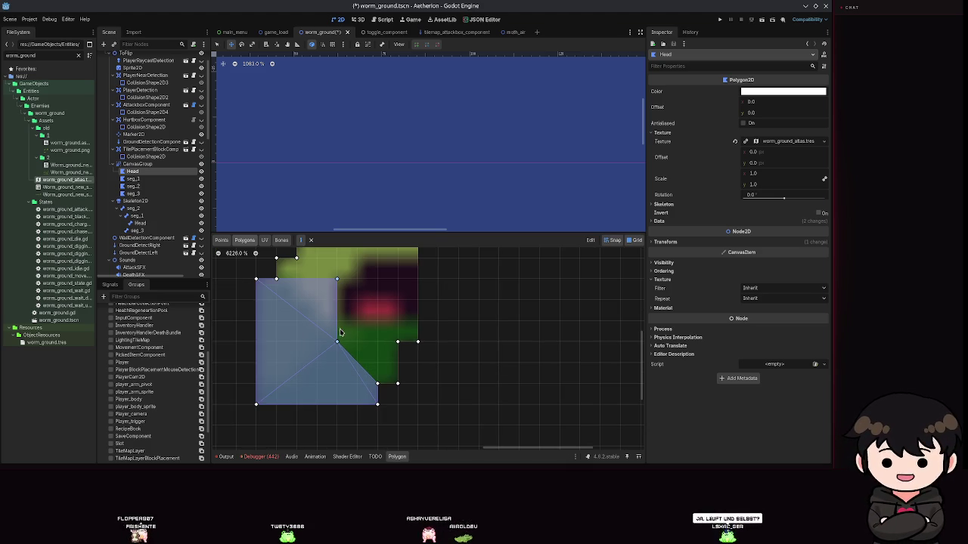
{"action": "scroll", "coordinate": [341, 332], "scroll_direction": "up", "scroll_amount": 4}
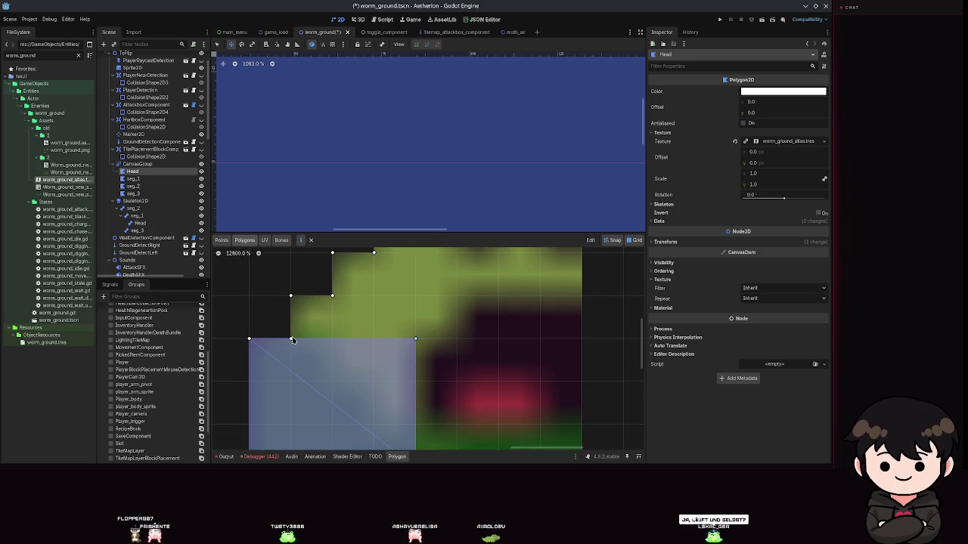
{"action": "scroll", "coordinate": [293, 340], "scroll_direction": "down", "scroll_amount": 3}
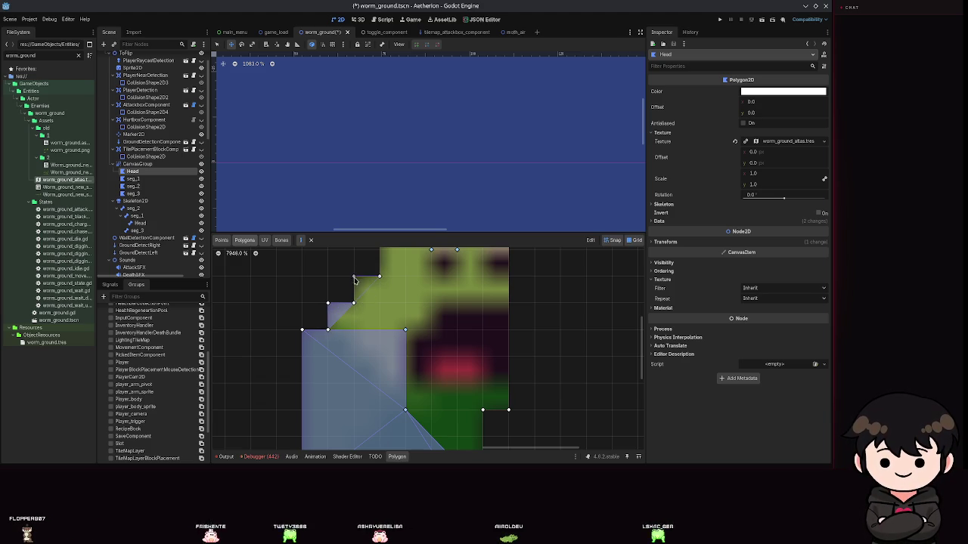
- Extend the internal polygons up the Head's stepped edge and across its upper-left step
{"action": "left_click", "coordinate": [353, 302]}
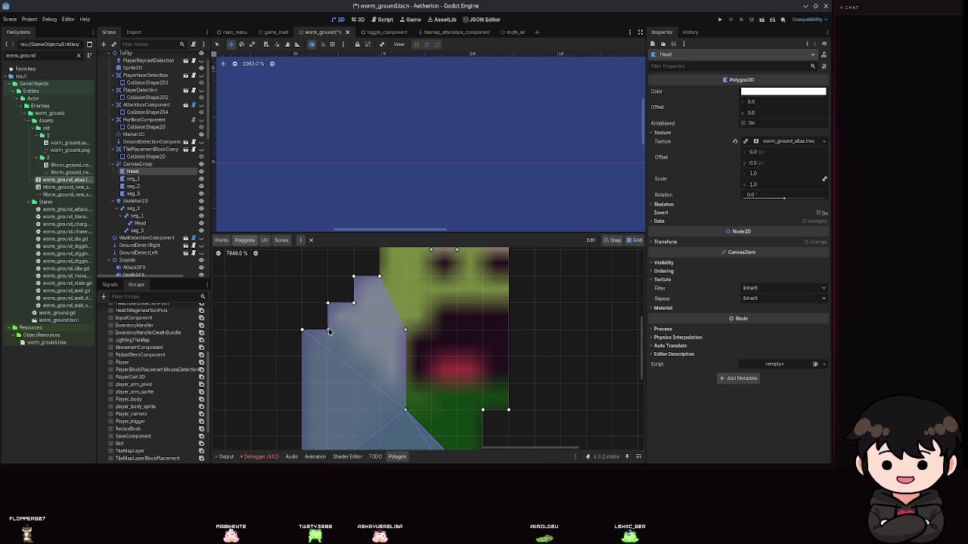
{"action": "scroll", "coordinate": [411, 364], "scroll_direction": "up", "scroll_amount": 2}
{"action": "scroll", "coordinate": [411, 364], "scroll_direction": "right", "scroll_amount": 1}
{"action": "scroll", "coordinate": [411, 364], "scroll_direction": "down", "scroll_amount": 1}
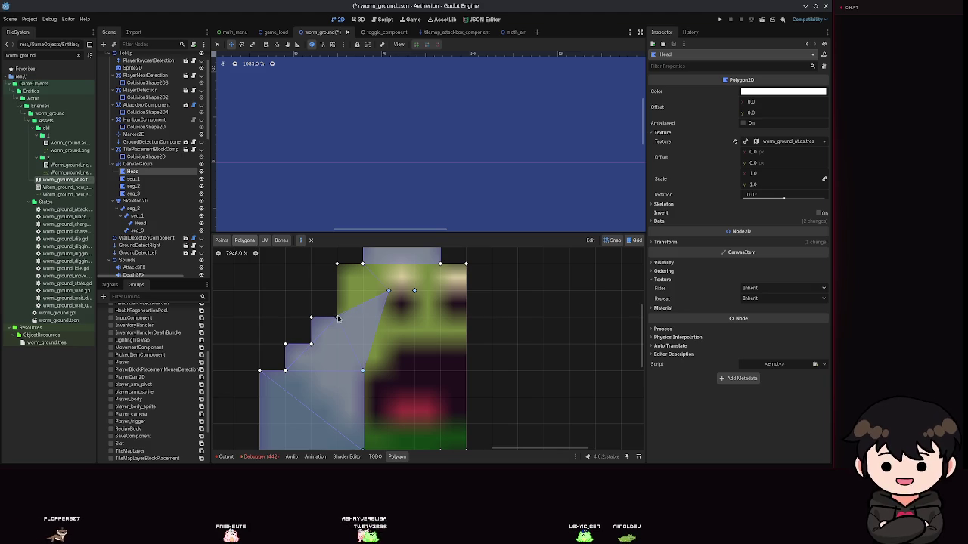
{"action": "left_click", "coordinate": [337, 264]}
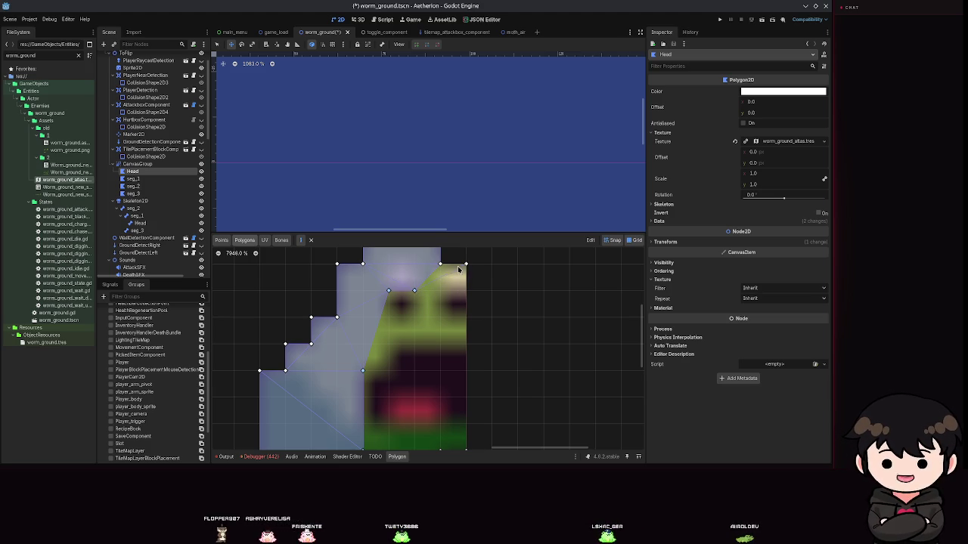
{"action": "scroll", "coordinate": [414, 290], "scroll_direction": "up", "scroll_amount": 2}
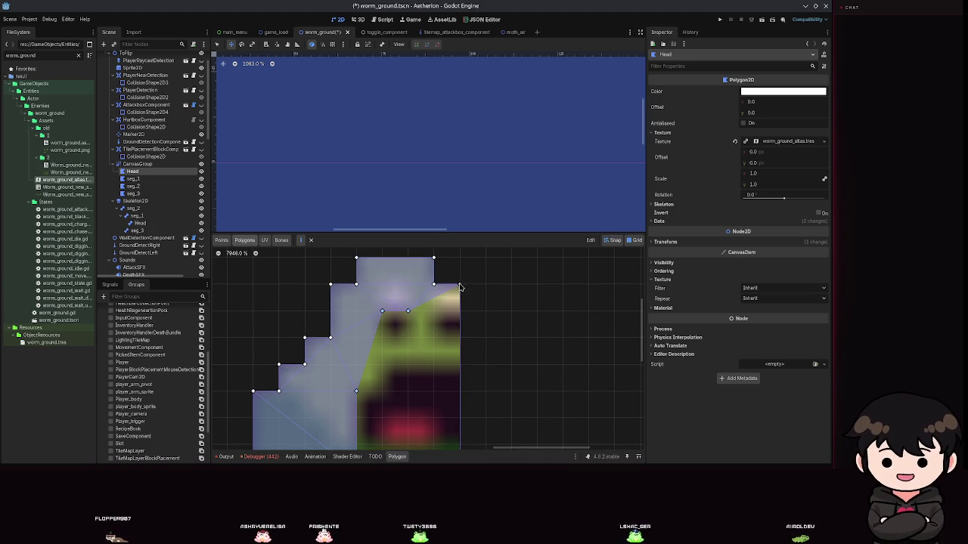
{"action": "scroll", "coordinate": [428, 295], "scroll_direction": "down", "scroll_amount": 4}
{"action": "scroll", "coordinate": [415, 377], "scroll_direction": "down", "scroll_amount": 1}
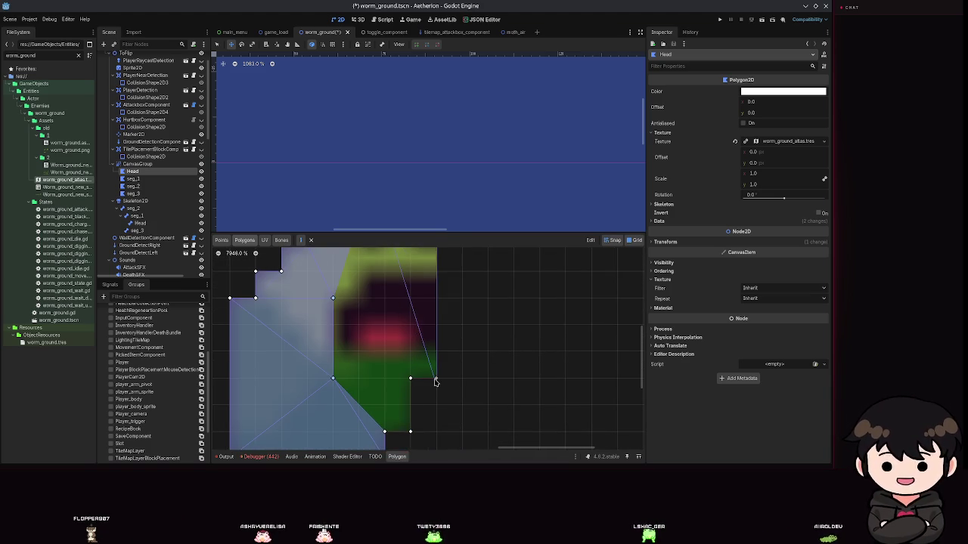
- Close internal polygons along the Head's right strip, undoing one misplaced polygon
{"action": "left_click", "coordinate": [436, 381]}
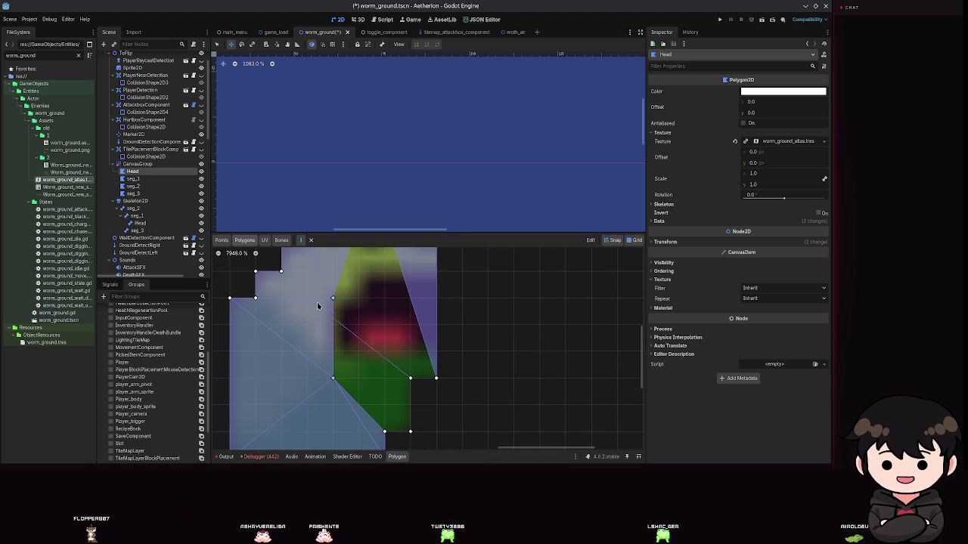
{"action": "scroll", "coordinate": [361, 302], "scroll_direction": "up", "scroll_amount": 6}
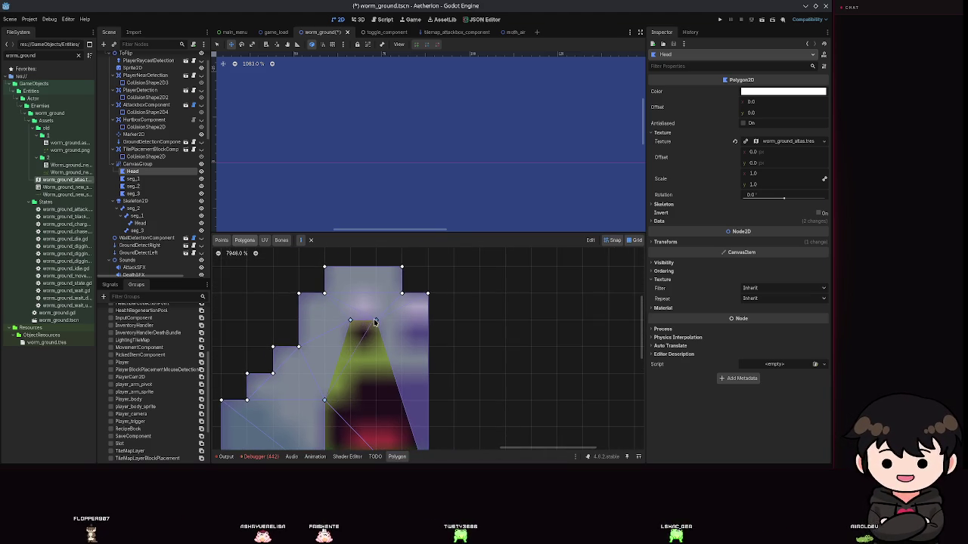
{"action": "scroll", "coordinate": [375, 322], "scroll_direction": "down", "scroll_amount": 5}
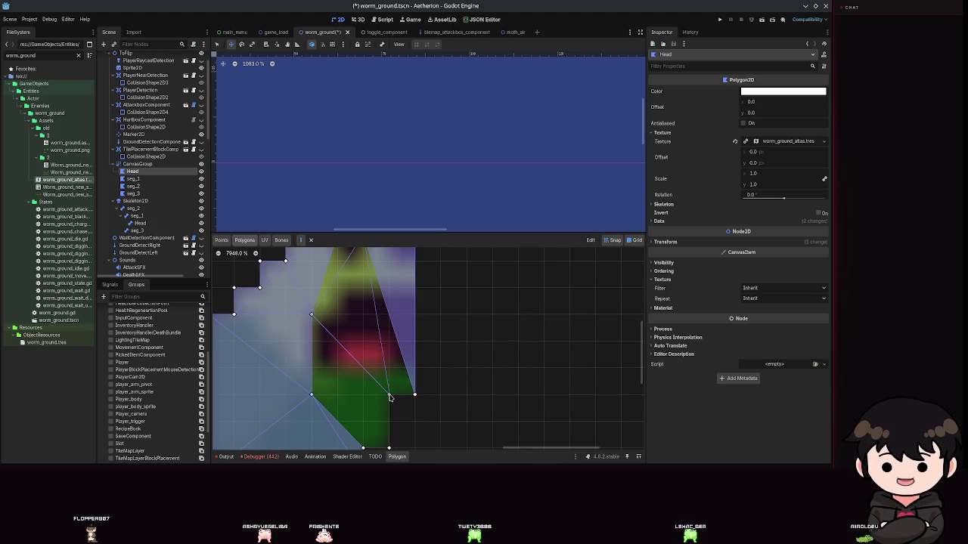
{"action": "left_click", "coordinate": [389, 396]}
{"action": "scroll", "coordinate": [378, 335], "scroll_direction": "up", "scroll_amount": 1}
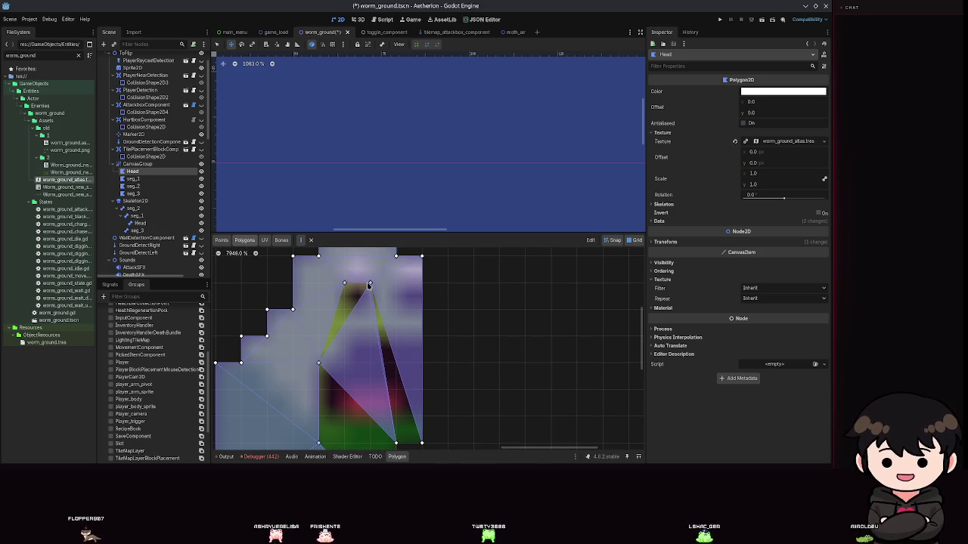
{"action": "scroll", "coordinate": [378, 282], "scroll_direction": "down", "scroll_amount": 1}
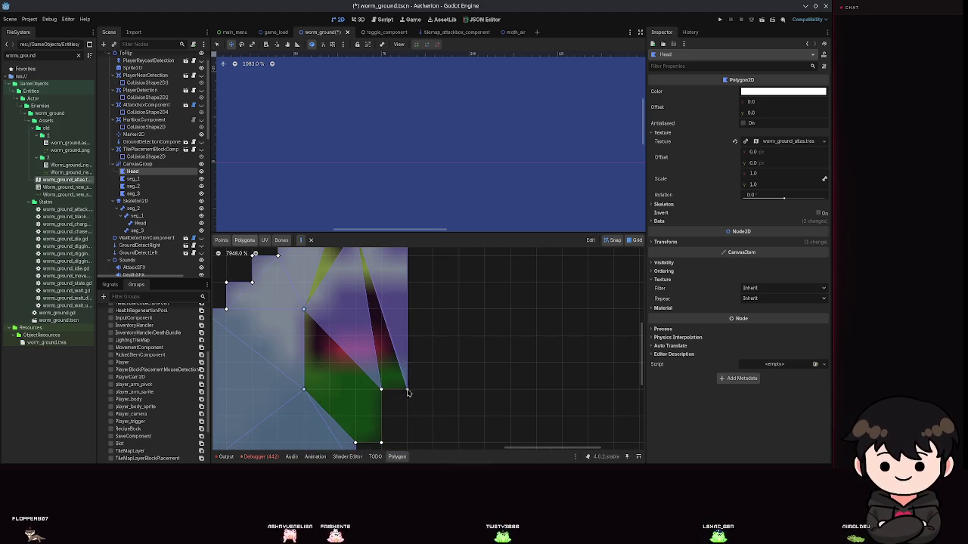
{"action": "key", "text": "ctrl+z"}
{"action": "scroll", "coordinate": [363, 370], "scroll_direction": "up", "scroll_amount": 3}
{"action": "scroll", "coordinate": [355, 356], "scroll_direction": "left", "scroll_amount": 1}
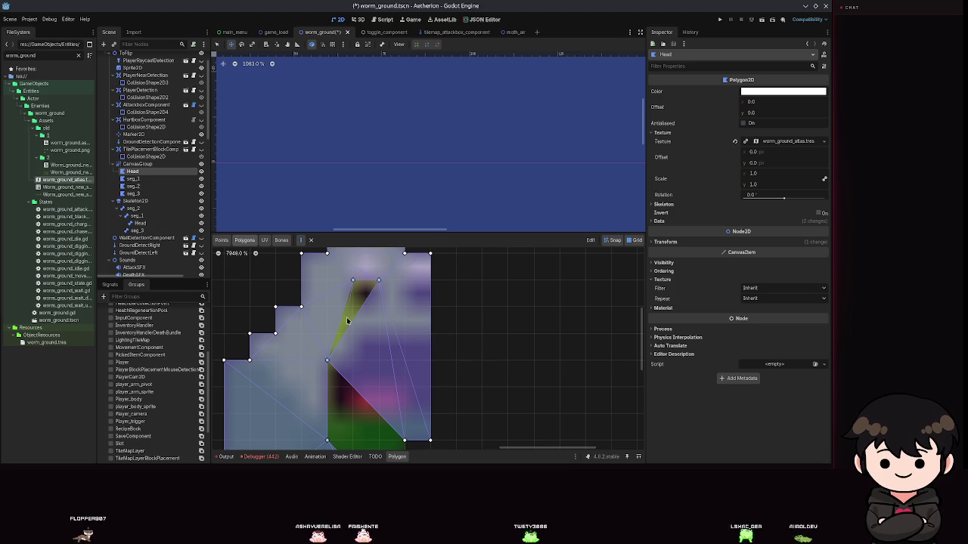
{"action": "left_click", "coordinate": [328, 362]}
- Fill the last uncovered triangles and small gap in the Head, then save the scene
{"action": "scroll", "coordinate": [328, 362], "scroll_direction": "down", "scroll_amount": 3}
{"action": "scroll", "coordinate": [378, 332], "scroll_direction": "down", "scroll_amount": 1}
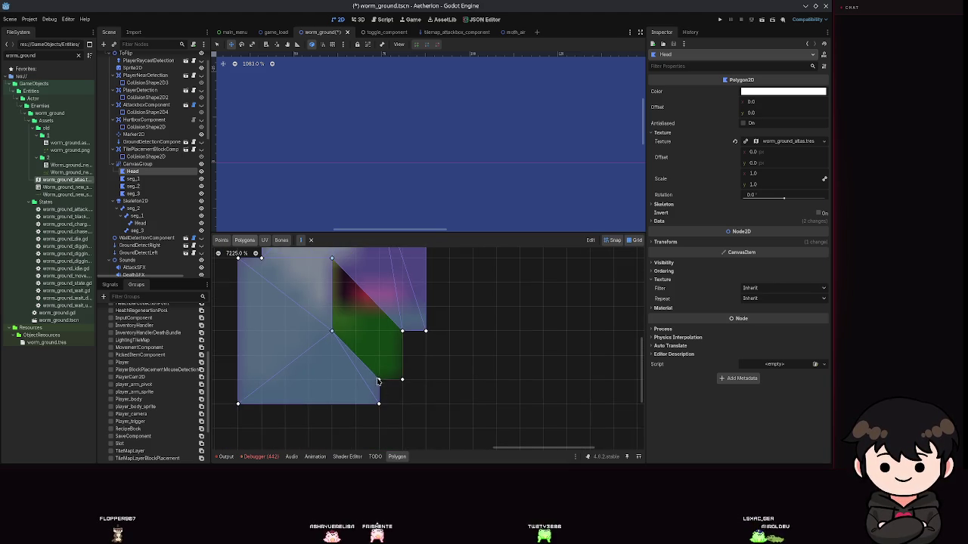
{"action": "scroll", "coordinate": [388, 412], "scroll_direction": "up", "scroll_amount": 1}
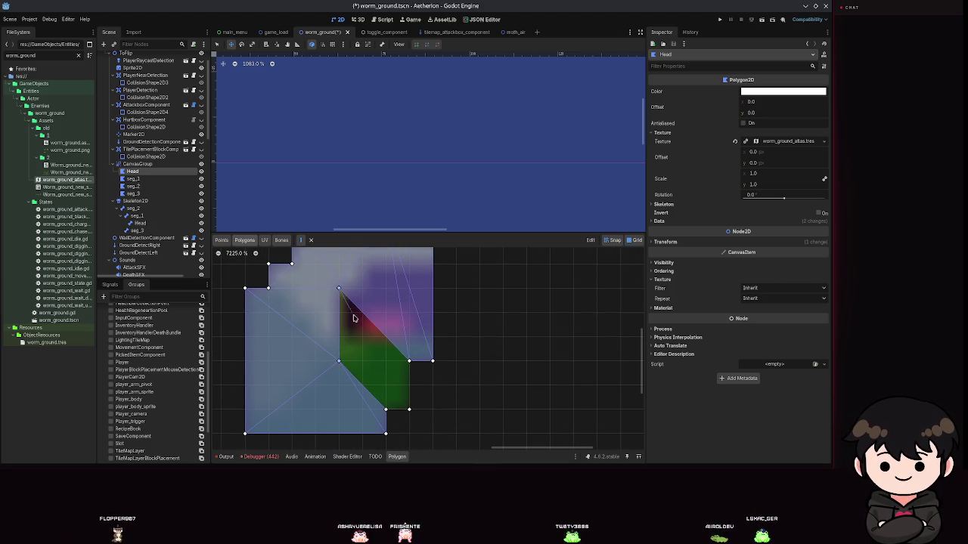
{"action": "left_click", "coordinate": [386, 409]}
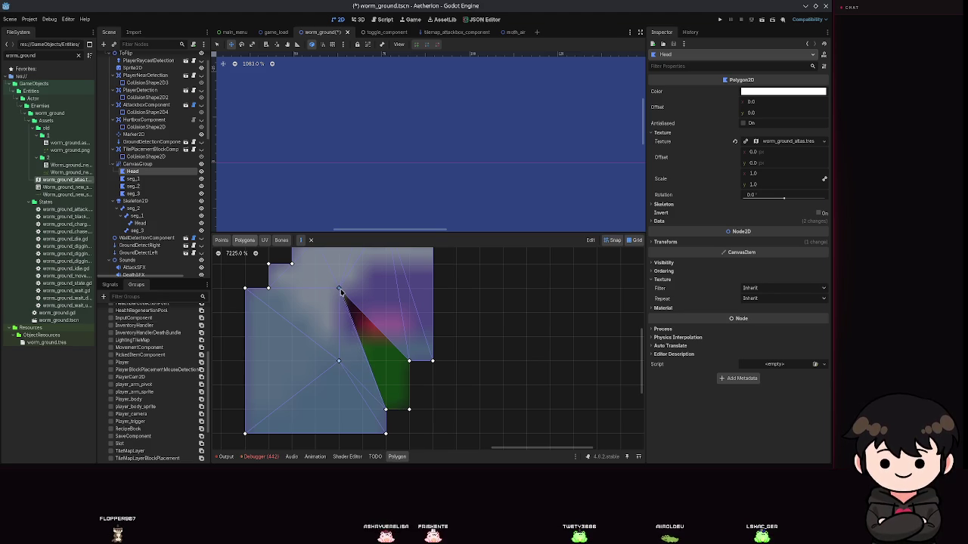
{"action": "left_click", "coordinate": [386, 409]}
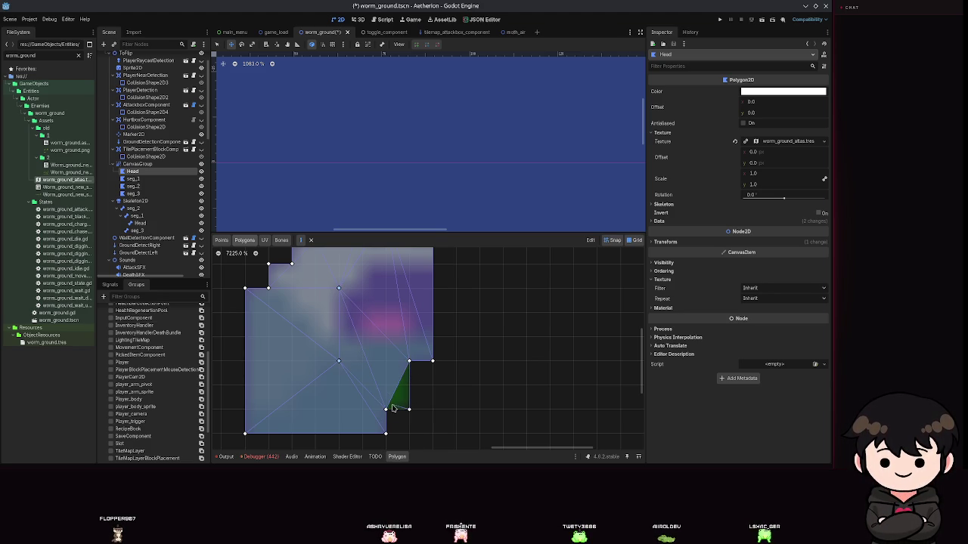
{"action": "left_click", "coordinate": [387, 412]}
{"action": "scroll", "coordinate": [489, 401], "scroll_direction": "down", "scroll_amount": 2}
{"action": "key", "text": "ctrl+s"}
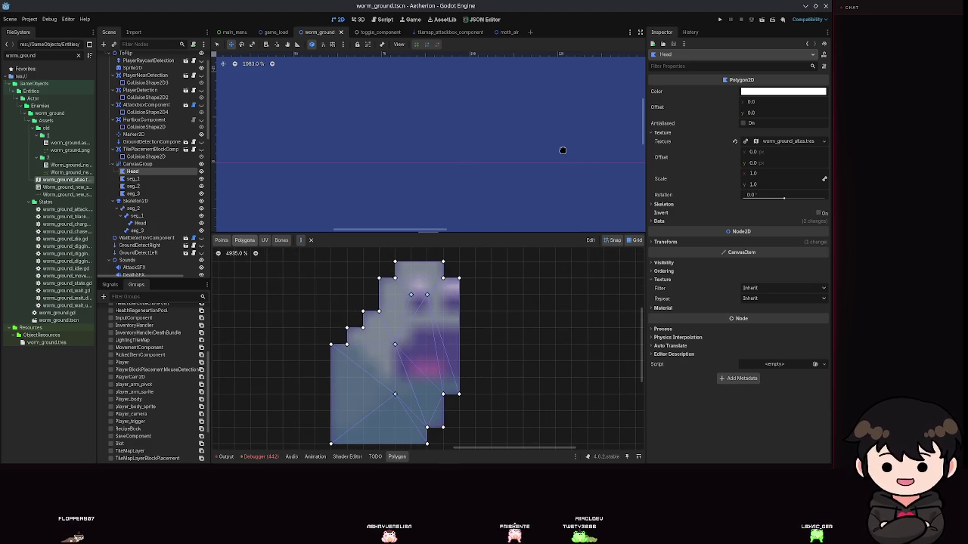
{"action": "scroll", "coordinate": [404, 339], "scroll_direction": "down", "scroll_amount": 3}
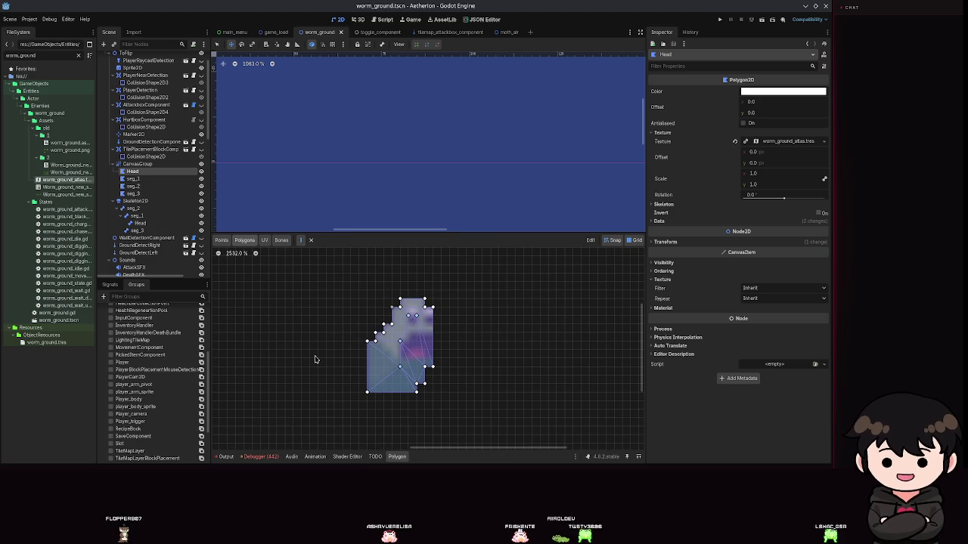
{"action": "left_click", "coordinate": [133, 178]}
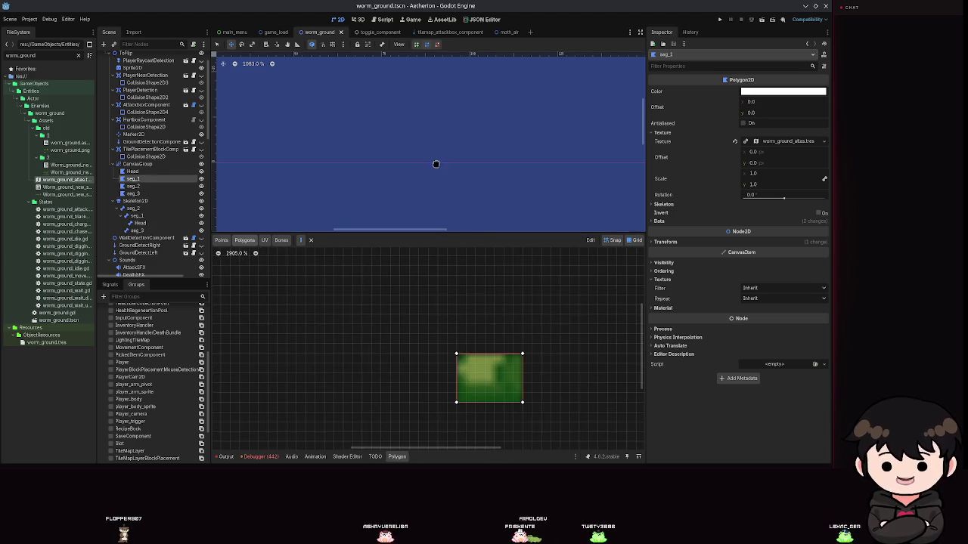
- Cover the segment beside the Head with one four-corner rectangular internal polygon
{"action": "scroll", "coordinate": [495, 329], "scroll_direction": "up", "scroll_amount": 6}
{"action": "mouse_move", "coordinate": [471, 345]}
{"action": "left_mouse_down"}
{"action": "mouse_move", "coordinate": [364, 280]}
{"action": "mouse_move", "coordinate": [394, 314]}
{"action": "left_mouse_up"}
{"action": "scroll", "coordinate": [389, 316], "scroll_direction": "down", "scroll_amount": 2}
{"action": "scroll", "coordinate": [388, 316], "scroll_direction": "up", "scroll_amount": 1}
{"action": "scroll", "coordinate": [223, 159], "scroll_direction": "up", "scroll_amount": 4}
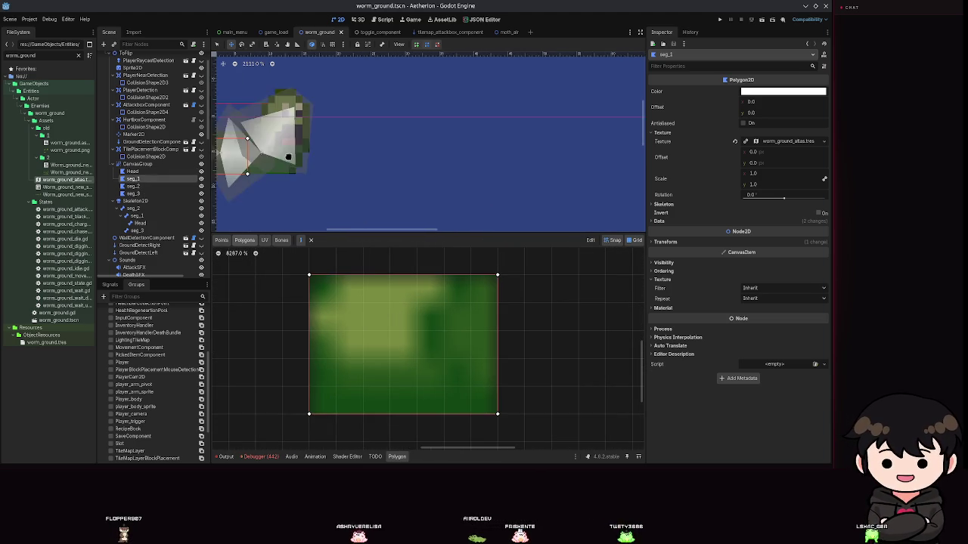
{"action": "scroll", "coordinate": [440, 159], "scroll_direction": "down", "scroll_amount": 2}
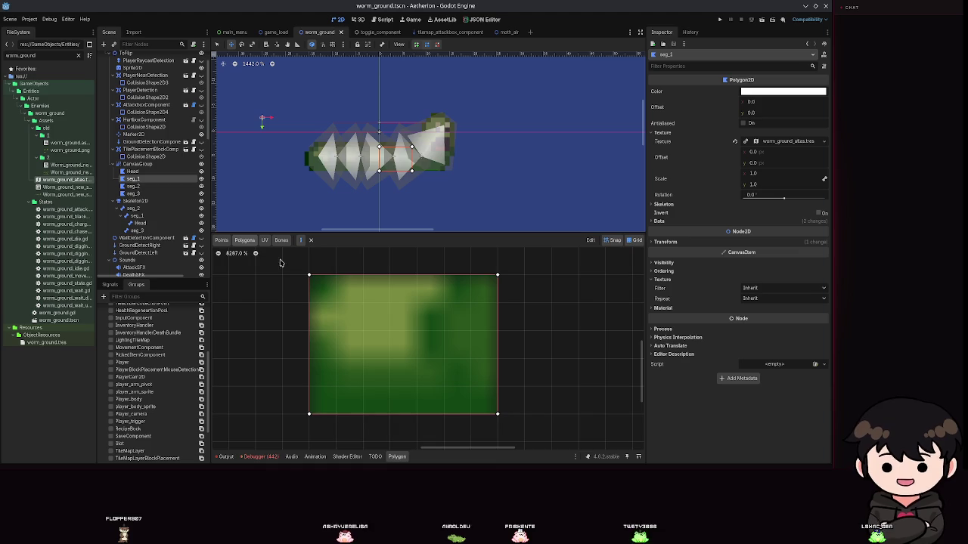
{"action": "left_click", "coordinate": [309, 276]}
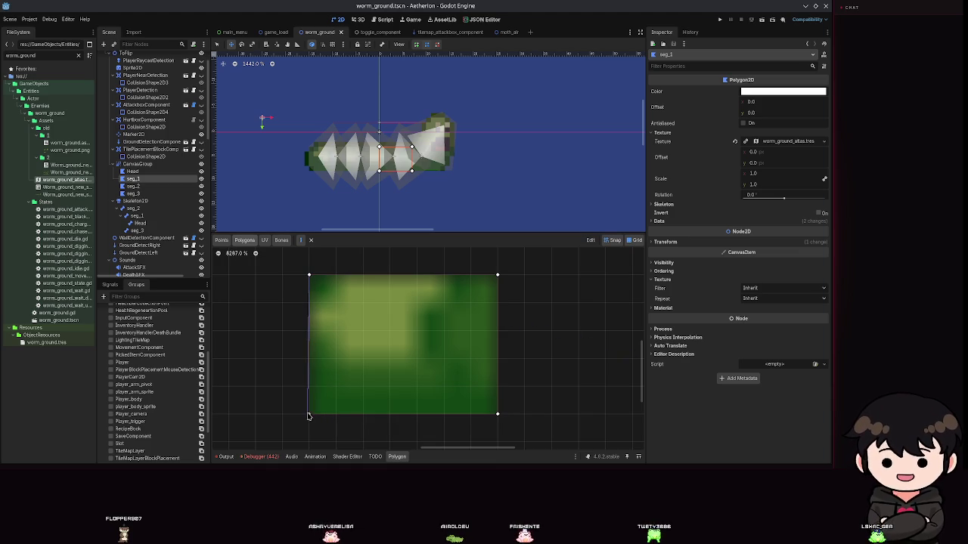
{"action": "left_click", "coordinate": [309, 414]}
{"action": "left_click", "coordinate": [497, 415]}
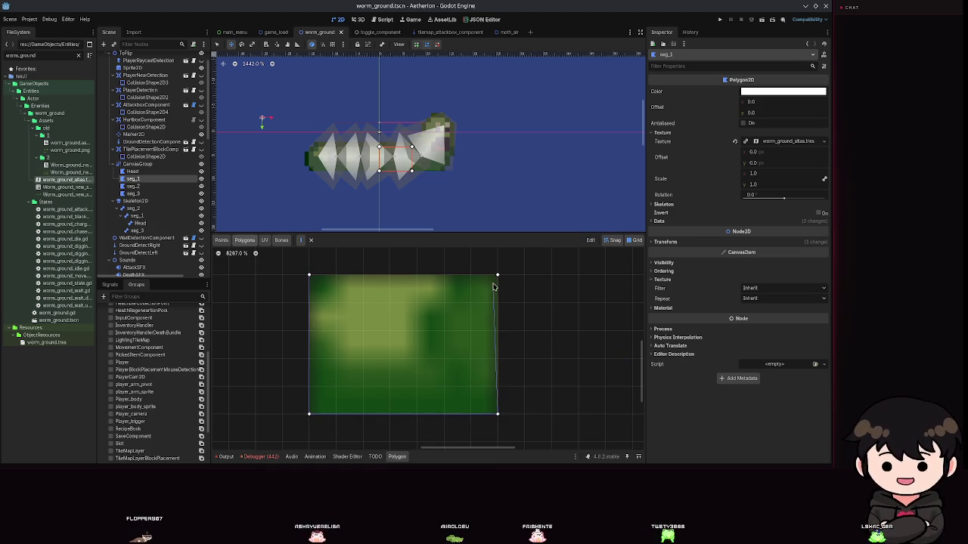
{"action": "left_click", "coordinate": [497, 276]}
{"action": "left_click", "coordinate": [309, 276]}
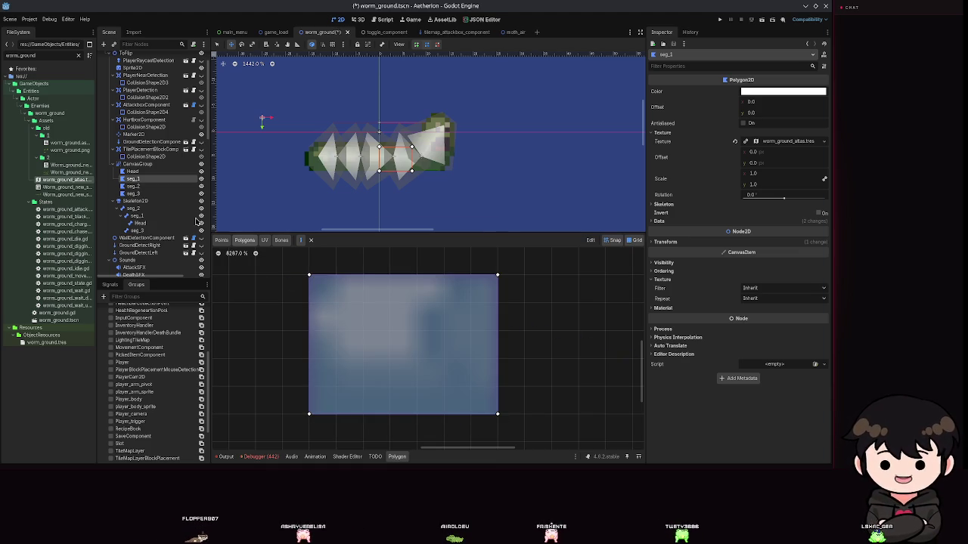
- Select seg_2 and cover its tile with a single four-point internal polygon
{"action": "left_click", "coordinate": [134, 186]}
{"action": "scroll", "coordinate": [393, 318], "scroll_direction": "up", "scroll_amount": 5}
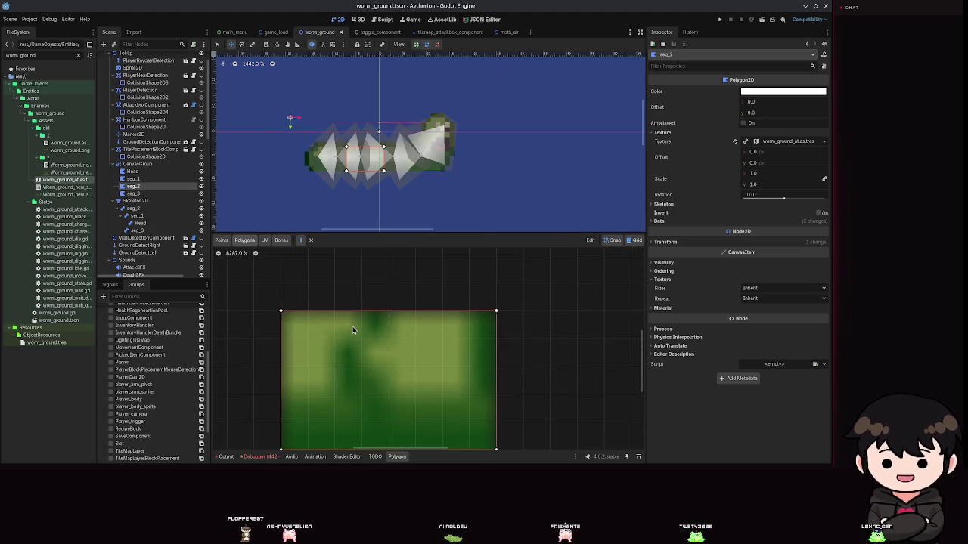
{"action": "scroll", "coordinate": [347, 302], "scroll_direction": "down", "scroll_amount": 2}
{"action": "scroll", "coordinate": [338, 255], "scroll_direction": "down", "scroll_amount": 1}
{"action": "left_click", "coordinate": [303, 262]}
{"action": "left_click", "coordinate": [302, 389]}
{"action": "left_click", "coordinate": [497, 389]}
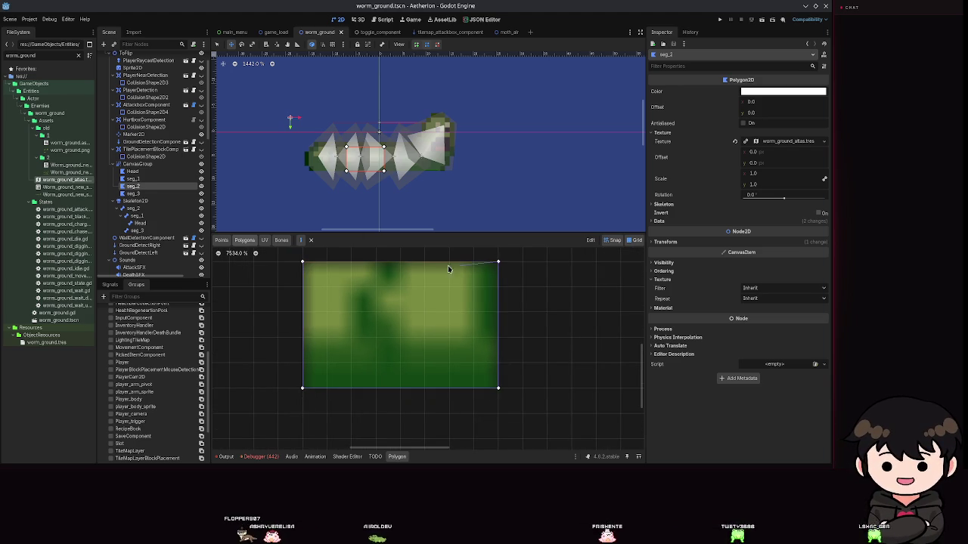
{"action": "left_click", "coordinate": [302, 262]}
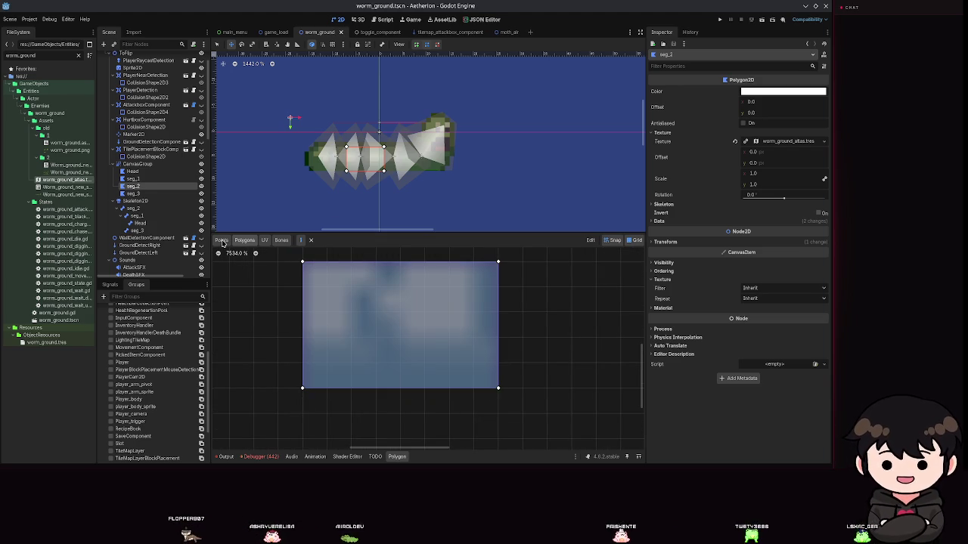
{"action": "left_click", "coordinate": [132, 194]}
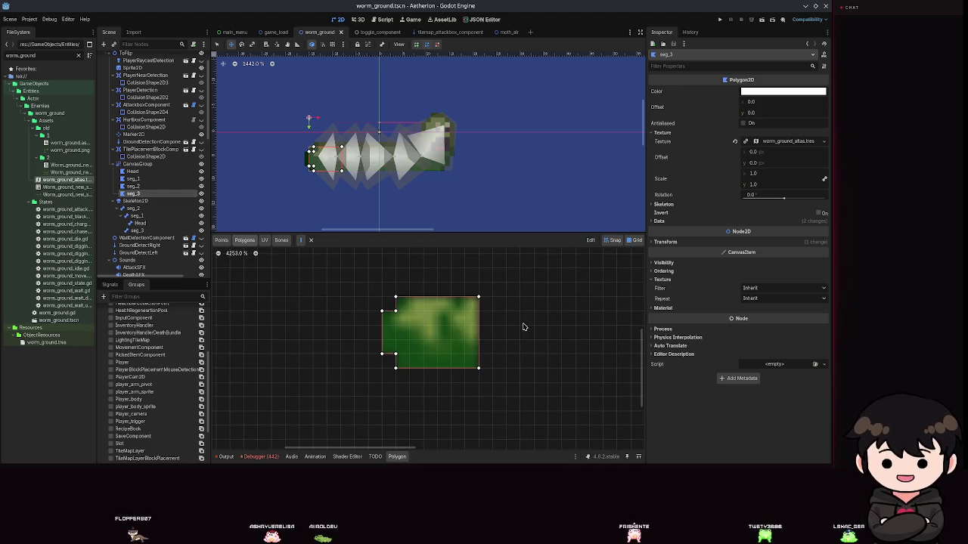
- Close a narrow strip polygon along the tail's notched left side
{"action": "scroll", "coordinate": [374, 323], "scroll_direction": "up", "scroll_amount": 2}
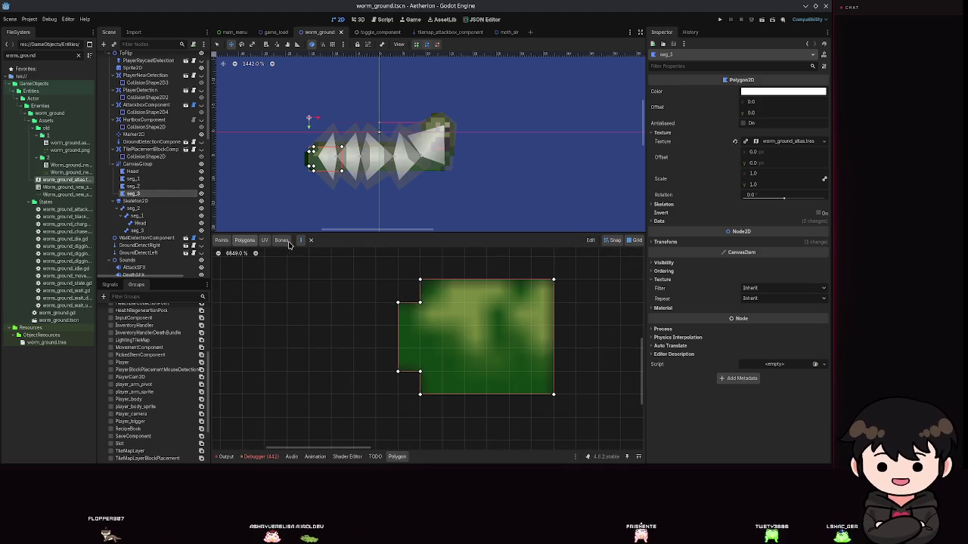
{"action": "left_click", "coordinate": [398, 372]}
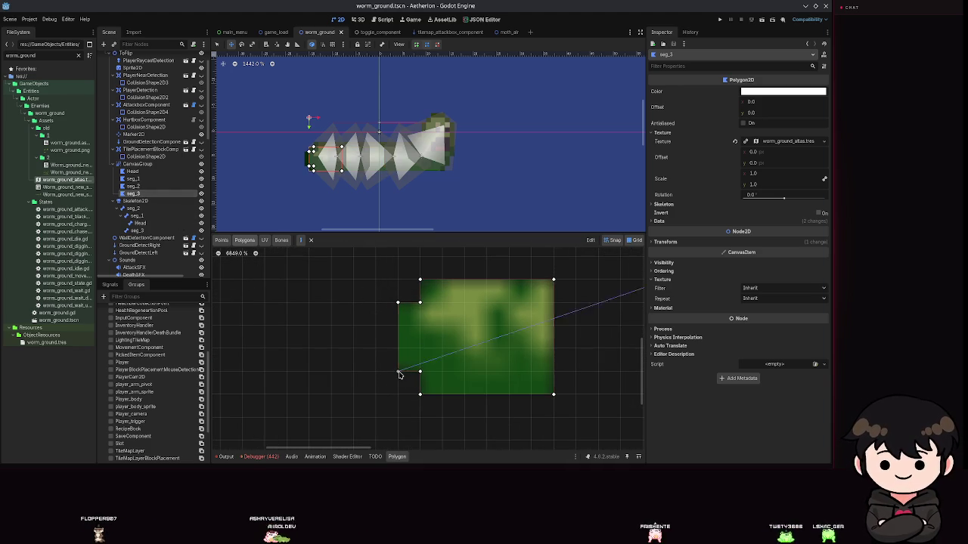
{"action": "left_click", "coordinate": [398, 303]}
{"action": "left_click", "coordinate": [420, 302]}
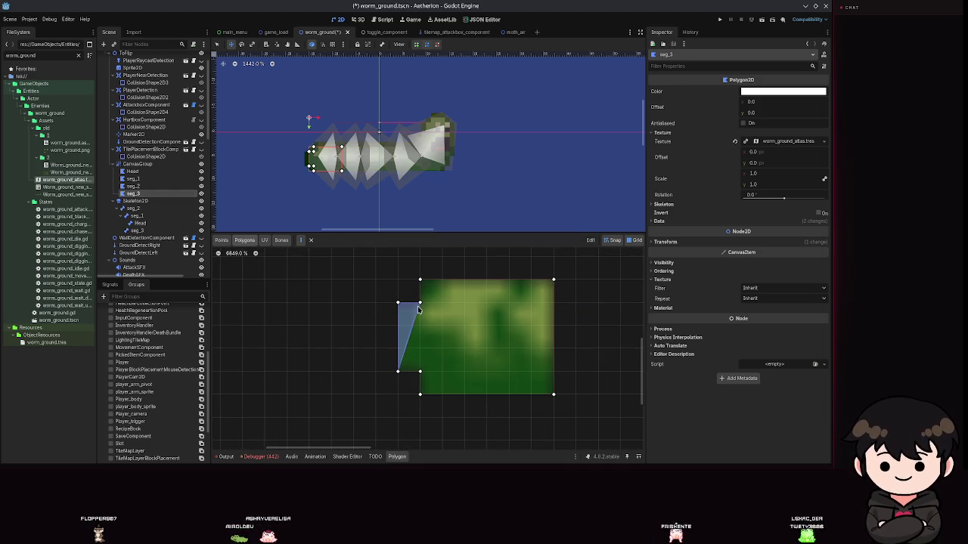
{"action": "left_click", "coordinate": [398, 372]}
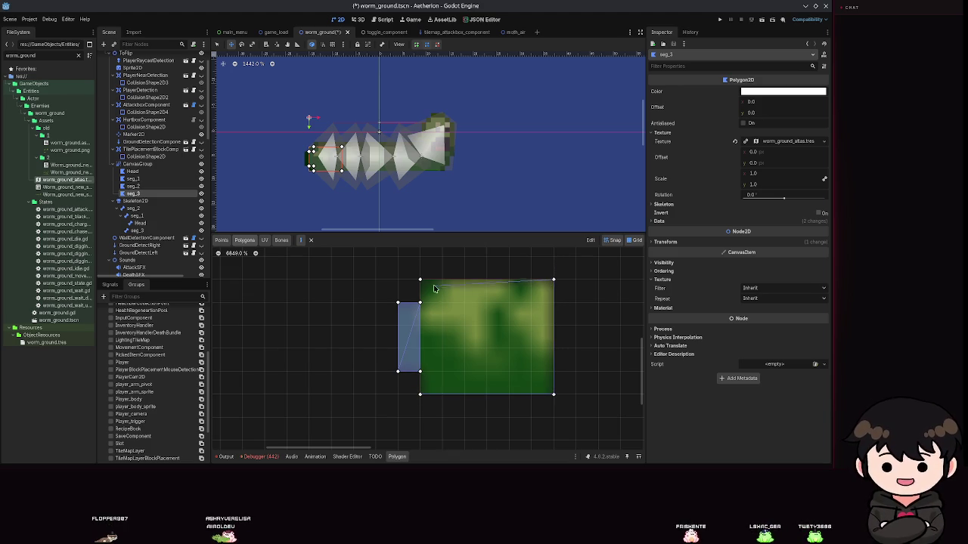
- Cover the rest of the tail with the main block polygon and view its texture-atlas UV
{"action": "left_click", "coordinate": [420, 393]}
{"action": "scroll", "coordinate": [514, 348], "scroll_direction": "down", "scroll_amount": 4}
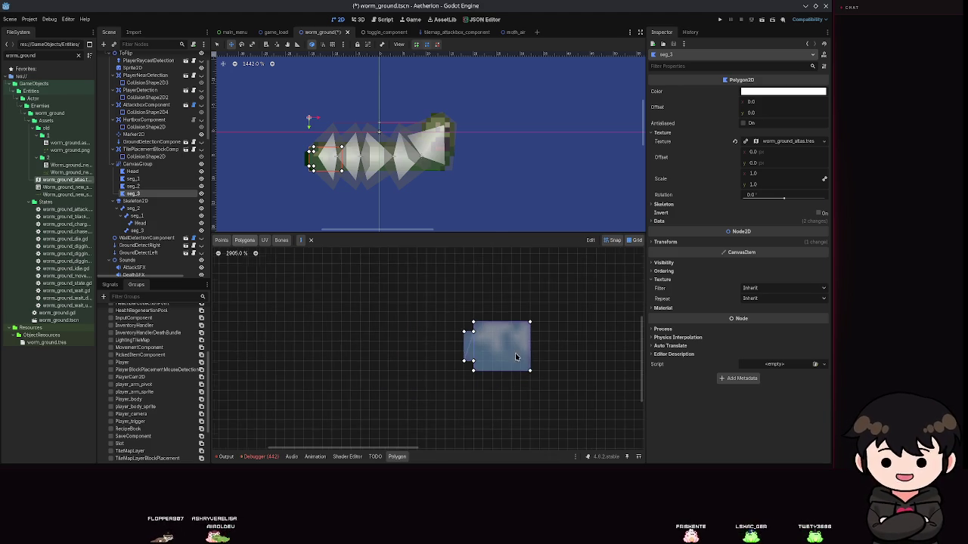
{"action": "left_click", "coordinate": [265, 241]}
{"action": "scroll", "coordinate": [486, 312], "scroll_direction": "down", "scroll_amount": 3}
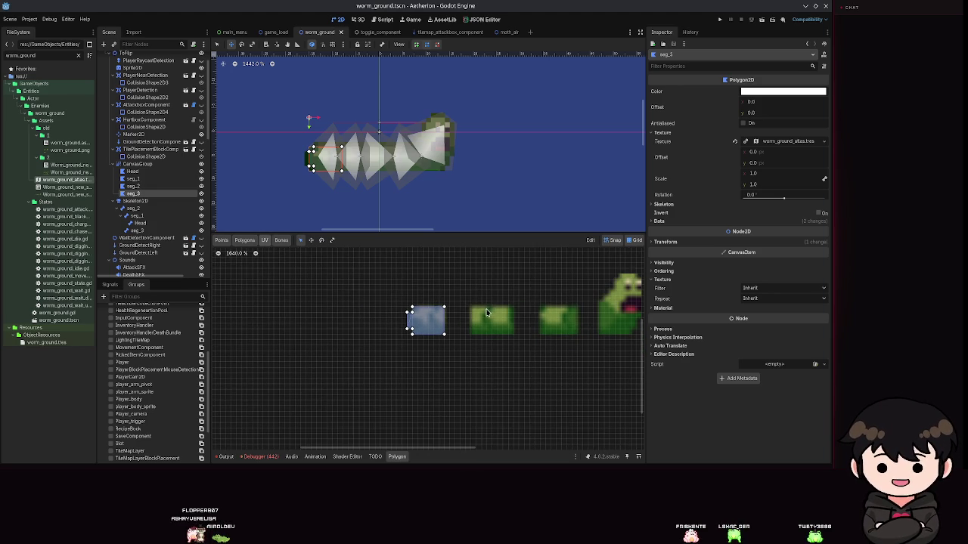
- After a missing-skeleton warning on syncing bones, assign Skeleton2D as the Head polygon's skeleton
{"action": "left_click", "coordinate": [281, 241]}
{"action": "left_click", "coordinate": [616, 253]}
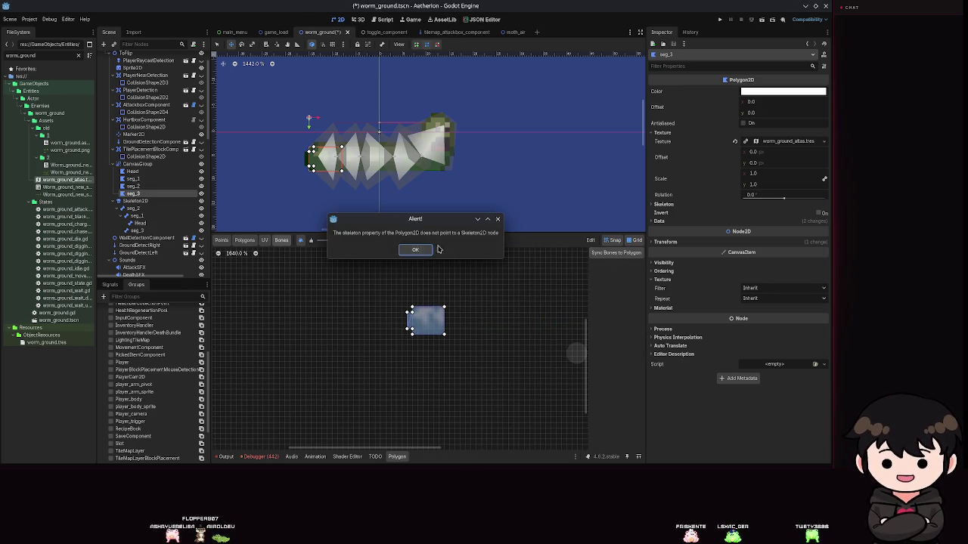
{"action": "left_click", "coordinate": [410, 248]}
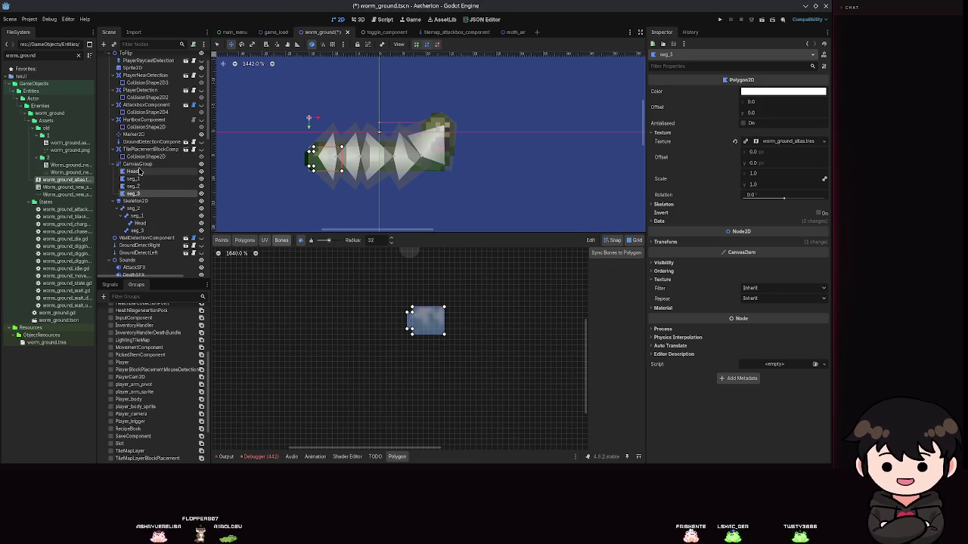
{"action": "left_click", "coordinate": [139, 173]}
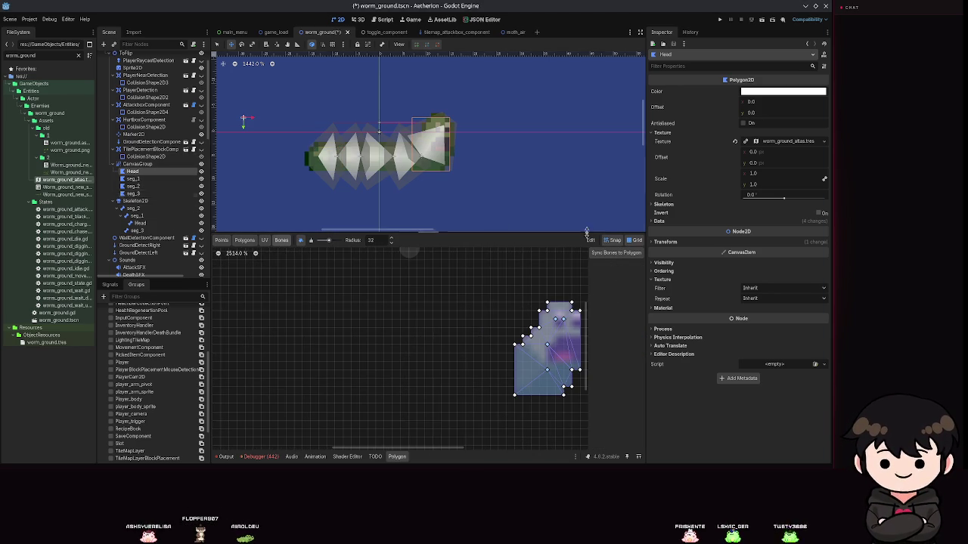
{"action": "left_click", "coordinate": [691, 205]}
{"action": "left_click", "coordinate": [778, 212]}
{"action": "double_click", "coordinate": [394, 179]}
- Assign Skeleton2D as the skeleton of seg_1 and seg_2, saving in between
{"action": "left_click", "coordinate": [133, 179]}
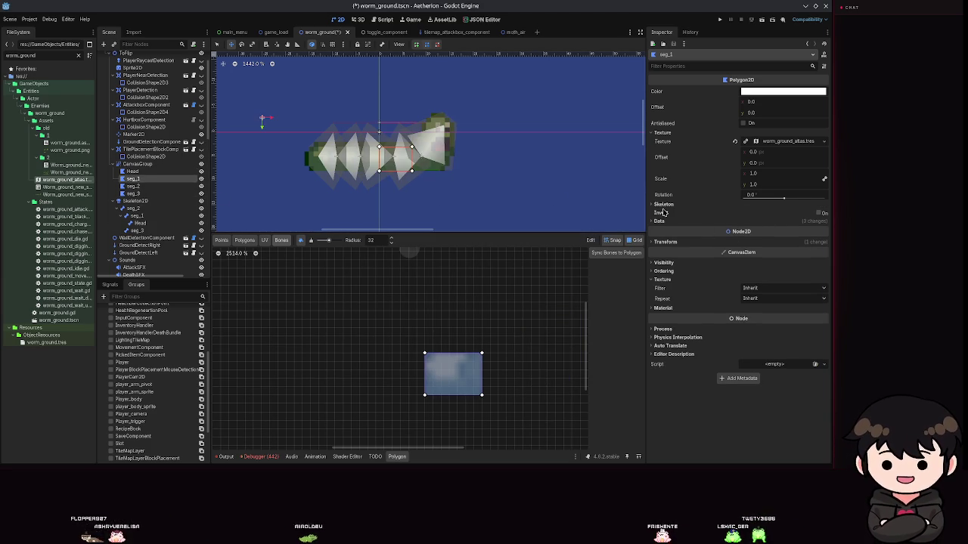
{"action": "left_click", "coordinate": [664, 205]}
{"action": "left_click", "coordinate": [778, 212]}
{"action": "double_click", "coordinate": [397, 180]}
{"action": "key", "text": "ctrl+s"}
{"action": "left_click", "coordinate": [133, 185]}
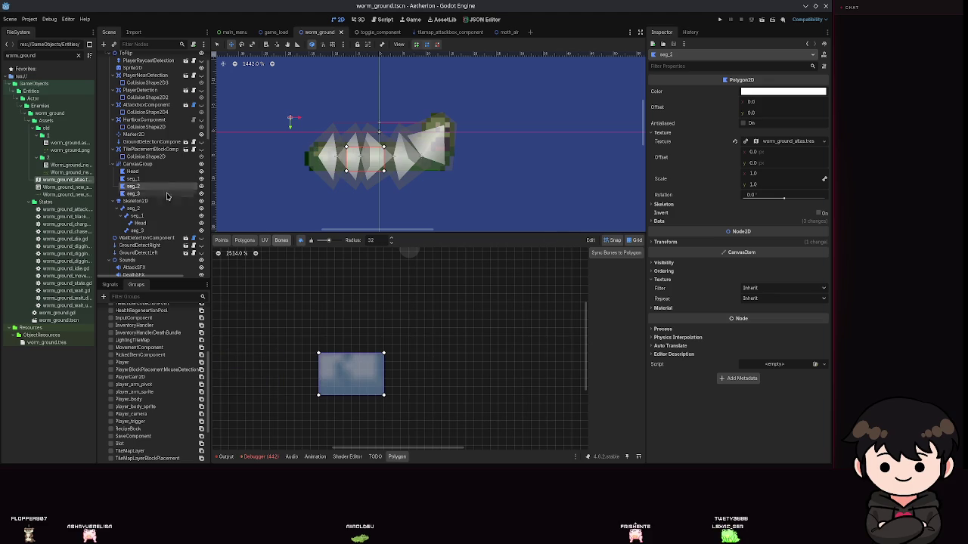
{"action": "left_click", "coordinate": [664, 204]}
{"action": "left_click", "coordinate": [778, 212]}
{"action": "double_click", "coordinate": [353, 185]}
- Assign Skeleton2D to seg_3 and sync the skeleton's bones into it
{"action": "left_click", "coordinate": [133, 193]}
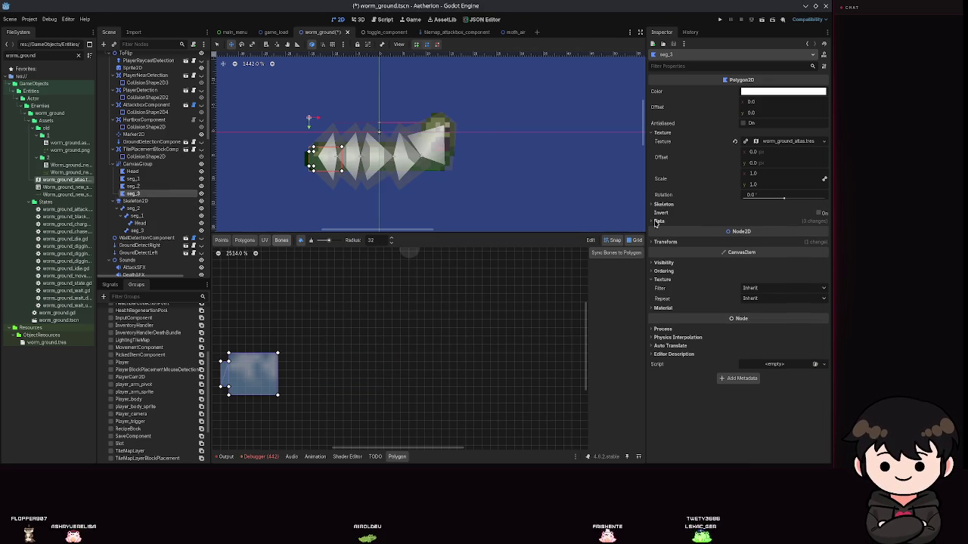
{"action": "left_click", "coordinate": [668, 207]}
{"action": "left_click", "coordinate": [778, 212]}
{"action": "left_click", "coordinate": [396, 180]}
{"action": "left_click", "coordinate": [388, 349]}
{"action": "scroll", "coordinate": [484, 396], "scroll_direction": "up", "scroll_amount": 1}
{"action": "left_click", "coordinate": [616, 253]}
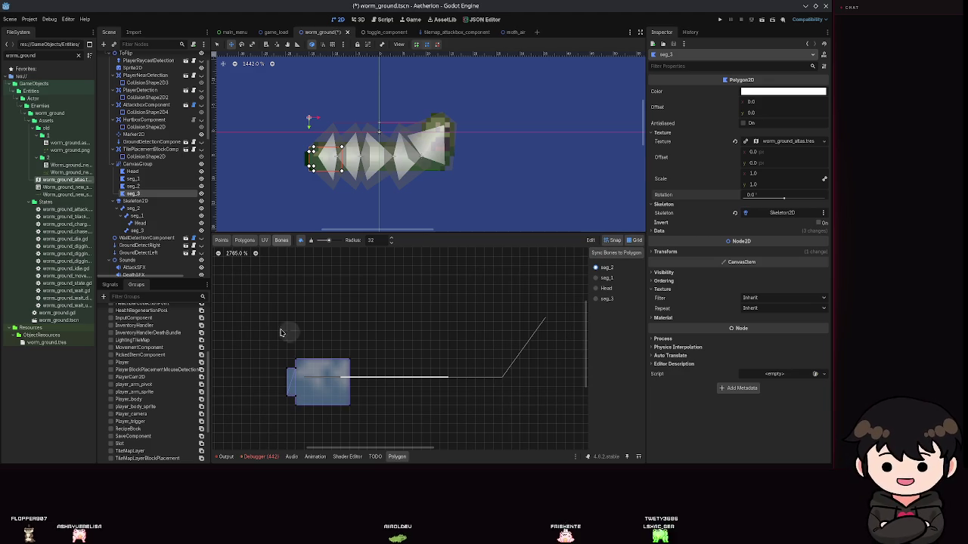
- Sync the skeleton's bones into seg_2, seg_3 and the Head polygon, saving after each
{"action": "left_click", "coordinate": [595, 300]}
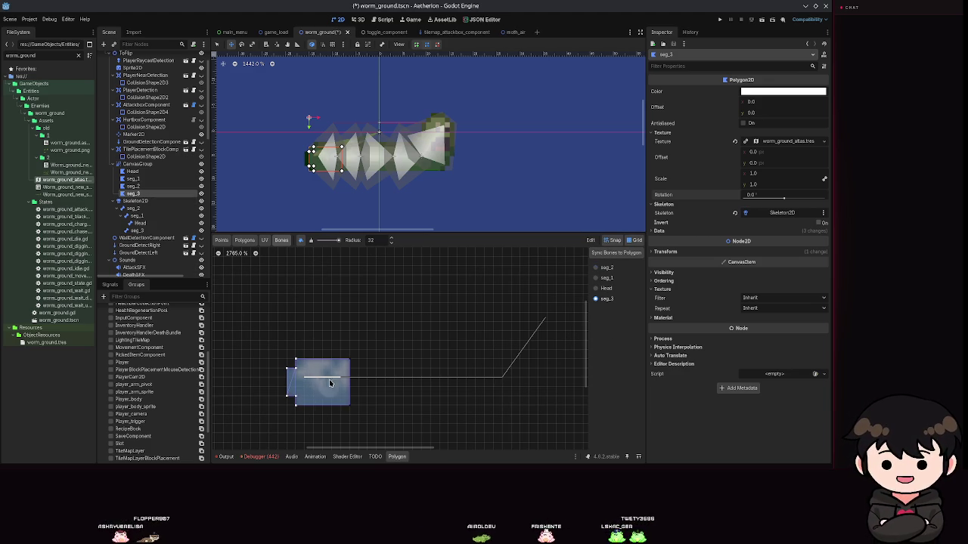
{"action": "key", "text": "ctrl+s"}
{"action": "left_click", "coordinate": [132, 186]}
{"action": "left_click", "coordinate": [616, 252]}
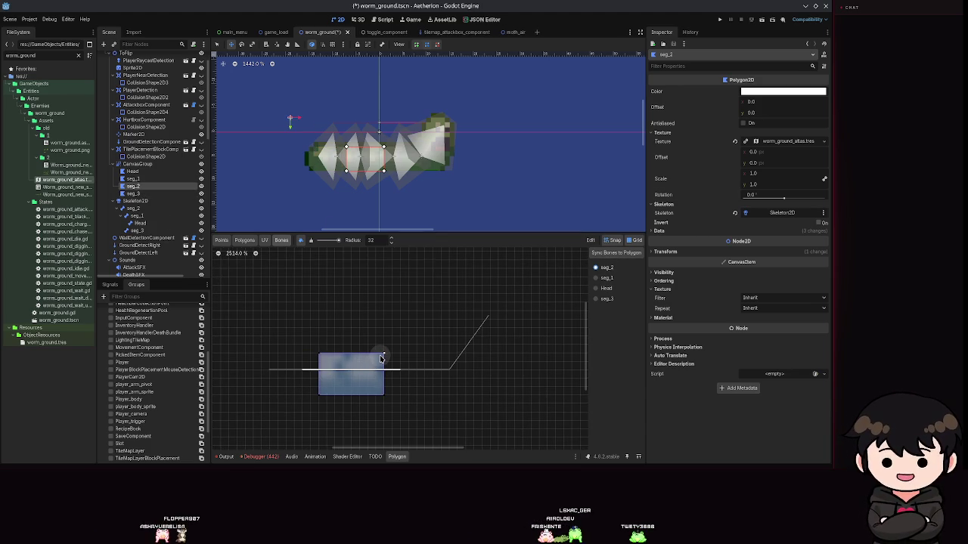
{"action": "key", "text": "ctrl+s"}
{"action": "key", "text": "Up"}
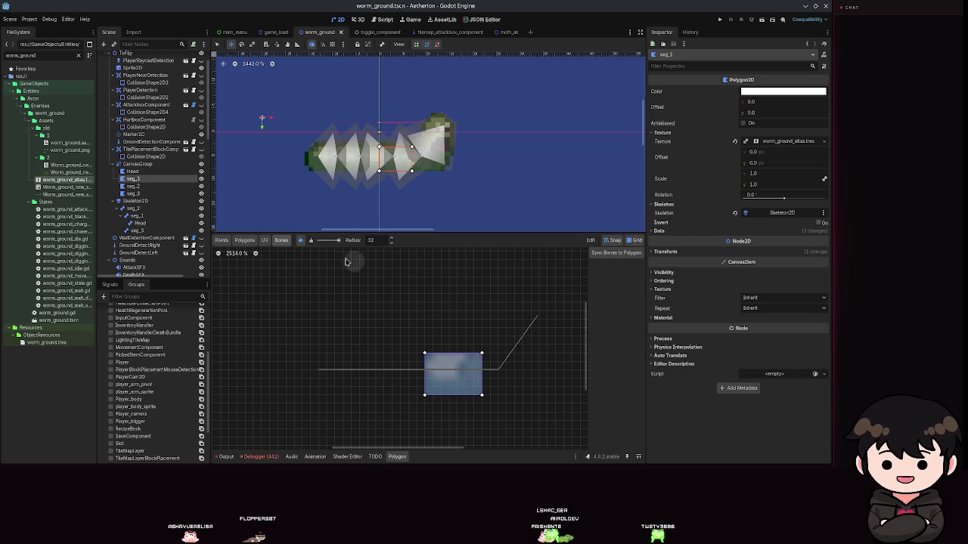
{"action": "left_click", "coordinate": [607, 254]}
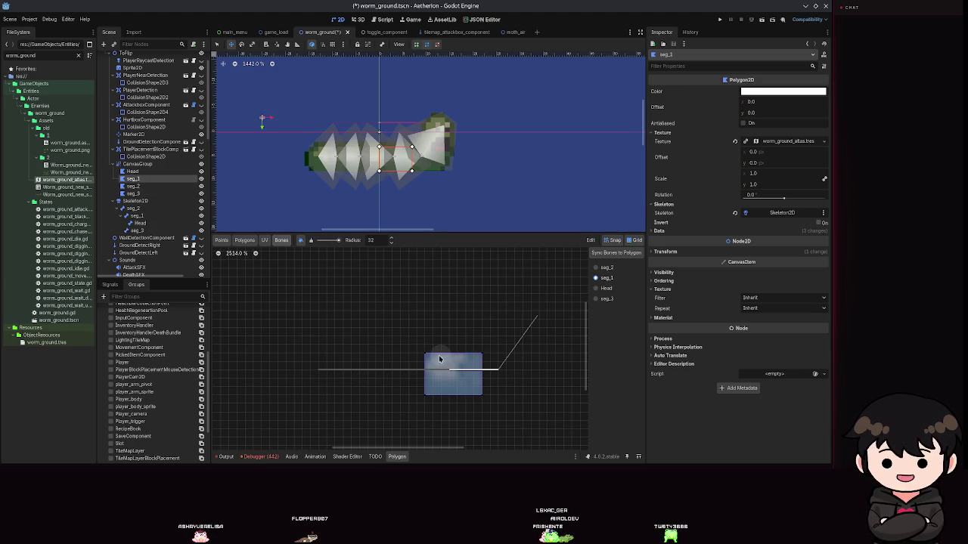
{"action": "key", "text": "ctrl+s"}
{"action": "key", "text": "Up"}
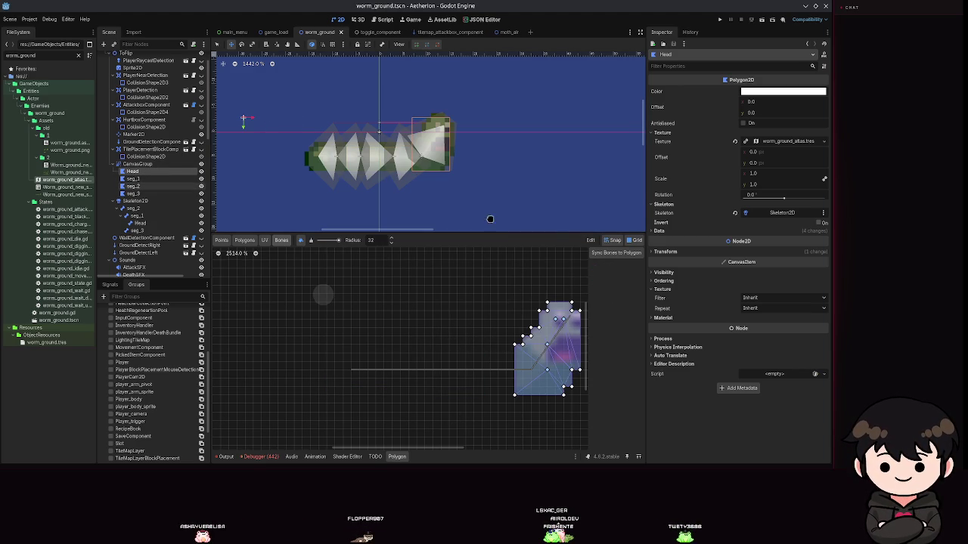
{"action": "left_click", "coordinate": [614, 252]}
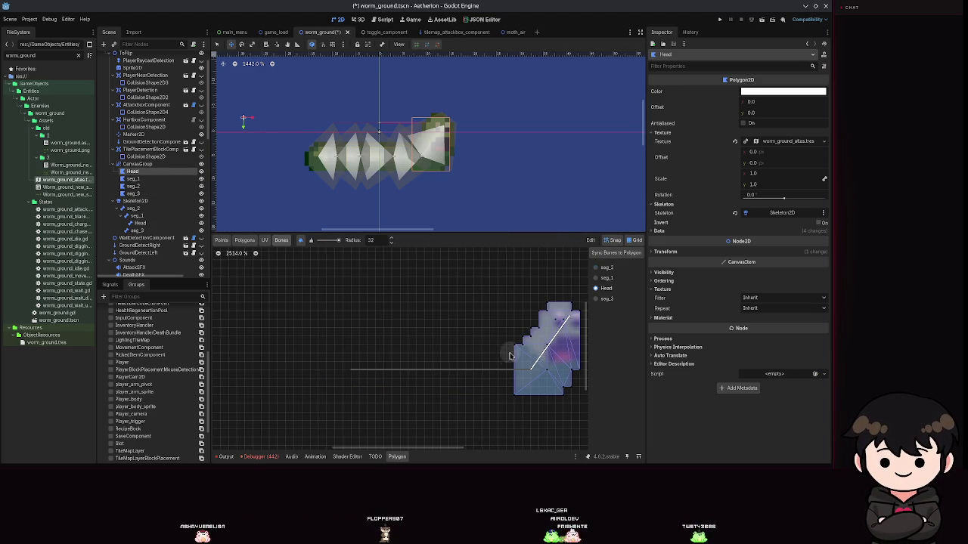
- Paint the Head bone's weight onto the head, then bend seg_2 to test deformation
{"action": "left_click_drag", "start_coordinate": [508, 357], "coordinate": [464, 350]}
{"action": "left_click_drag", "start_coordinate": [498, 378], "coordinate": [519, 302]}
{"action": "key", "text": "ctrl+s"}
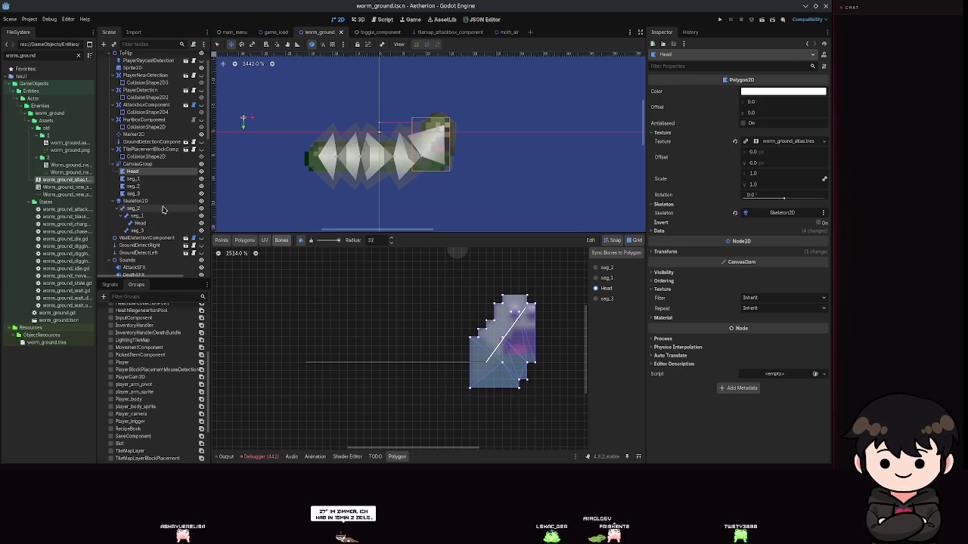
{"action": "left_click", "coordinate": [133, 208]}
{"action": "mouse_move", "coordinate": [318, 158]}
{"action": "left_mouse_down"}
{"action": "mouse_move", "coordinate": [373, 159]}
{"action": "mouse_move", "coordinate": [359, 148]}
{"action": "mouse_move", "coordinate": [356, 160]}
{"action": "left_mouse_up"}
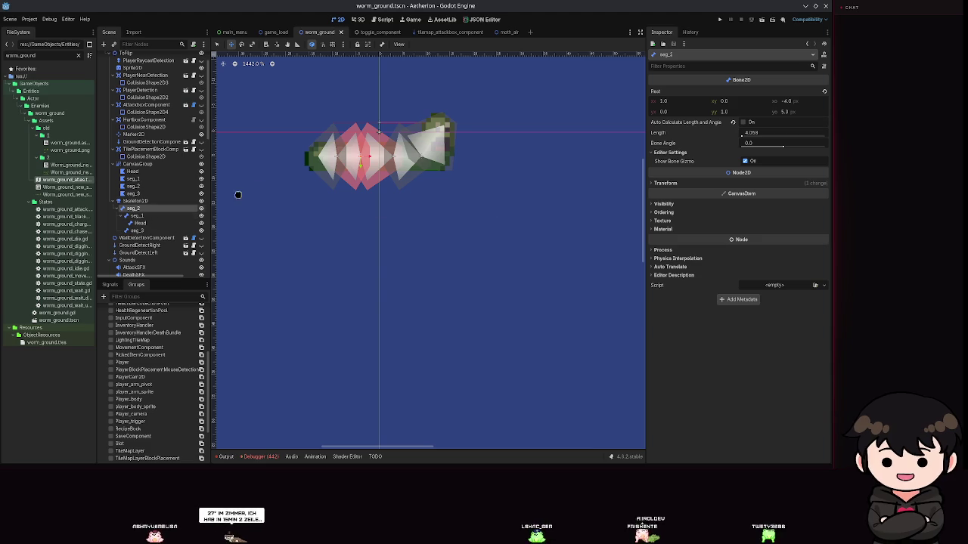
{"action": "left_click", "coordinate": [367, 158]}
{"action": "key", "text": "ctrl+s"}
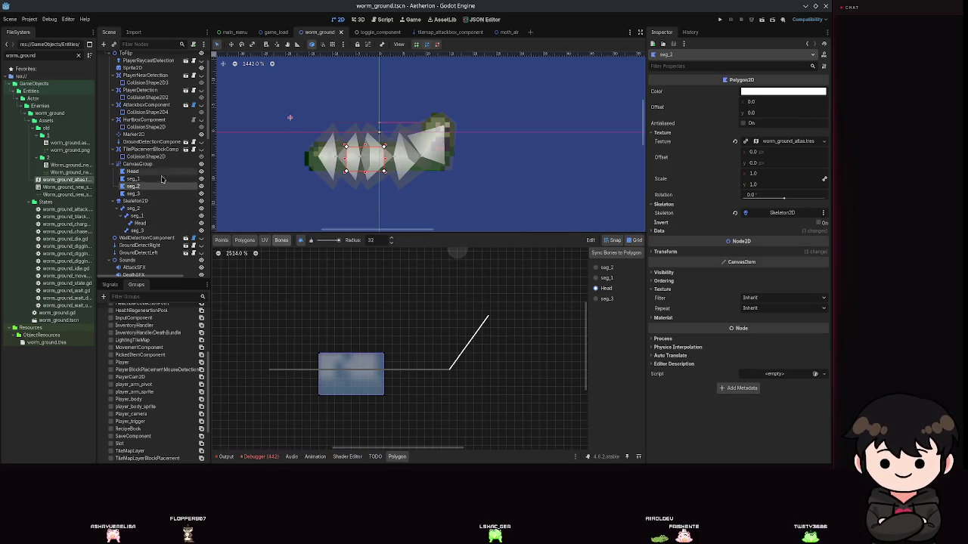
- Select the old Sprite2D node and delete it
{"action": "left_click", "coordinate": [133, 208]}
{"action": "left_click", "coordinate": [426, 149]}
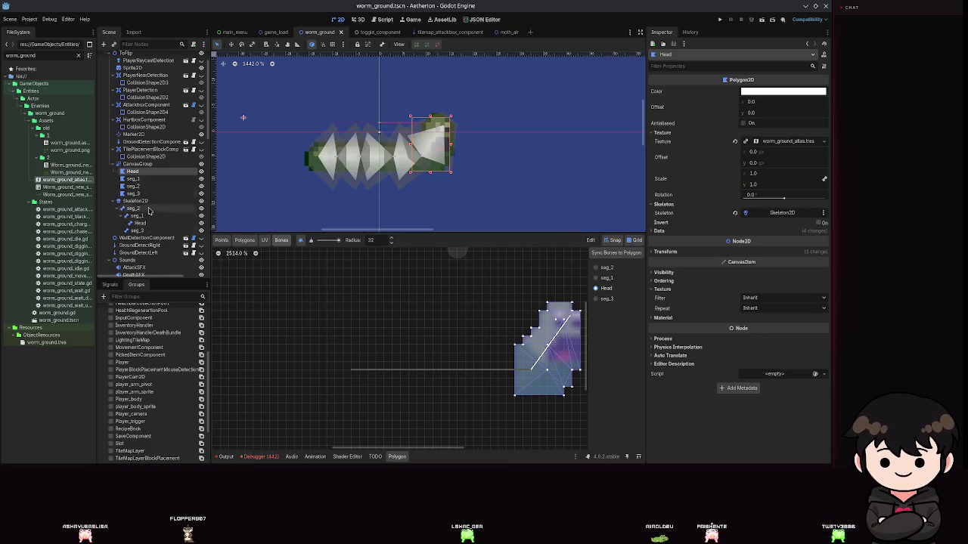
{"action": "scroll", "coordinate": [149, 218], "scroll_direction": "up", "scroll_amount": 2}
{"action": "left_click", "coordinate": [130, 95]}
{"action": "key", "text": "Delete"}
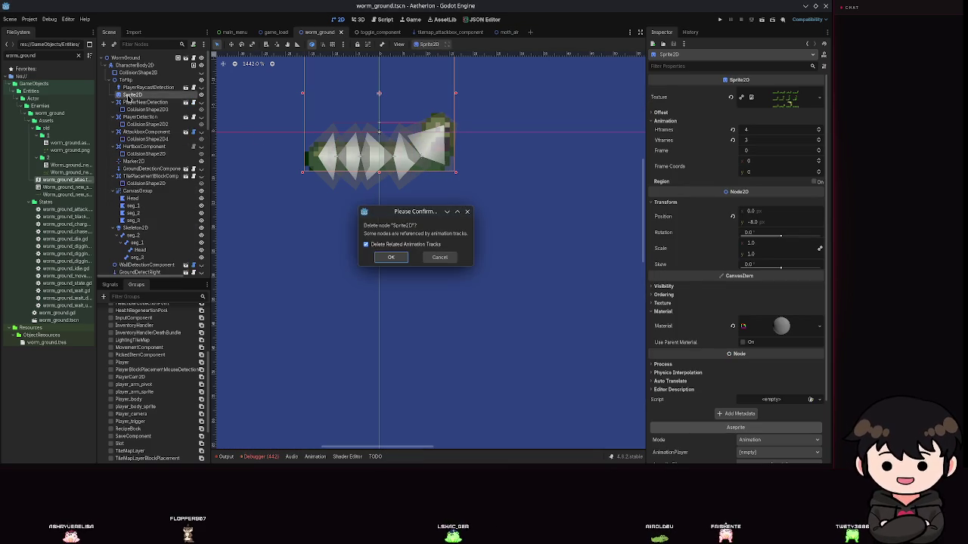
- Confirm the Sprite2D deletion and give the CanvasGroup a new ShaderMaterial
{"action": "key", "text": "Return"}
{"action": "left_click", "coordinate": [145, 176]}
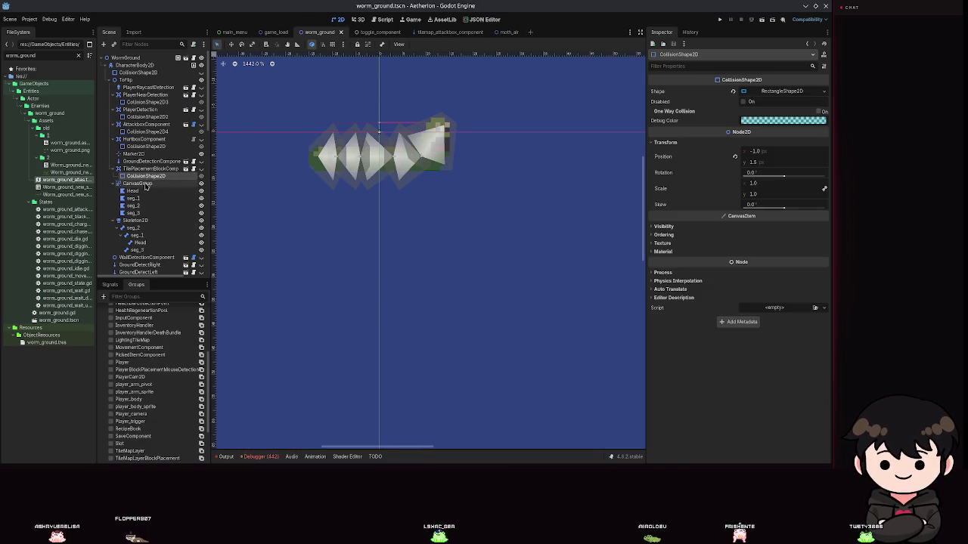
{"action": "left_click", "coordinate": [149, 184]}
{"action": "left_click", "coordinate": [665, 156]}
{"action": "left_click", "coordinate": [760, 167]}
{"action": "left_click", "coordinate": [787, 195]}
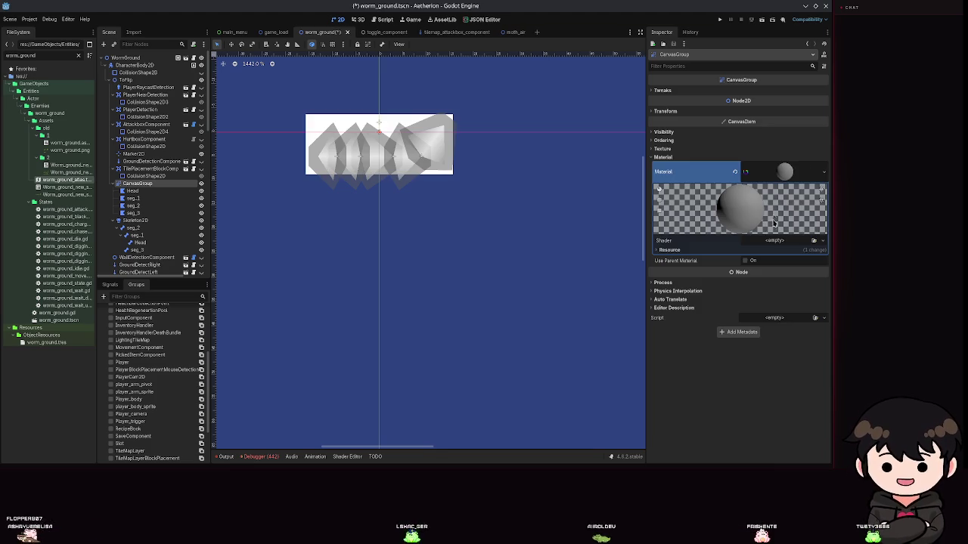
- Quick-load outline_shader.gdshader as the material's shader and save the scene
{"action": "left_click", "coordinate": [771, 241]}
{"action": "left_click", "coordinate": [779, 259]}
{"action": "type", "text": "shader"}
{"action": "key", "text": "Down"}
{"action": "key", "text": "Down"}
{"action": "key", "text": "Down"}
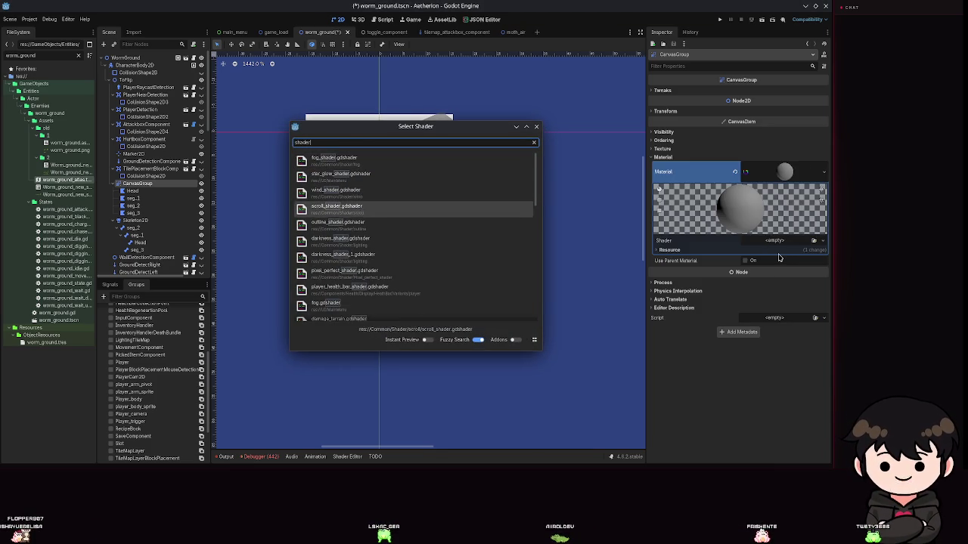
{"action": "key", "text": "BackSpace"}
{"action": "key", "text": "BackSpace"}
{"action": "key", "text": "BackSpace"}
{"action": "key", "text": "BackSpace"}
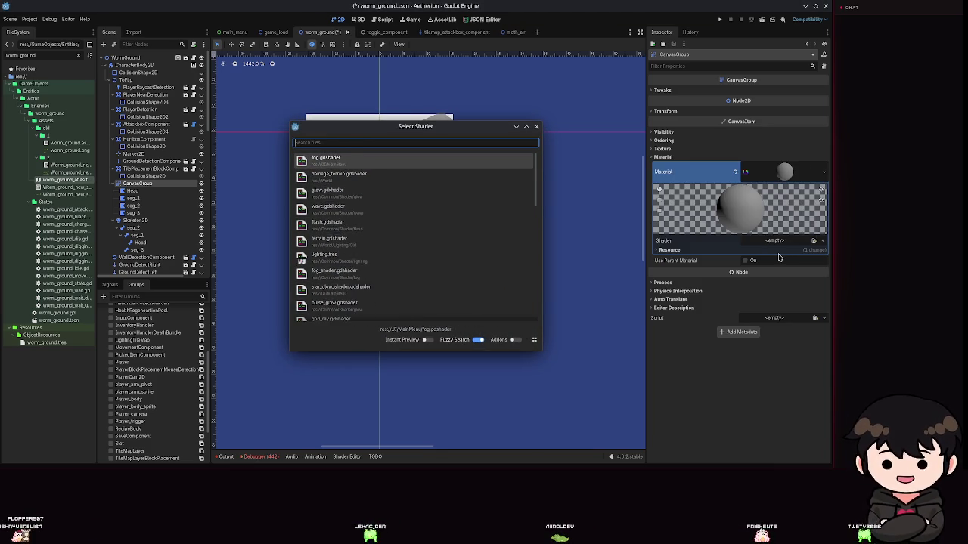
{"action": "type", "text": "ou"}
{"action": "key", "text": "Down"}
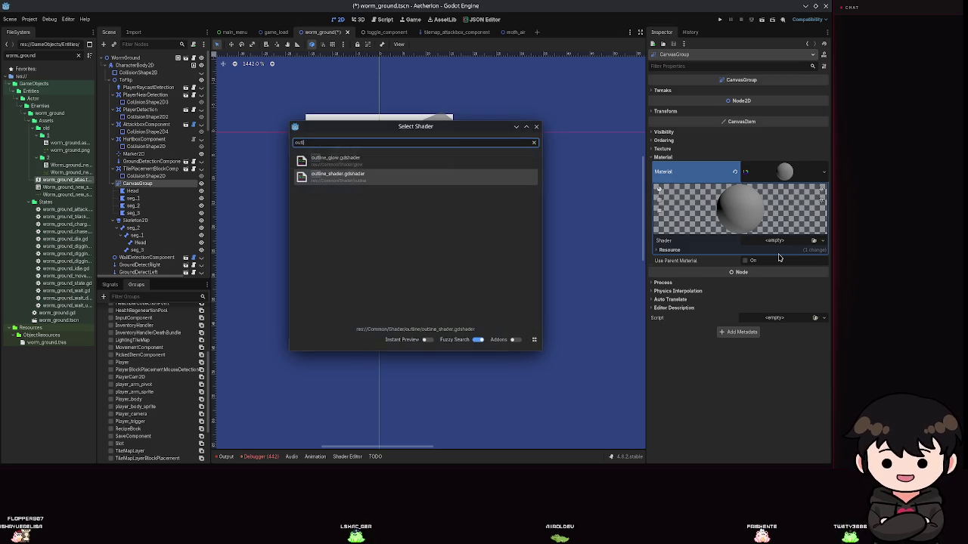
{"action": "key", "text": "Return"}
{"action": "key", "text": "ctrl+s"}
{"action": "left_click", "coordinate": [687, 237]}
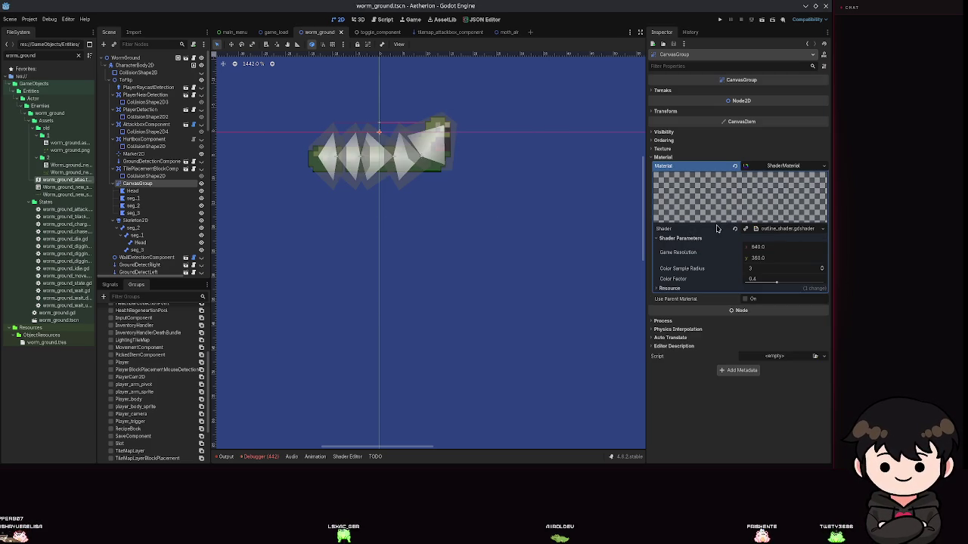
{"action": "scroll", "coordinate": [424, 199], "scroll_direction": "up", "scroll_amount": 3}
{"action": "scroll", "coordinate": [339, 190], "scroll_direction": "up", "scroll_amount": 3}
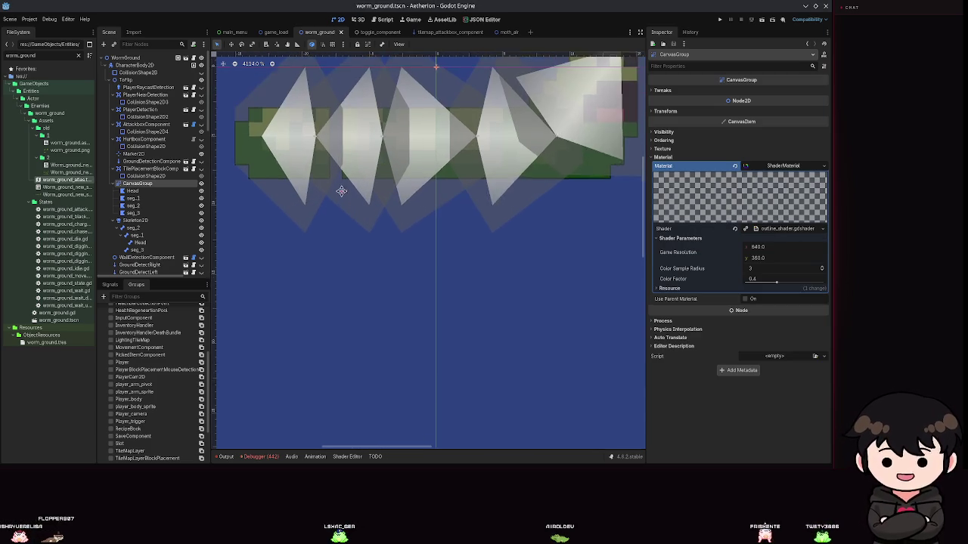
{"action": "scroll", "coordinate": [499, 325], "scroll_direction": "up", "scroll_amount": 2}
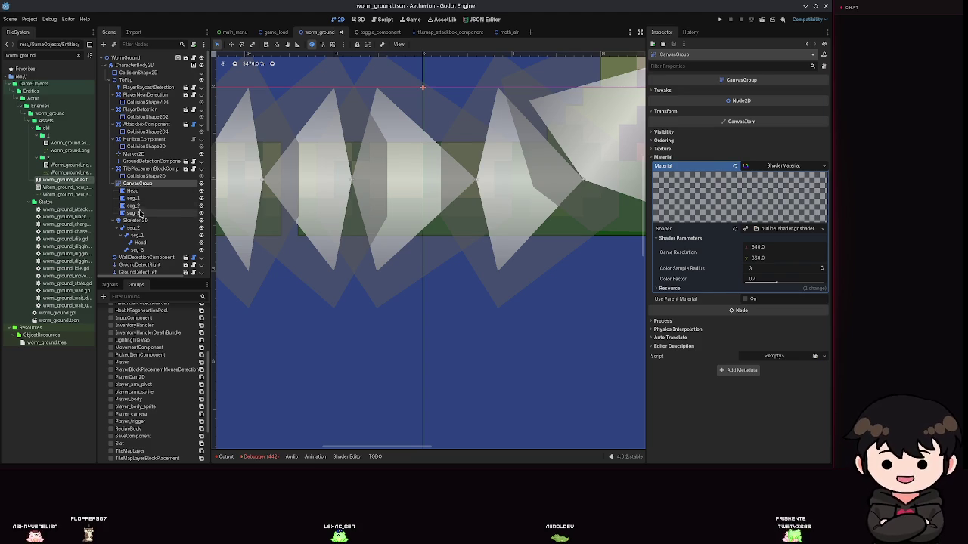
{"action": "left_click", "coordinate": [132, 212]}
{"action": "left_click_drag", "start_coordinate": [354, 191], "coordinate": [356, 191]}
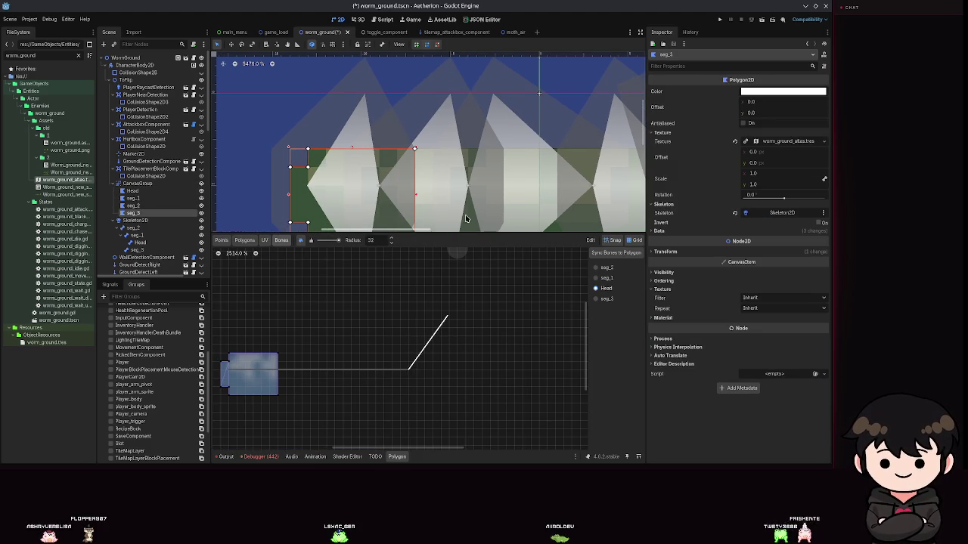
{"action": "key", "text": "ctrl+z"}
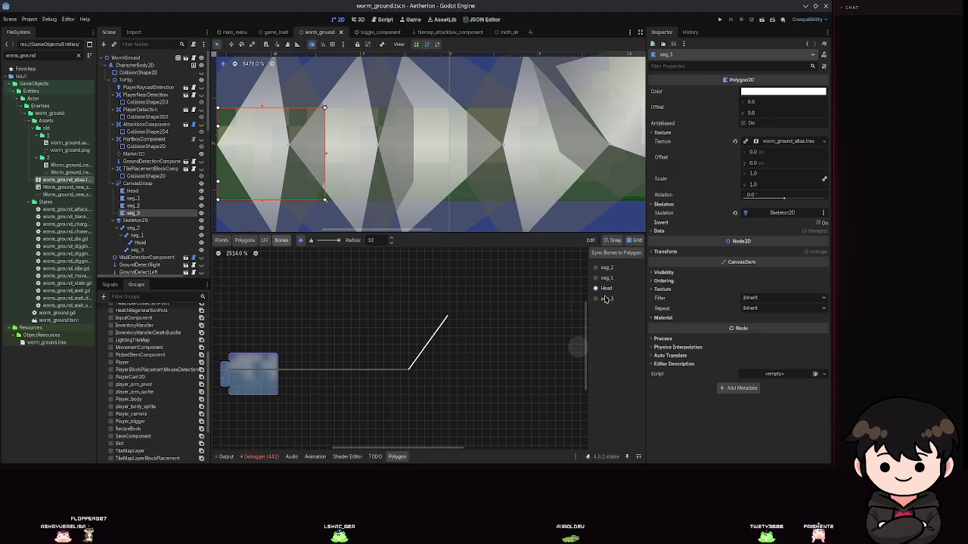
{"action": "scroll", "coordinate": [218, 201], "scroll_direction": "down", "scroll_amount": 4}
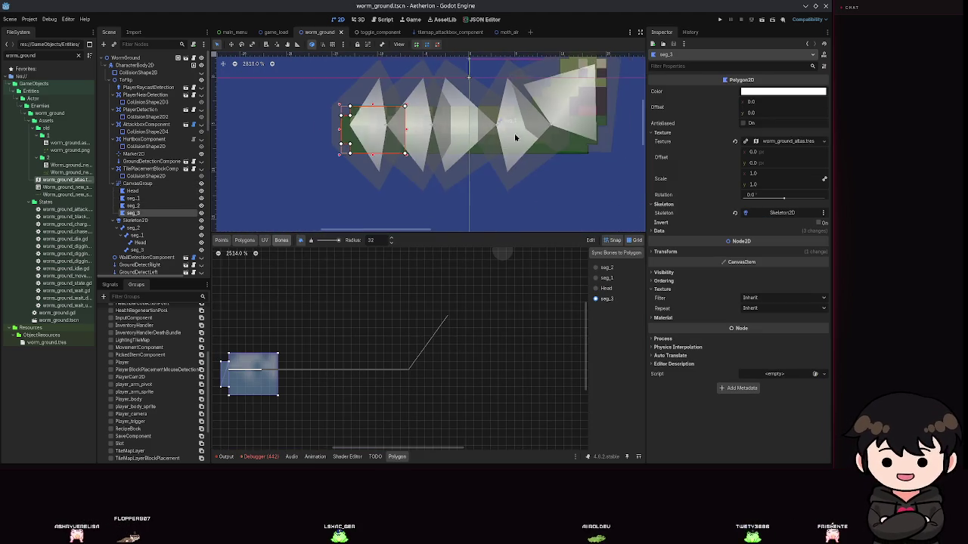
{"action": "left_click", "coordinate": [137, 183]}
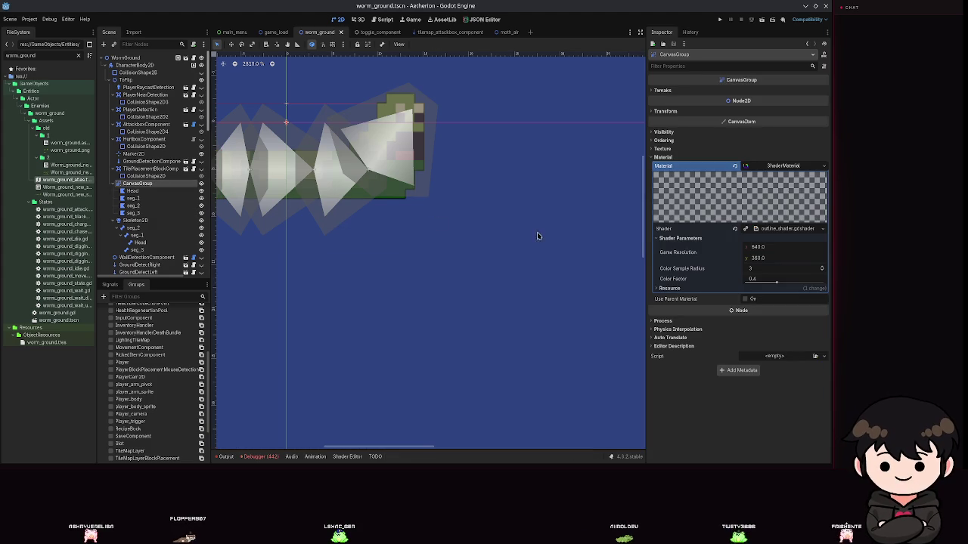
{"action": "scroll", "coordinate": [447, 240], "scroll_direction": "down", "scroll_amount": 3}
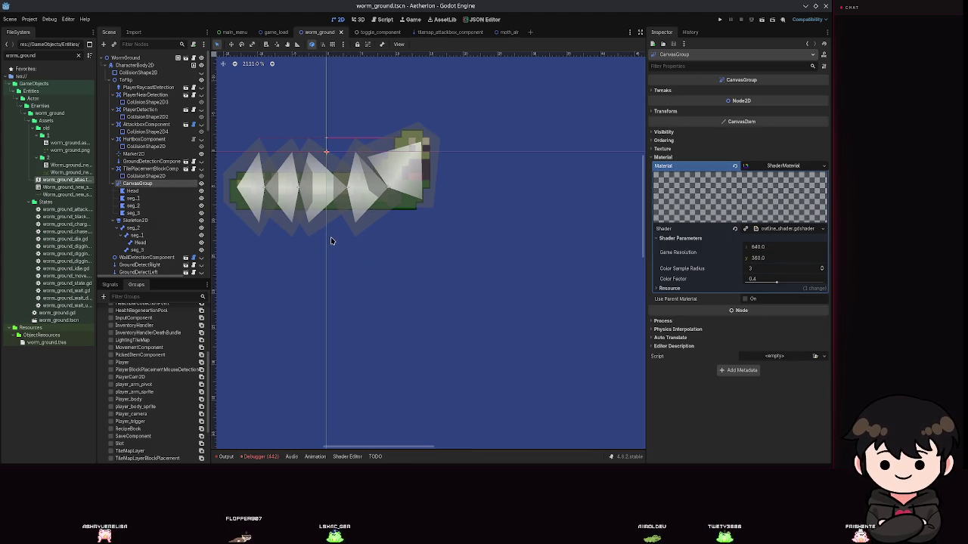
{"action": "scroll", "coordinate": [489, 157], "scroll_direction": "up", "scroll_amount": 6}
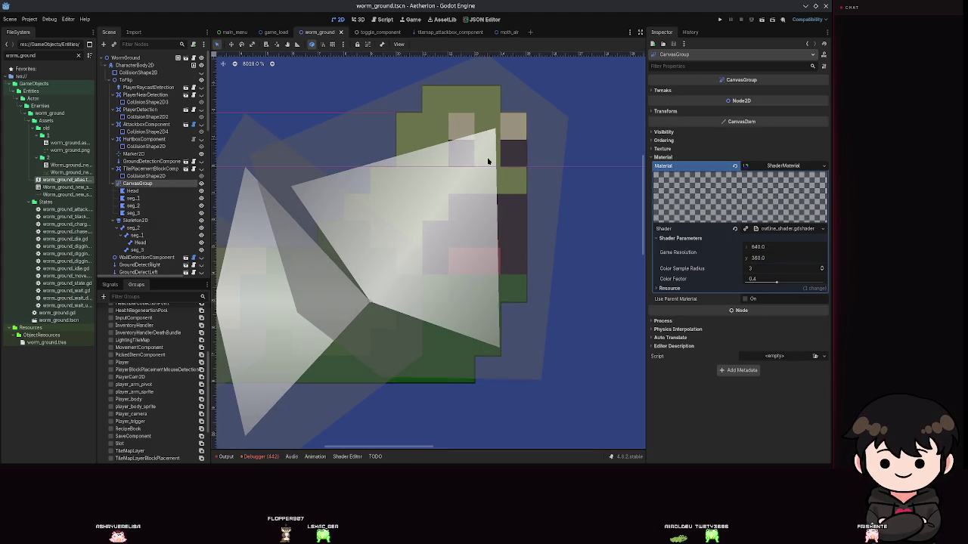
{"action": "scroll", "coordinate": [446, 234], "scroll_direction": "down", "scroll_amount": 5}
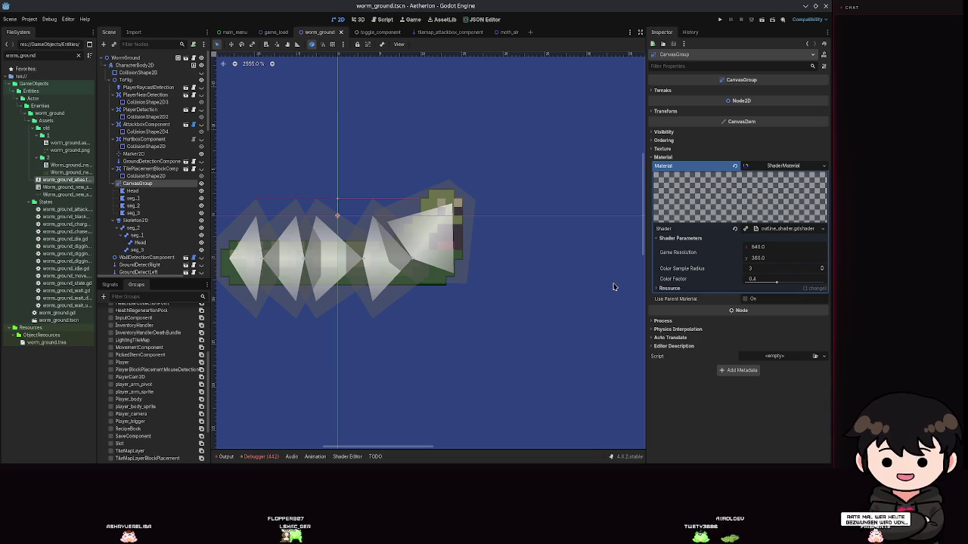
{"action": "scroll", "coordinate": [378, 300], "scroll_direction": "down", "scroll_amount": 4}
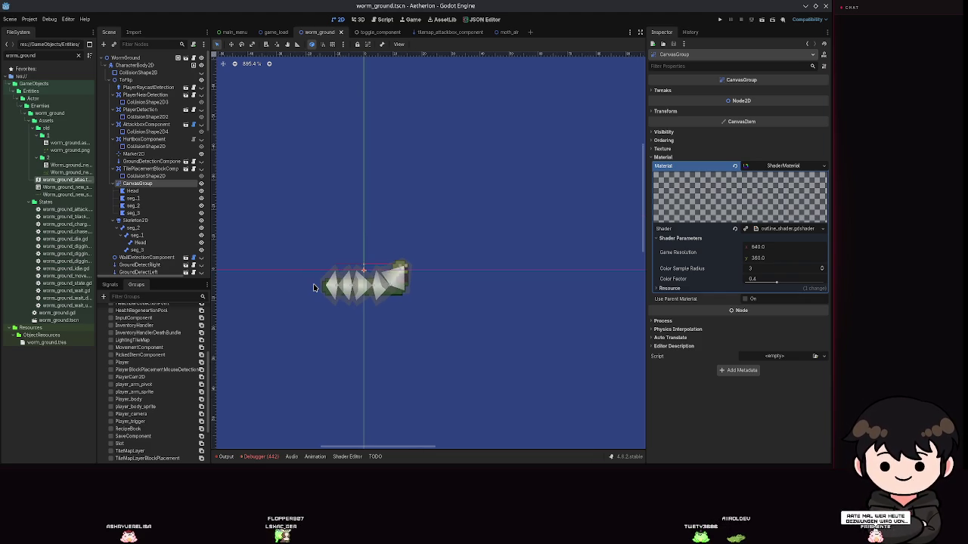
{"action": "scroll", "coordinate": [363, 295], "scroll_direction": "up", "scroll_amount": 8}
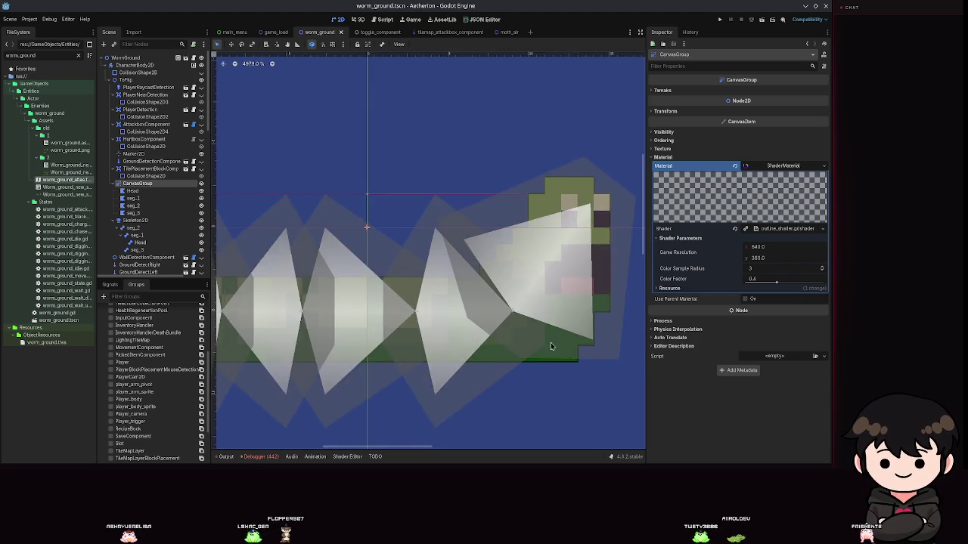
{"action": "scroll", "coordinate": [547, 344], "scroll_direction": "down", "scroll_amount": 5}
{"action": "left_click_drag", "start_coordinate": [434, 298], "coordinate": [318, 232]}
{"action": "scroll", "coordinate": [378, 218], "scroll_direction": "up", "scroll_amount": 1}
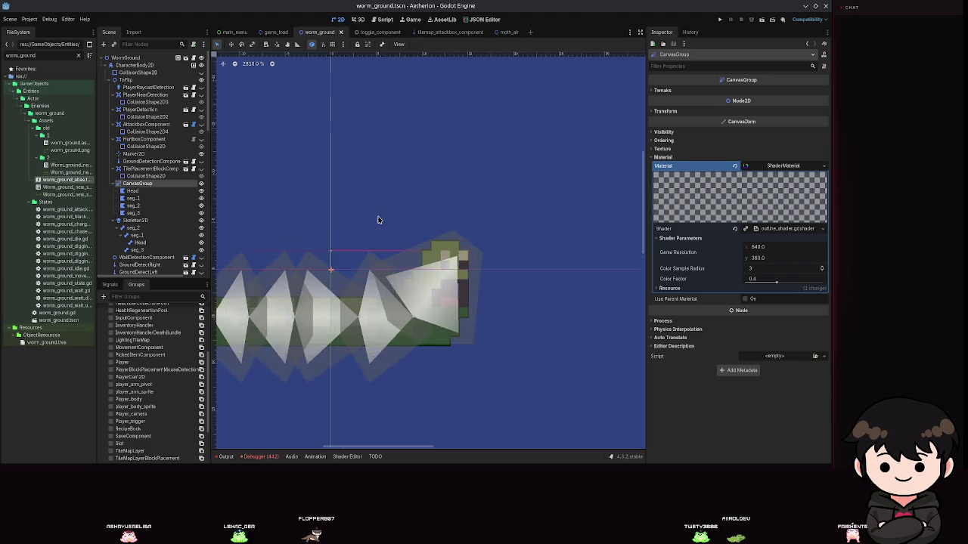
- Select the Head polygon and return to its Bones weight-painting view after a brief UV check
{"action": "left_click", "coordinate": [134, 196]}
{"action": "mouse_move", "coordinate": [387, 260]}
{"action": "left_mouse_down"}
{"action": "mouse_move", "coordinate": [375, 202]}
{"action": "mouse_move", "coordinate": [333, 139]}
{"action": "left_mouse_up"}
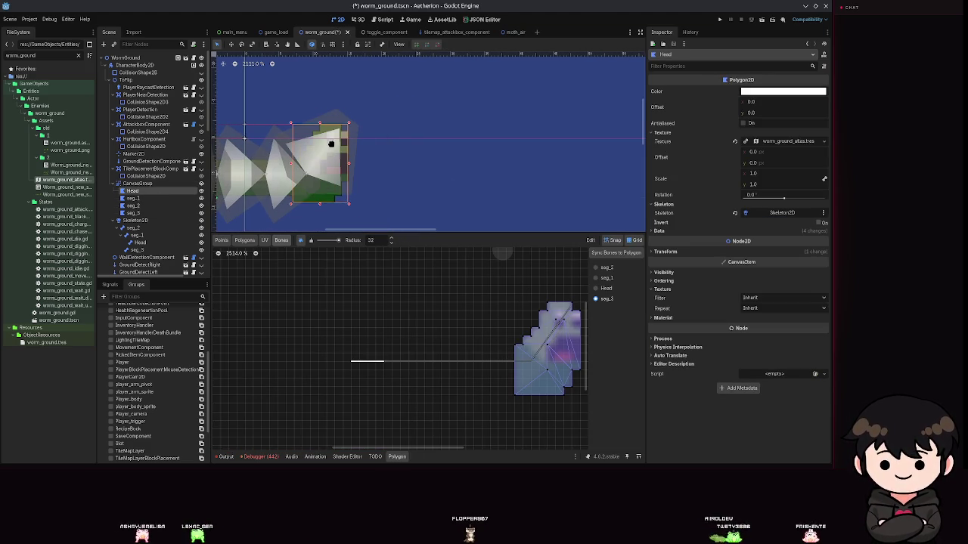
{"action": "left_click", "coordinate": [233, 46]}
{"action": "left_click_drag", "start_coordinate": [308, 155], "coordinate": [307, 155]}
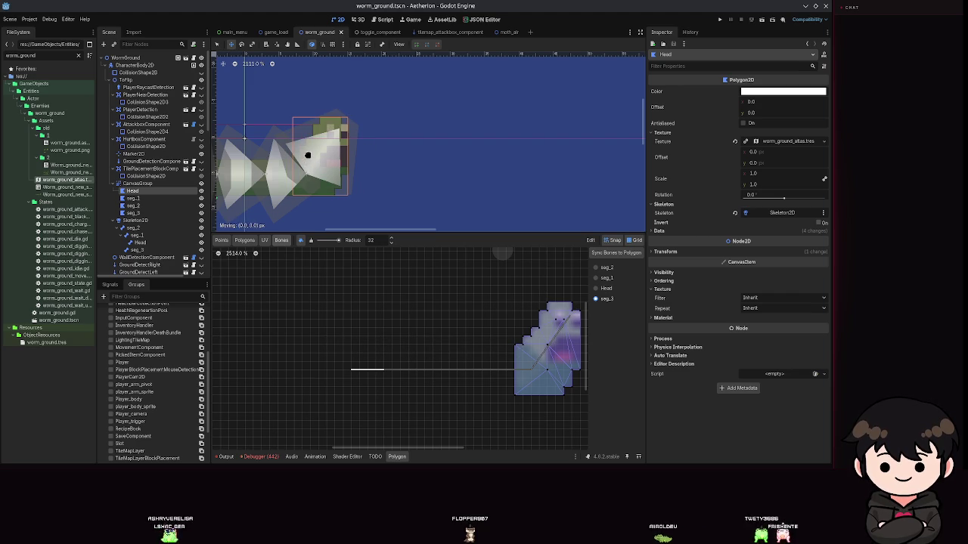
{"action": "scroll", "coordinate": [414, 185], "scroll_direction": "left", "scroll_amount": 1}
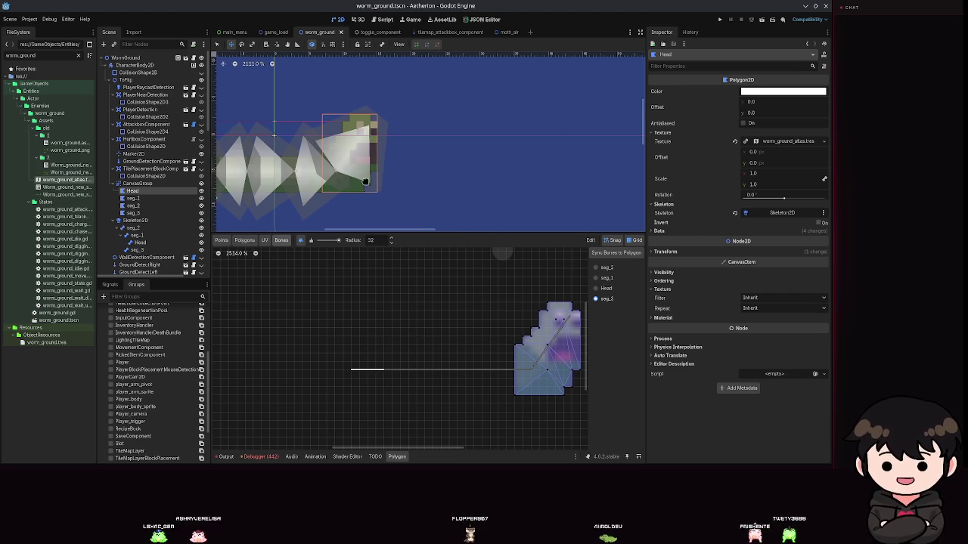
{"action": "scroll", "coordinate": [356, 183], "scroll_direction": "left", "scroll_amount": 1}
{"action": "left_click", "coordinate": [269, 240]}
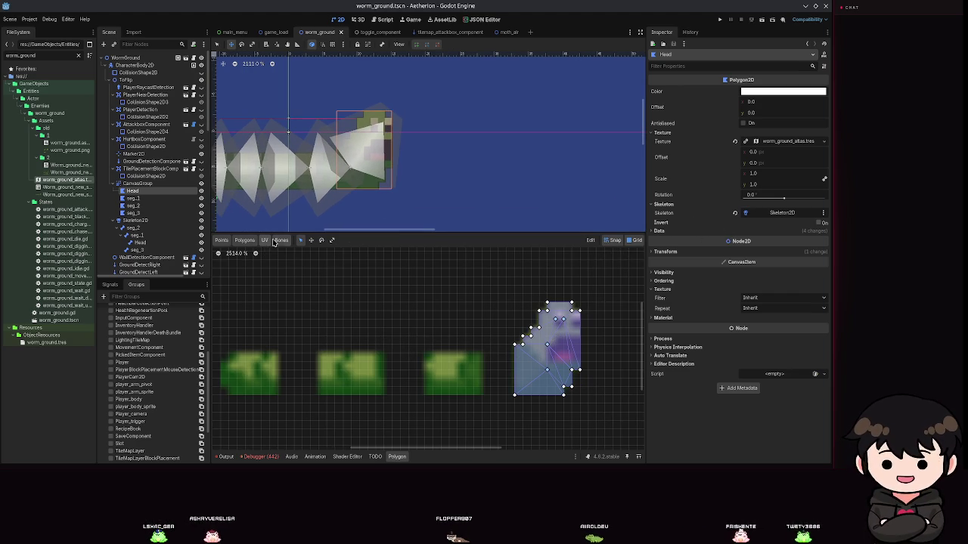
{"action": "left_click", "coordinate": [281, 241]}
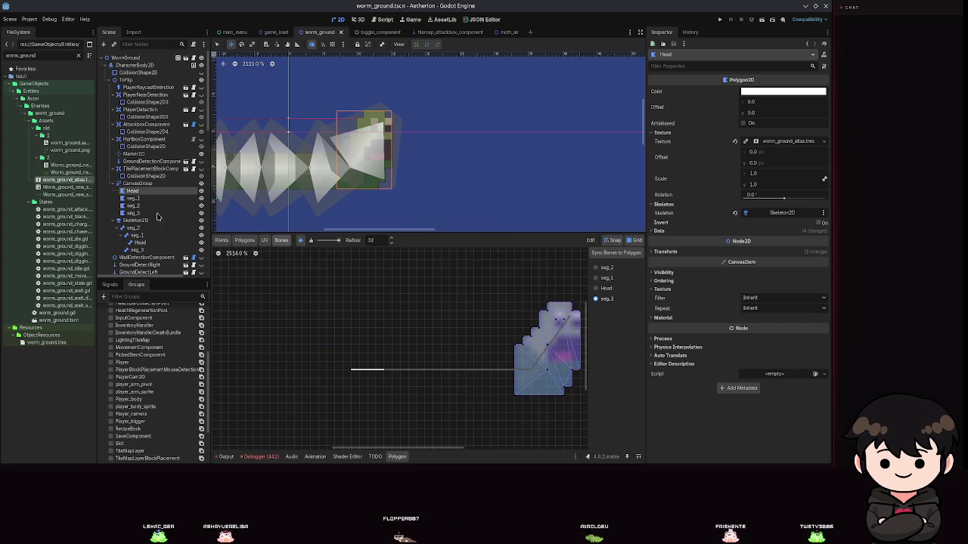
{"action": "scroll", "coordinate": [375, 133], "scroll_direction": "down", "scroll_amount": 3}
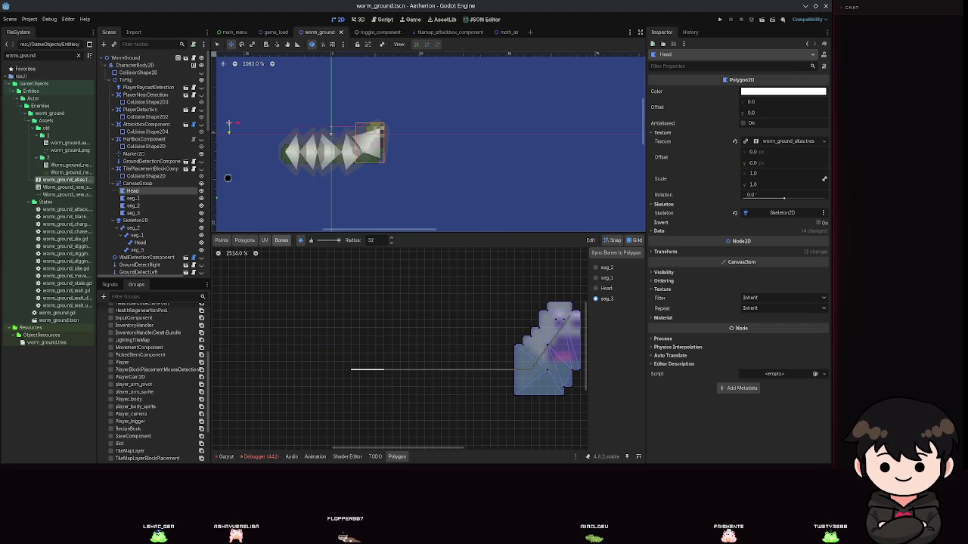
{"action": "left_click", "coordinate": [132, 228]}
- Test-shift the seg_2 bone on the canvas and via Position x, undo the change, and save
{"action": "left_click_drag", "start_coordinate": [325, 157], "coordinate": [350, 157]}
{"action": "key", "text": "ctrl+s"}
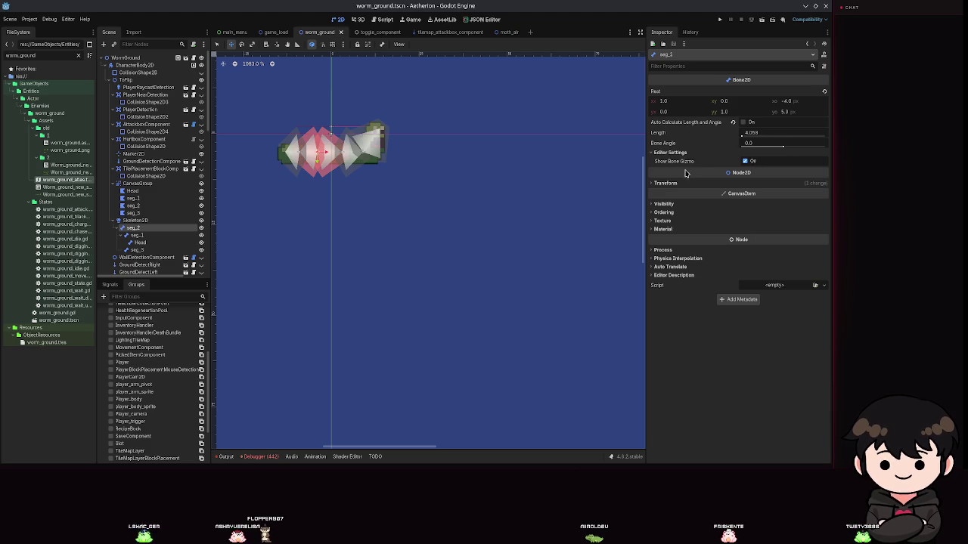
{"action": "left_click", "coordinate": [667, 183]}
{"action": "left_click_drag", "start_coordinate": [760, 199], "coordinate": [771, 199]}
{"action": "key", "text": "ctrl+z"}
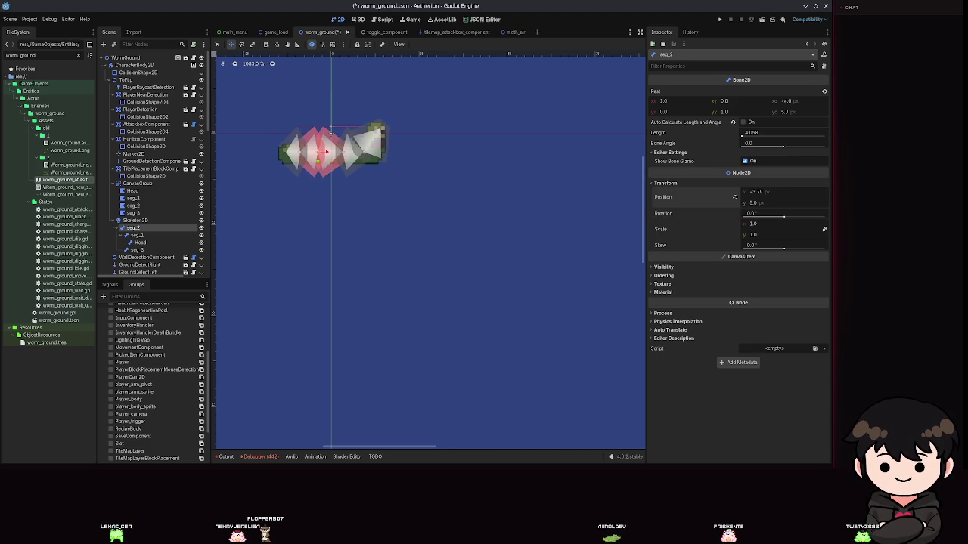
{"action": "key", "text": "ctrl+s"}
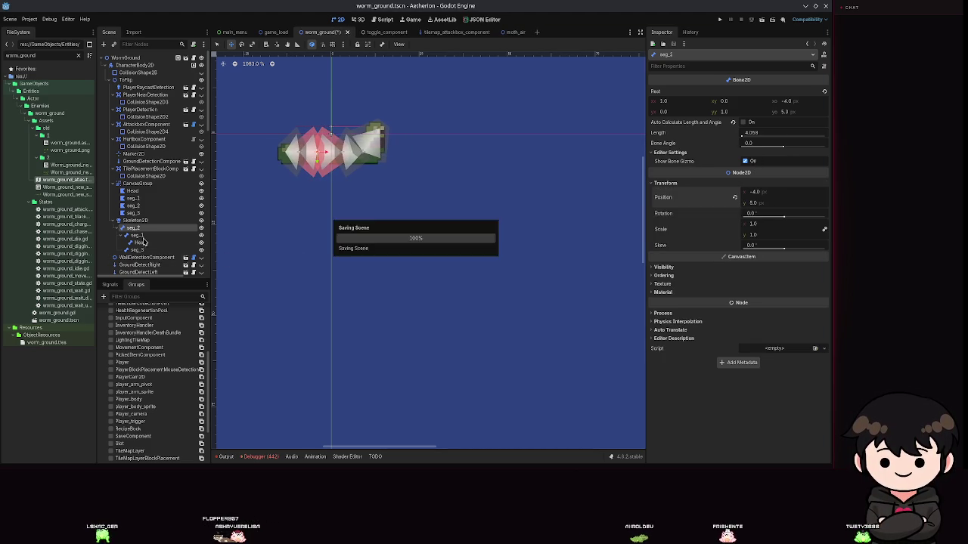
{"action": "left_click", "coordinate": [137, 235]}
{"action": "left_click", "coordinate": [684, 175]}
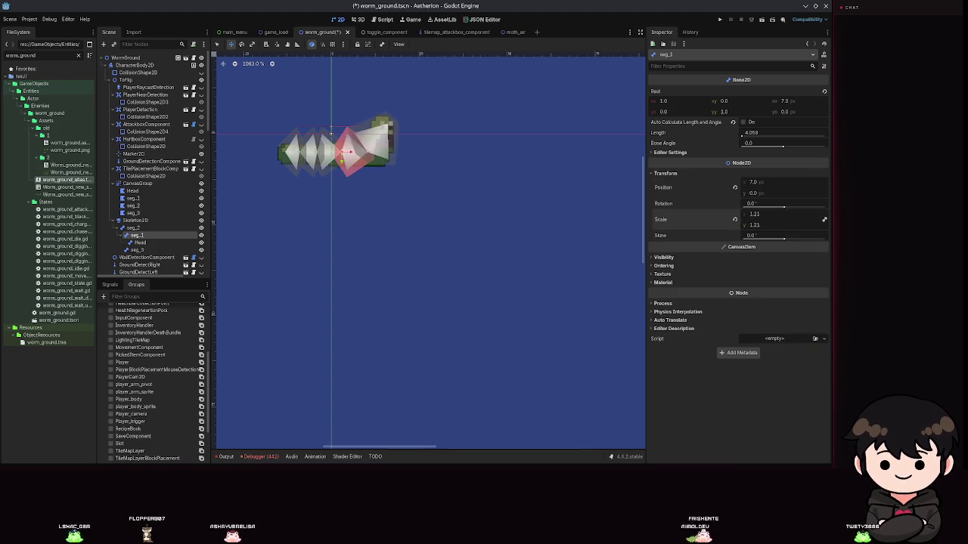
- Rotate the seg_1 and Head bones to test bending, undoing each rotation
{"action": "left_click_drag", "start_coordinate": [784, 208], "coordinate": [783, 212]}
{"action": "key", "text": "ctrl+z"}
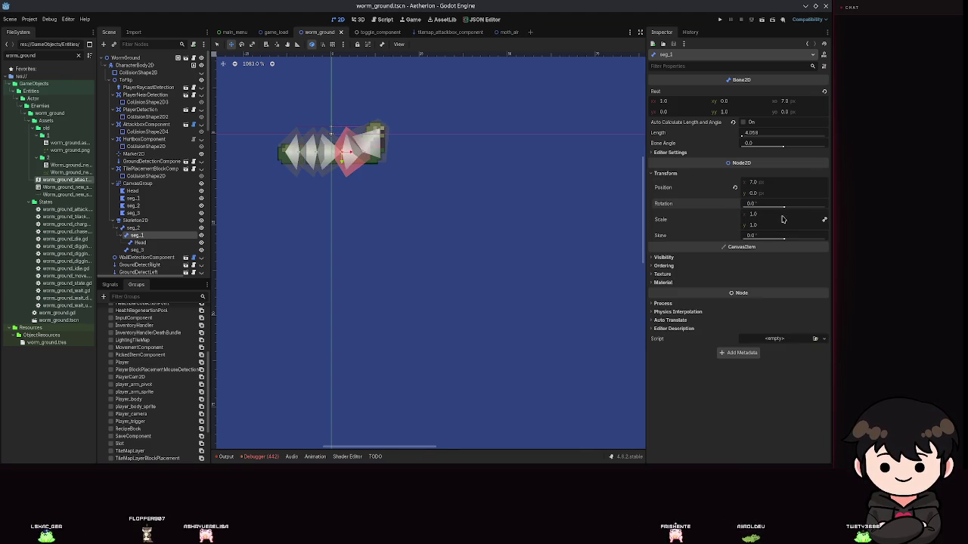
{"action": "left_click", "coordinate": [141, 243]}
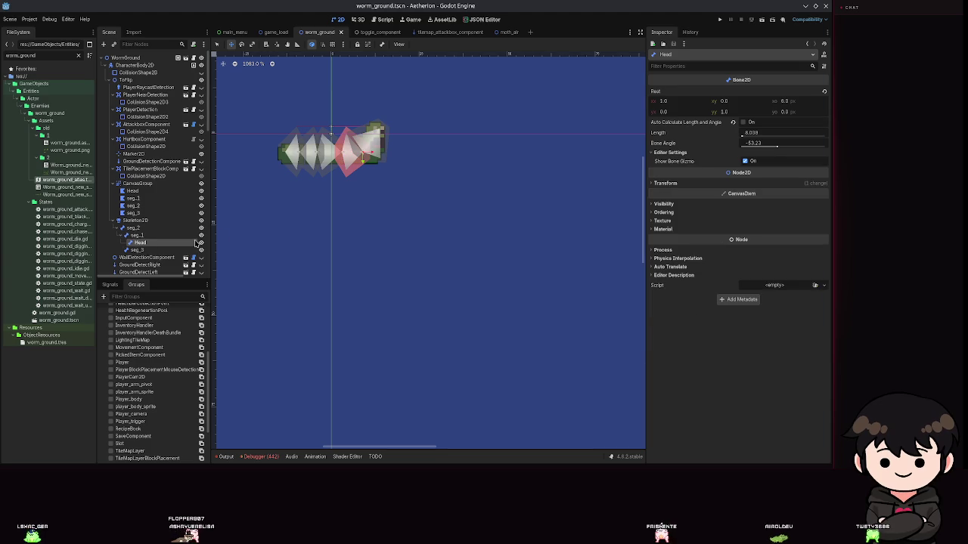
{"action": "left_click", "coordinate": [706, 184]}
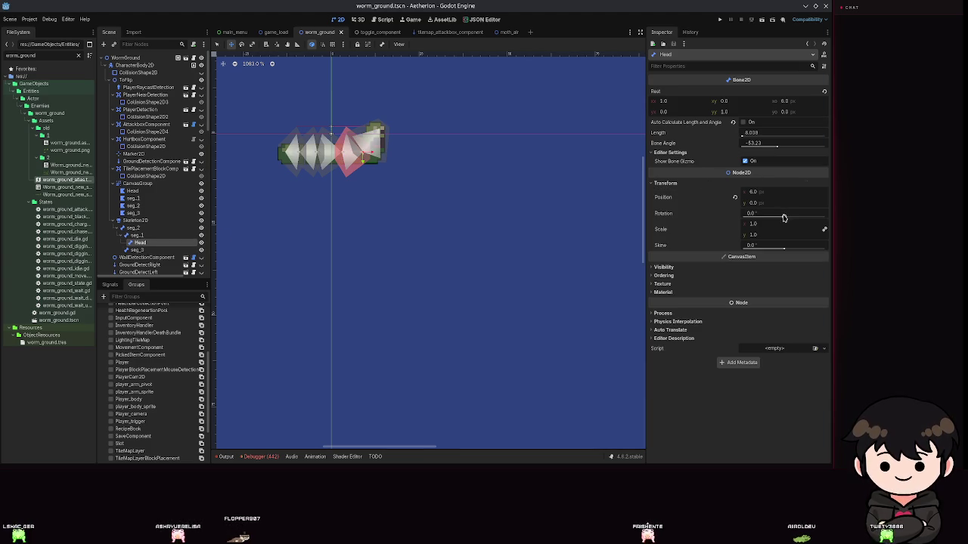
{"action": "left_click_drag", "start_coordinate": [784, 217], "coordinate": [789, 219]}
{"action": "key", "text": "ctrl+z"}
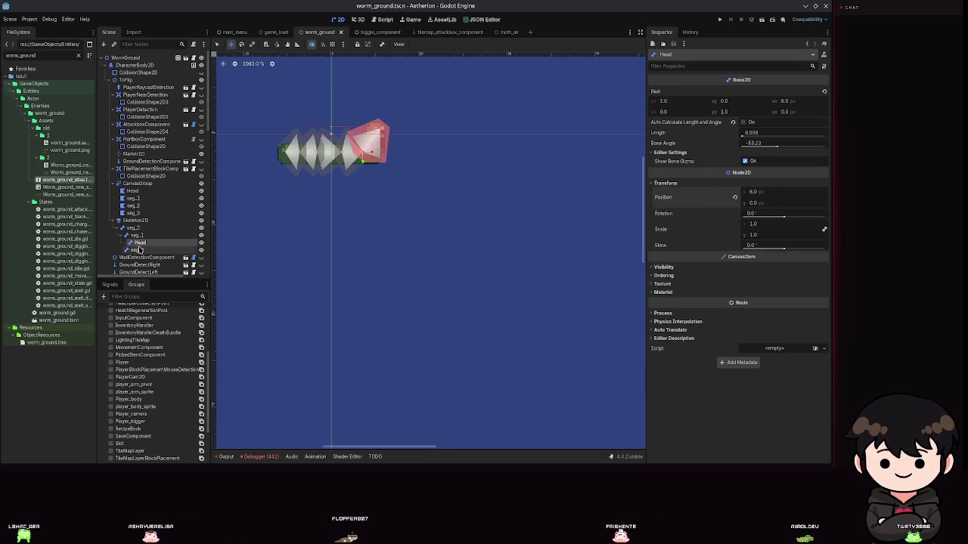
- Reselect the seg_1 and seg_3 bones and save the worm scene
{"action": "left_click", "coordinate": [137, 235]}
{"action": "scroll", "coordinate": [346, 173], "scroll_direction": "up", "scroll_amount": 7}
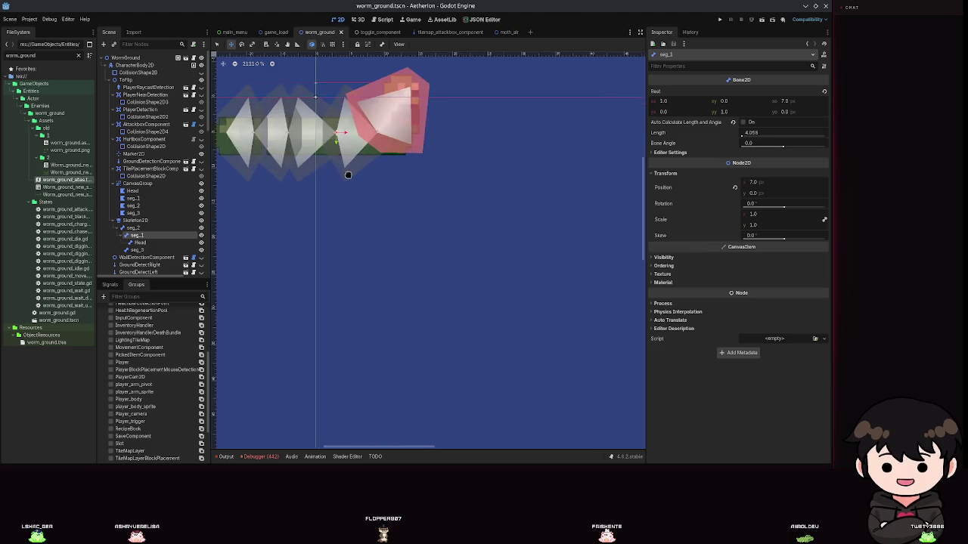
{"action": "left_click", "coordinate": [136, 249]}
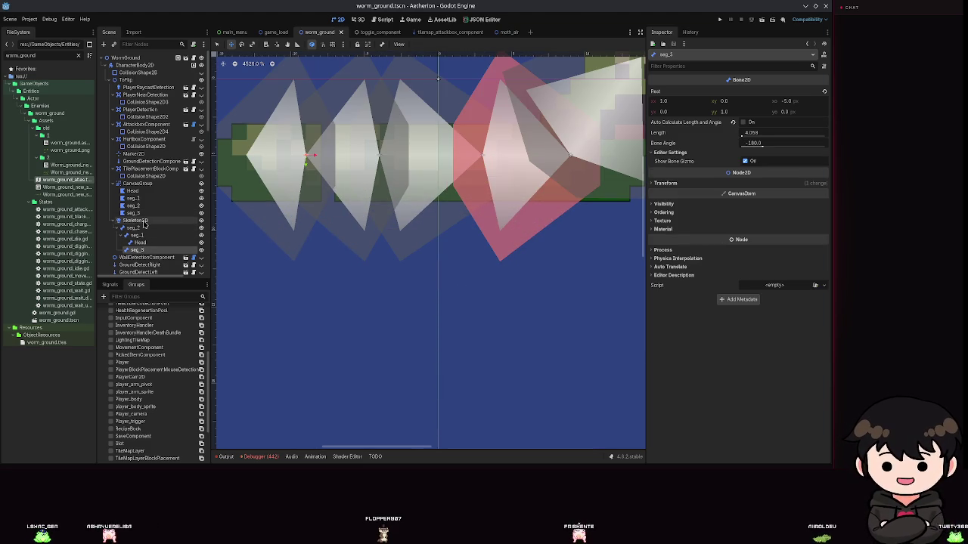
{"action": "key", "text": "ctrl+s"}
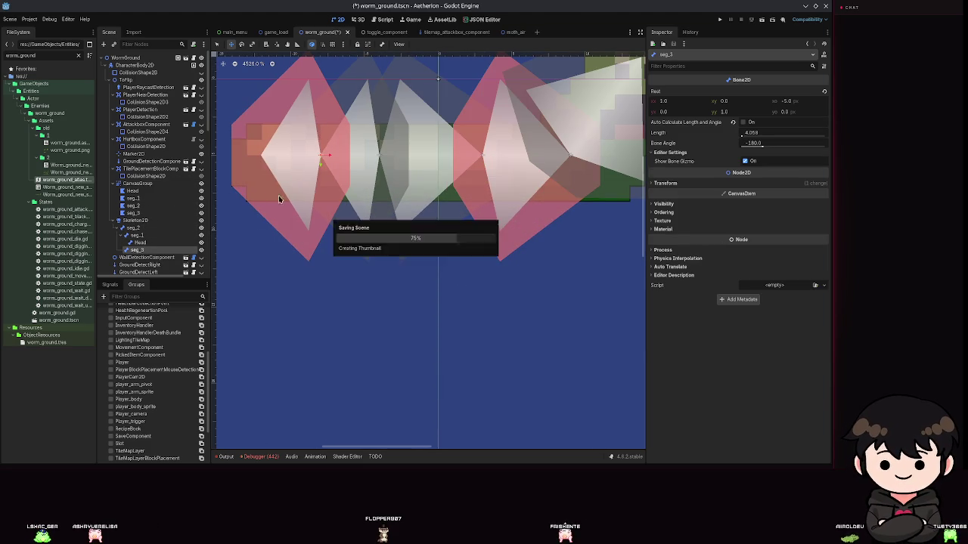
{"action": "left_click", "coordinate": [133, 191]}
{"action": "scroll", "coordinate": [432, 163], "scroll_direction": "down", "scroll_amount": 5}
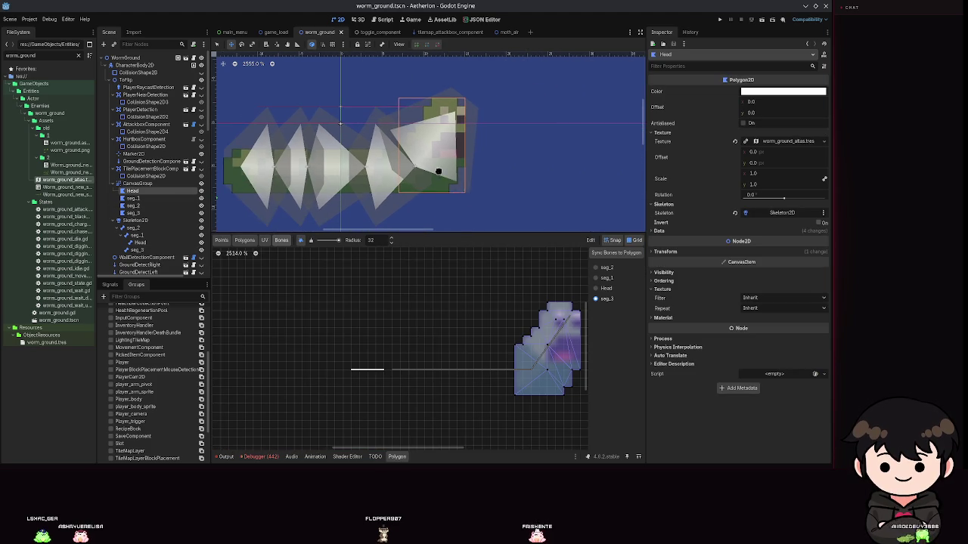
{"action": "mouse_move", "coordinate": [431, 164]}
{"action": "left_mouse_down"}
{"action": "mouse_move", "coordinate": [423, 155]}
{"action": "mouse_move", "coordinate": [453, 196]}
{"action": "left_mouse_up"}
{"action": "key", "text": "ctrl+s"}
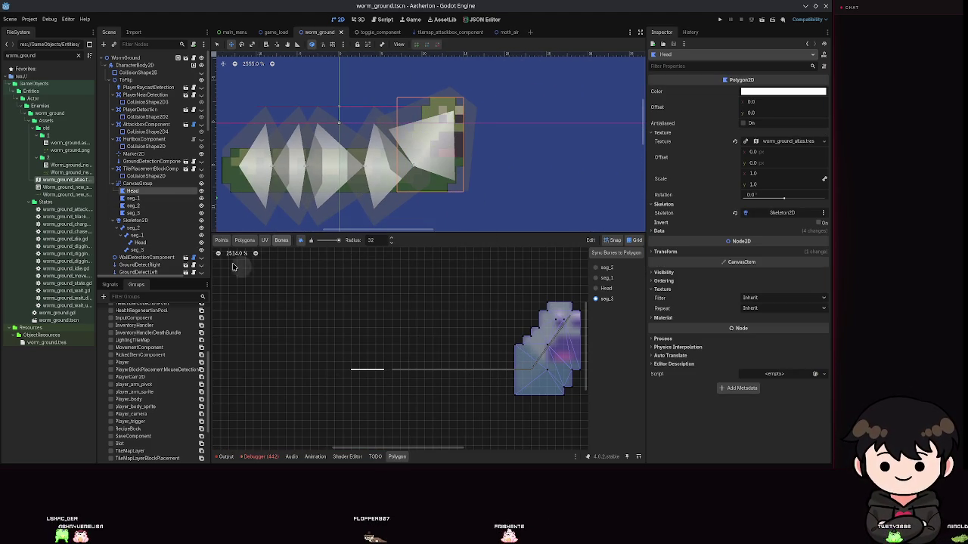
{"action": "left_click", "coordinate": [281, 197]}
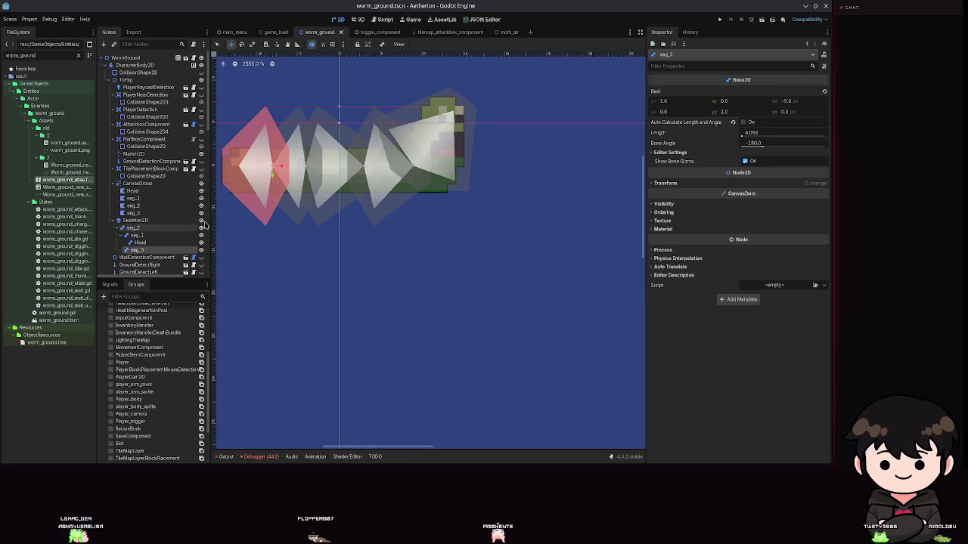
{"action": "left_click", "coordinate": [136, 212]}
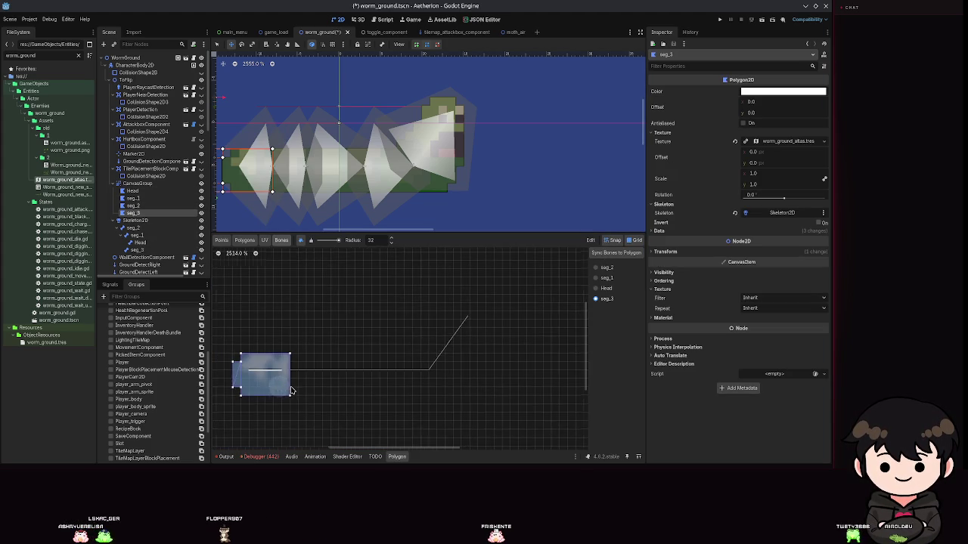
{"action": "scroll", "coordinate": [265, 369], "scroll_direction": "up", "scroll_amount": 6}
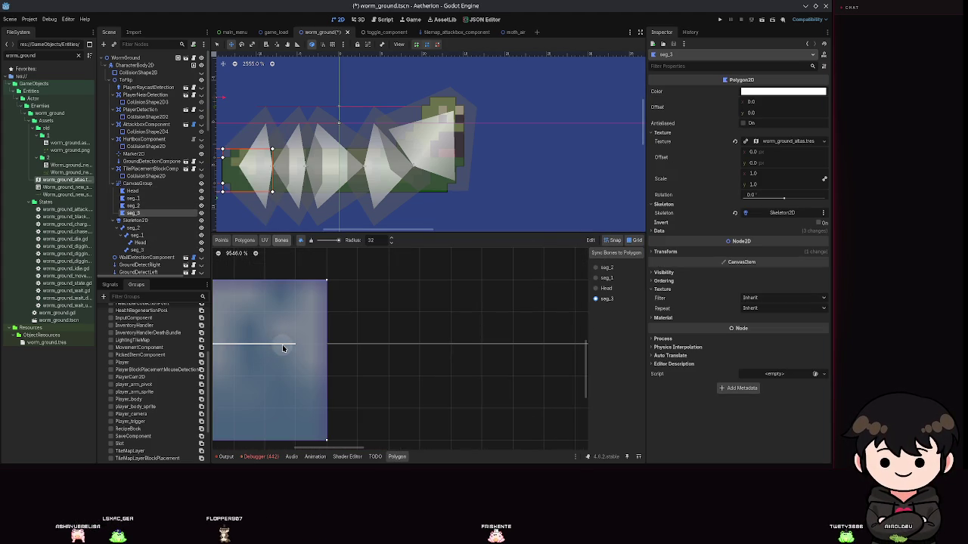
{"action": "scroll", "coordinate": [283, 346], "scroll_direction": "down", "scroll_amount": 5}
{"action": "left_click_drag", "start_coordinate": [453, 386], "coordinate": [427, 398]}
{"action": "scroll", "coordinate": [385, 347], "scroll_direction": "left", "scroll_amount": 5}
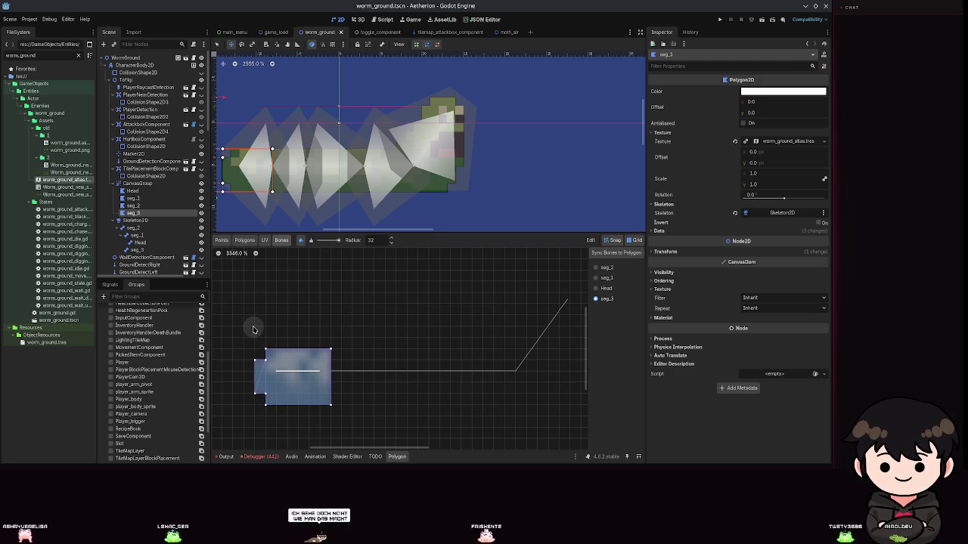
{"action": "left_click", "coordinate": [128, 205]}
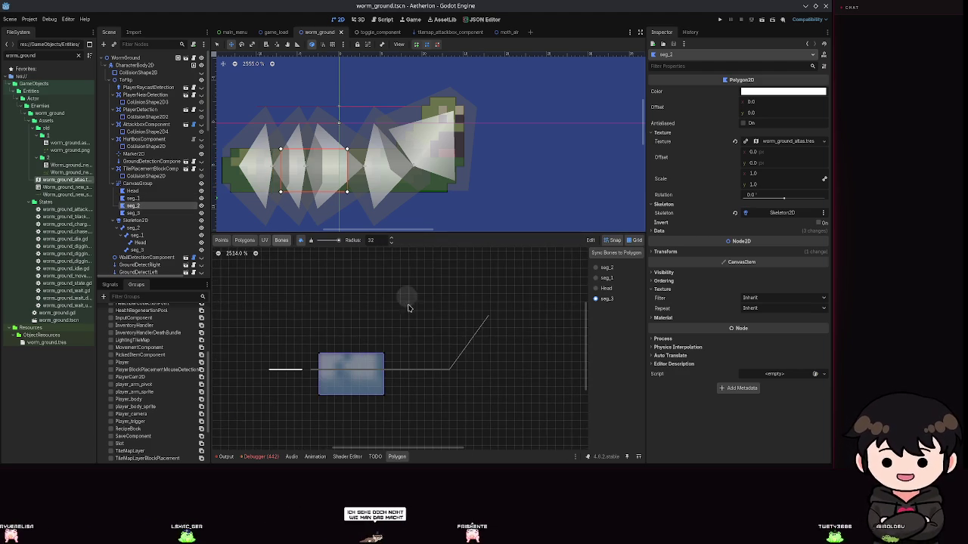
{"action": "scroll", "coordinate": [396, 367], "scroll_direction": "down", "scroll_amount": 3}
{"action": "scroll", "coordinate": [379, 365], "scroll_direction": "up", "scroll_amount": 2}
{"action": "scroll", "coordinate": [375, 362], "scroll_direction": "down", "scroll_amount": 1}
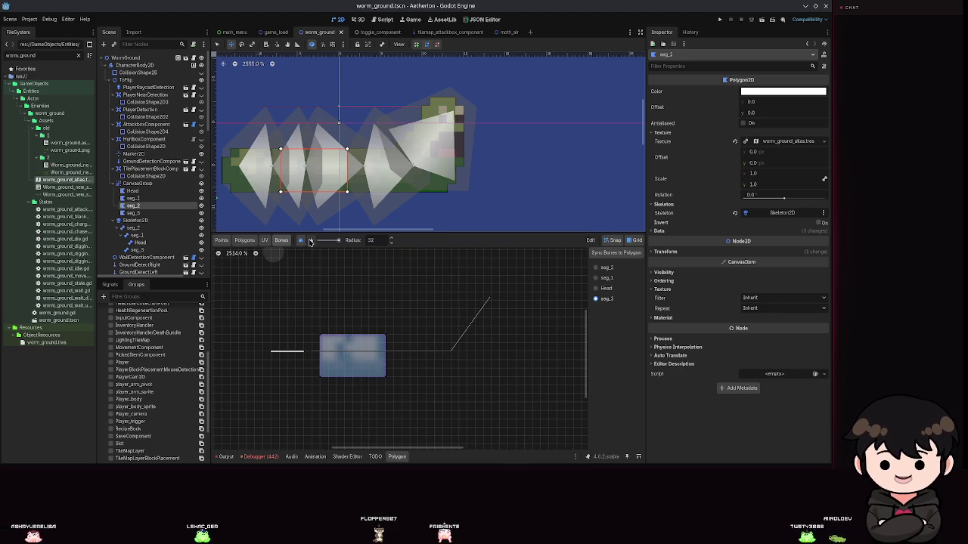
{"action": "left_click", "coordinate": [132, 191]}
{"action": "left_click", "coordinate": [136, 182]}
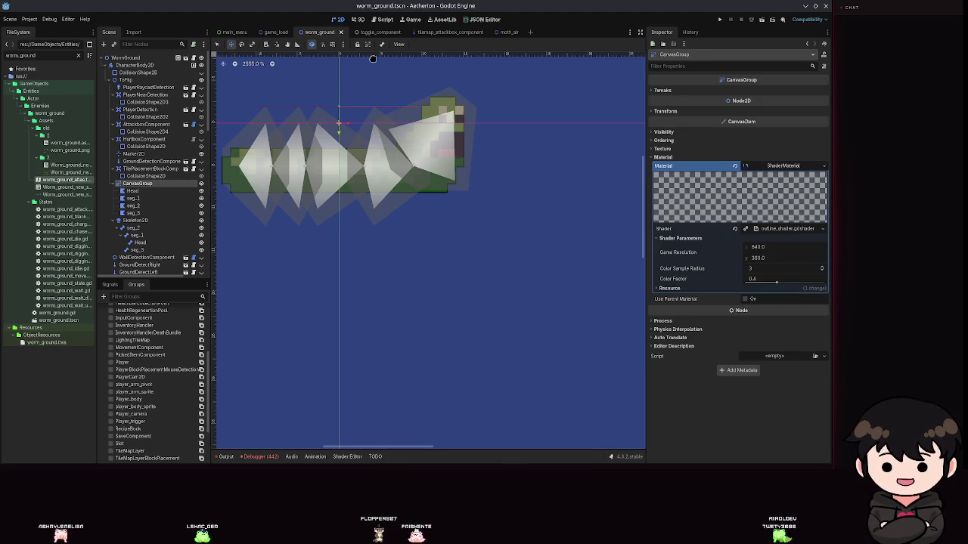
{"action": "left_click", "coordinate": [136, 220]}
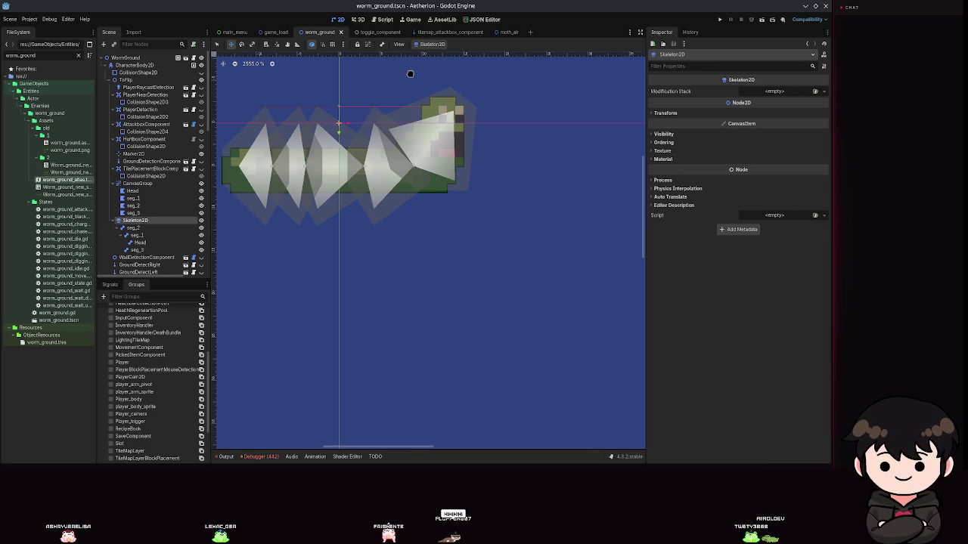
{"action": "left_click", "coordinate": [766, 91]}
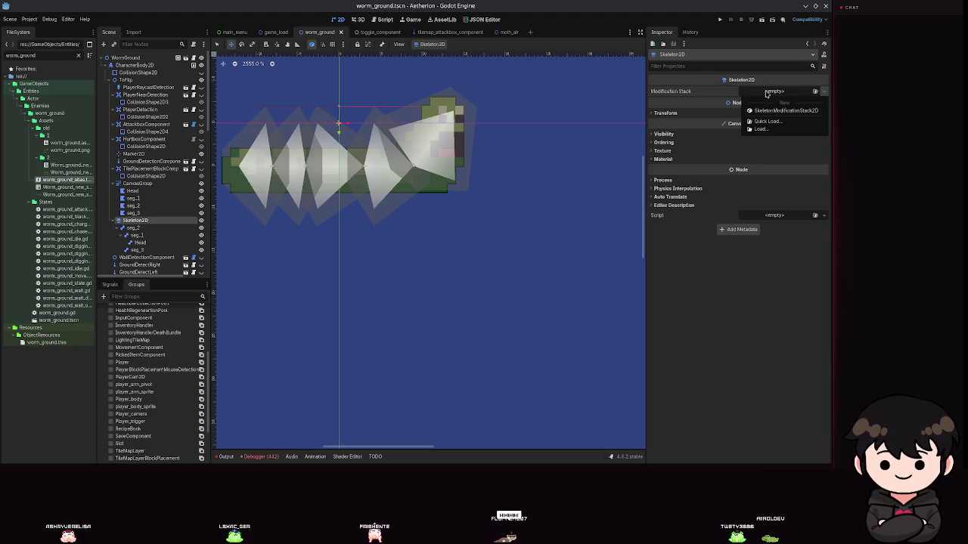
{"action": "left_click", "coordinate": [141, 228]}
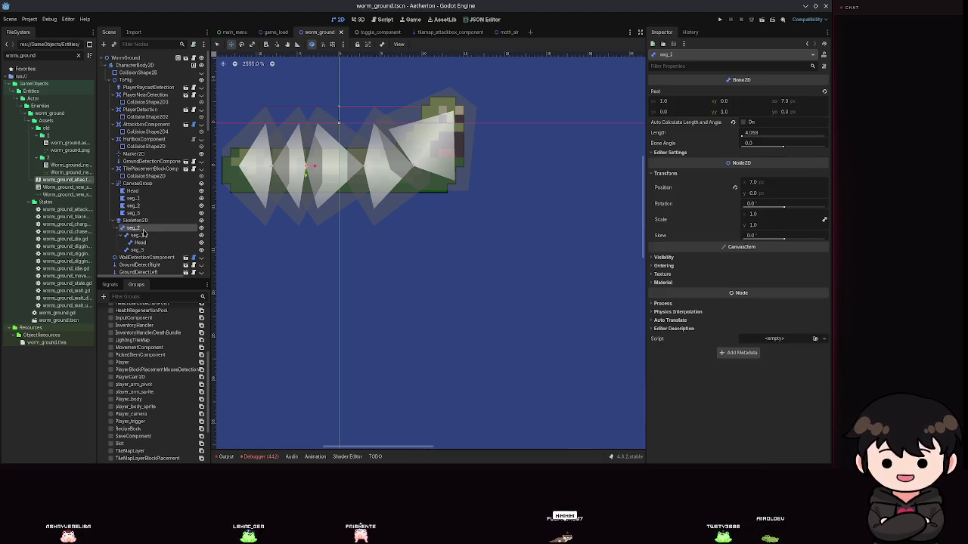
- Pull the Head bone down-right twice to bend the worm's head, saving after each test to reset it
{"action": "left_click", "coordinate": [139, 243]}
{"action": "mouse_move", "coordinate": [434, 168]}
{"action": "left_mouse_down"}
{"action": "mouse_move", "coordinate": [447, 223]}
{"action": "mouse_move", "coordinate": [488, 255]}
{"action": "mouse_move", "coordinate": [479, 330]}
{"action": "mouse_move", "coordinate": [449, 168]}
{"action": "mouse_move", "coordinate": [434, 166]}
{"action": "mouse_move", "coordinate": [431, 232]}
{"action": "mouse_move", "coordinate": [467, 239]}
{"action": "left_mouse_up"}
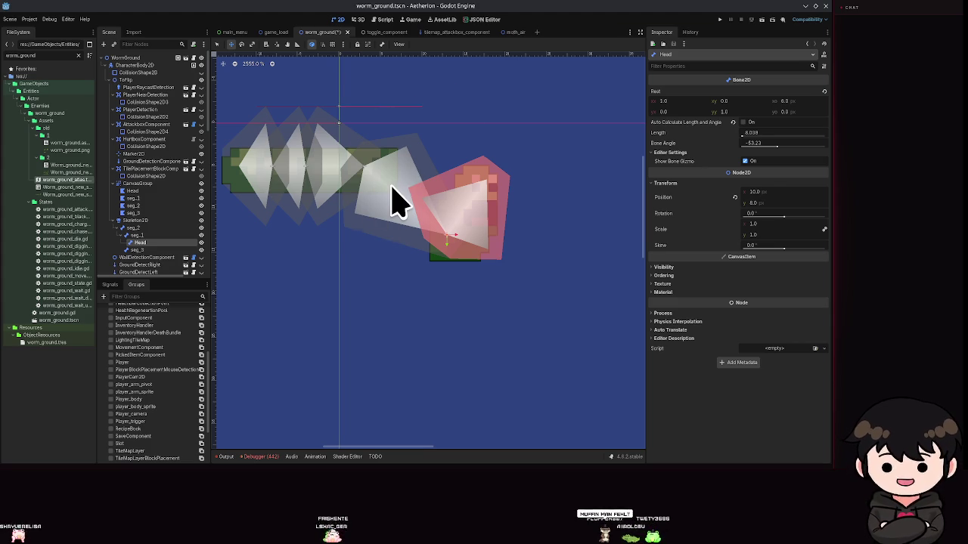
{"action": "key", "text": "ctrl+s"}
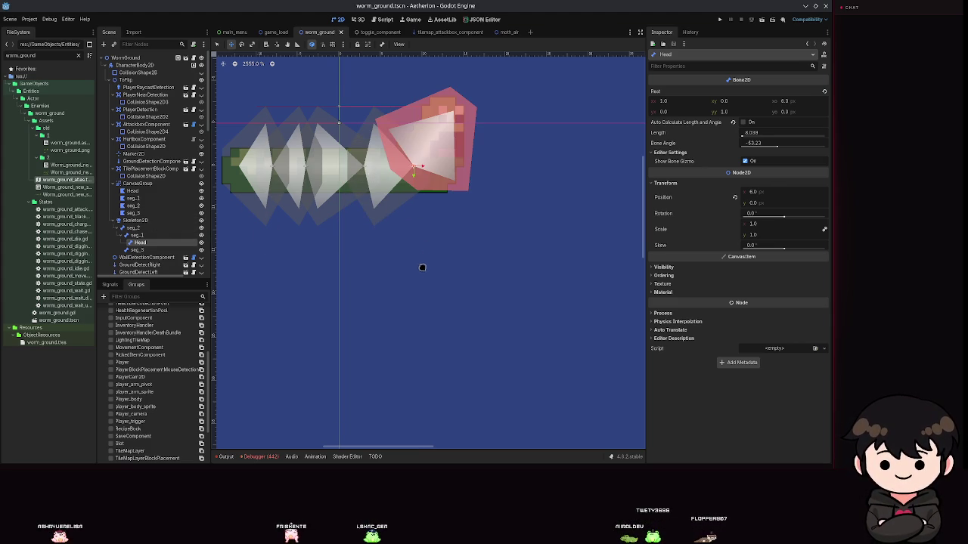
{"action": "mouse_move", "coordinate": [424, 160]}
{"action": "left_mouse_down"}
{"action": "mouse_move", "coordinate": [443, 153]}
{"action": "mouse_move", "coordinate": [488, 265]}
{"action": "mouse_move", "coordinate": [472, 246]}
{"action": "left_mouse_up"}
{"action": "key", "text": "ctrl+s"}
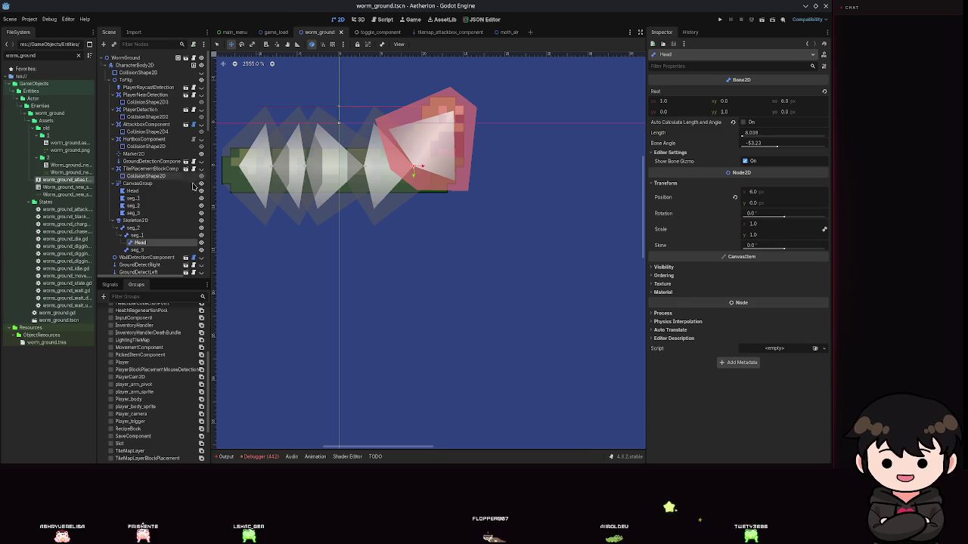
- Move the Head bone under seg_2 and pull it to test the head bend, saving once
{"action": "left_click_drag", "start_coordinate": [140, 245], "coordinate": [138, 234]}
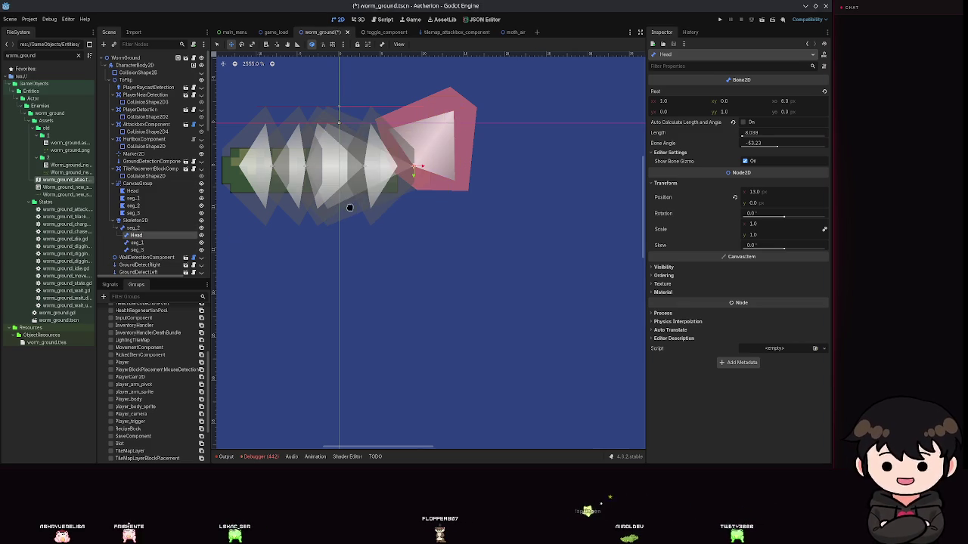
{"action": "mouse_move", "coordinate": [466, 151]}
{"action": "left_mouse_down"}
{"action": "mouse_move", "coordinate": [506, 239]}
{"action": "mouse_move", "coordinate": [466, 129]}
{"action": "left_mouse_up"}
{"action": "key", "text": "ctrl+s"}
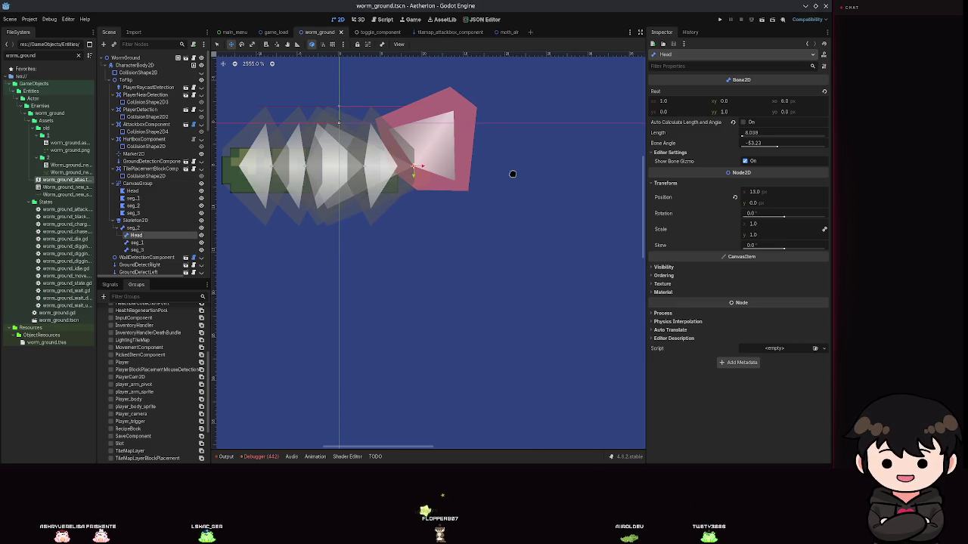
{"action": "scroll", "coordinate": [511, 203], "scroll_direction": "up", "scroll_amount": 3}
{"action": "scroll", "coordinate": [559, 223], "scroll_direction": "down", "scroll_amount": 1}
{"action": "scroll", "coordinate": [473, 216], "scroll_direction": "up", "scroll_amount": 2}
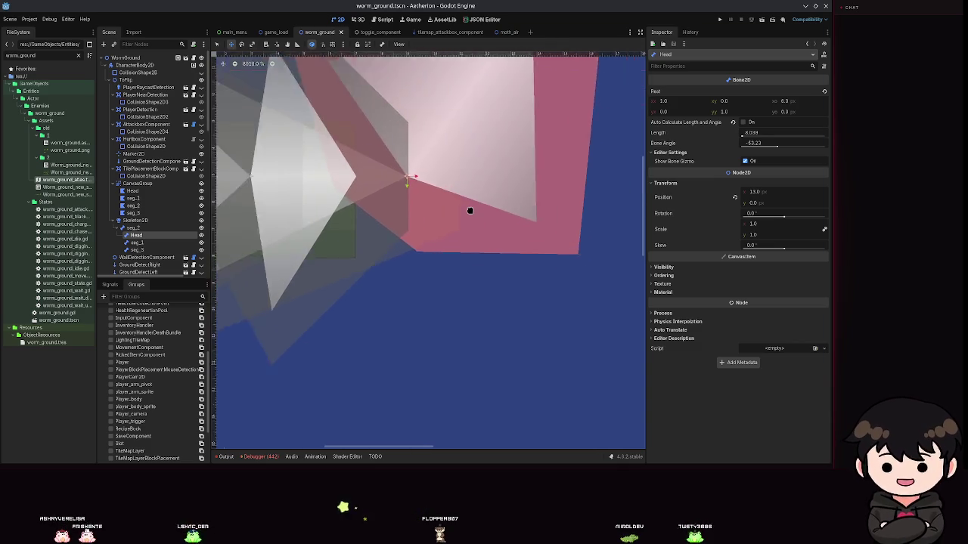
{"action": "scroll", "coordinate": [529, 228], "scroll_direction": "down", "scroll_amount": 15}
{"action": "scroll", "coordinate": [529, 228], "scroll_direction": "up", "scroll_amount": 17}
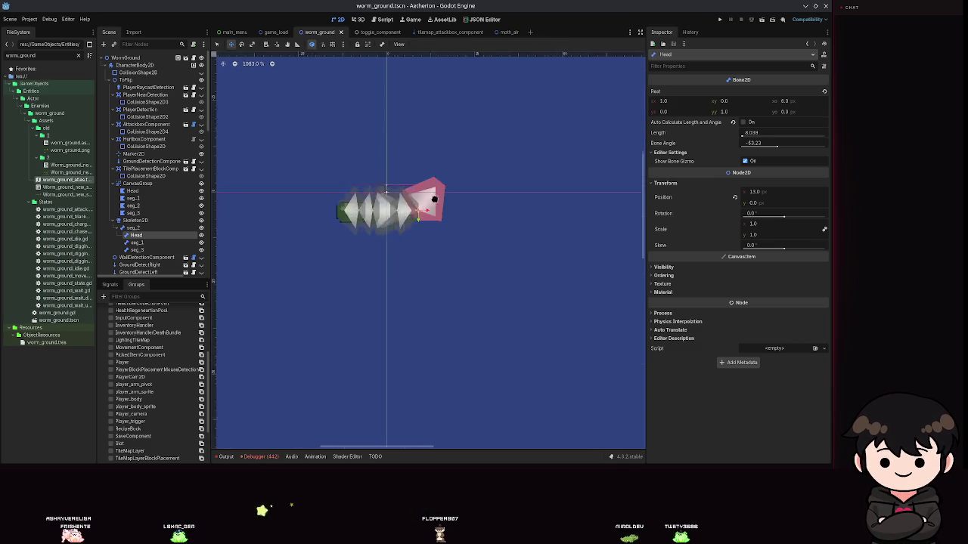
{"action": "left_click_drag", "start_coordinate": [408, 209], "coordinate": [589, 299]}
{"action": "scroll", "coordinate": [372, 268], "scroll_direction": "down", "scroll_amount": 7}
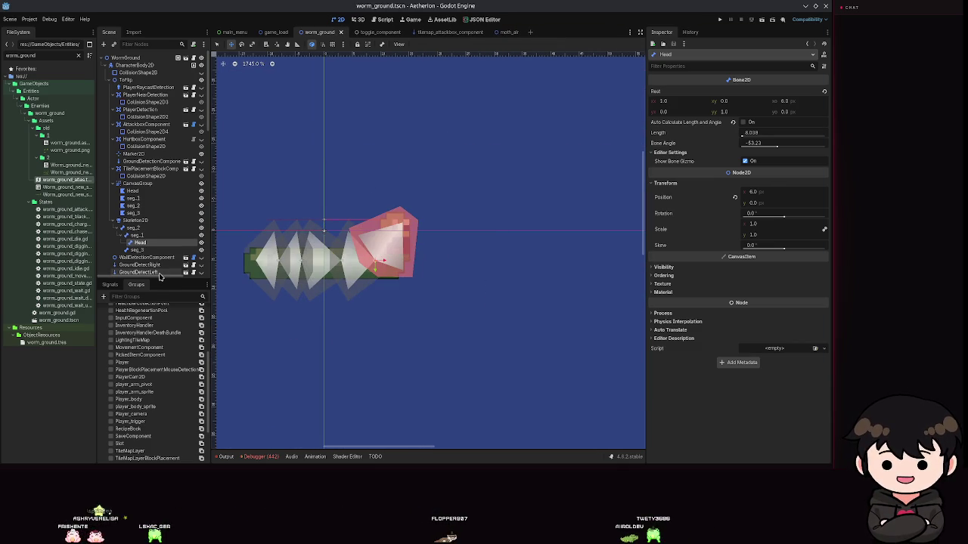
- Reparent Head under seg_2 again and test the bend, then undo the reparenting
{"action": "left_click_drag", "start_coordinate": [136, 241], "coordinate": [133, 227]}
{"action": "scroll", "coordinate": [417, 269], "scroll_direction": "up", "scroll_amount": 3}
{"action": "mouse_move", "coordinate": [417, 269]}
{"action": "left_mouse_down"}
{"action": "mouse_move", "coordinate": [471, 281]}
{"action": "mouse_move", "coordinate": [331, 371]}
{"action": "mouse_move", "coordinate": [519, 274]}
{"action": "mouse_move", "coordinate": [488, 144]}
{"action": "mouse_move", "coordinate": [456, 313]}
{"action": "mouse_move", "coordinate": [471, 198]}
{"action": "mouse_move", "coordinate": [269, 129]}
{"action": "mouse_move", "coordinate": [557, 316]}
{"action": "mouse_move", "coordinate": [347, 442]}
{"action": "mouse_move", "coordinate": [498, 171]}
{"action": "mouse_move", "coordinate": [555, 113]}
{"action": "left_mouse_up"}
{"action": "scroll", "coordinate": [331, 371], "scroll_direction": "down", "scroll_amount": 4}
{"action": "scroll", "coordinate": [328, 333], "scroll_direction": "up", "scroll_amount": 4}
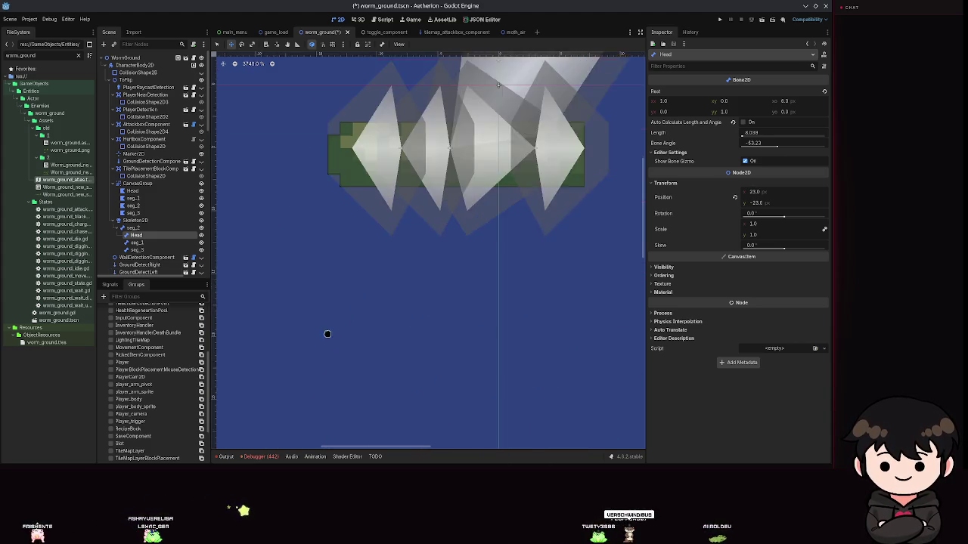
{"action": "scroll", "coordinate": [359, 363], "scroll_direction": "down", "scroll_amount": 3}
{"action": "key", "text": "ctrl+z"}
{"action": "key", "text": "ctrl+z"}
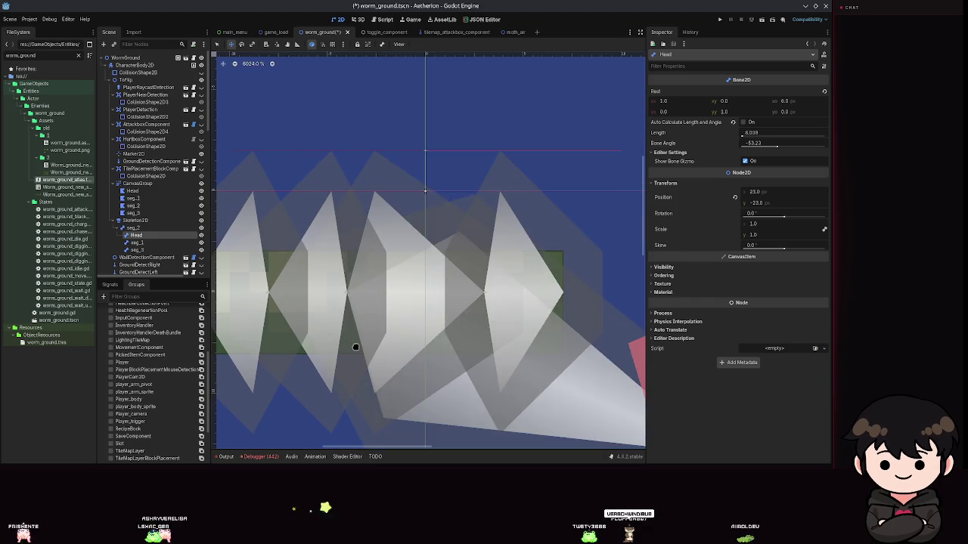
{"action": "scroll", "coordinate": [356, 347], "scroll_direction": "down", "scroll_amount": 3}
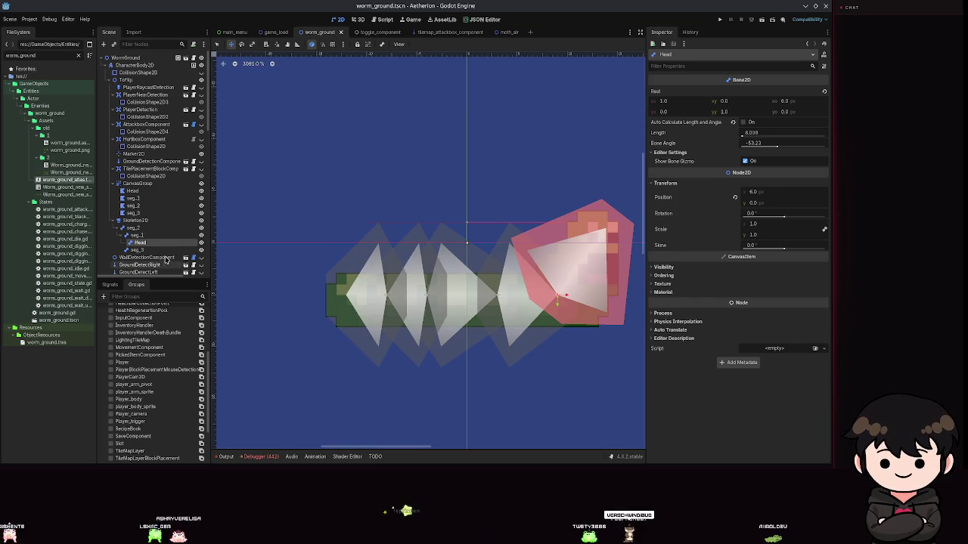
- Swing the seg_1 bone to bend the worm's front and save the scene
{"action": "left_click", "coordinate": [136, 236]}
{"action": "mouse_move", "coordinate": [513, 282]}
{"action": "left_mouse_down"}
{"action": "mouse_move", "coordinate": [547, 367]}
{"action": "mouse_move", "coordinate": [527, 253]}
{"action": "mouse_move", "coordinate": [540, 292]}
{"action": "mouse_move", "coordinate": [511, 282]}
{"action": "left_mouse_up"}
{"action": "key", "text": "ctrl+s"}
- Swing the tail bone seg_3 to bend the tail, then cancel back to rest
{"action": "left_click", "coordinate": [136, 249]}
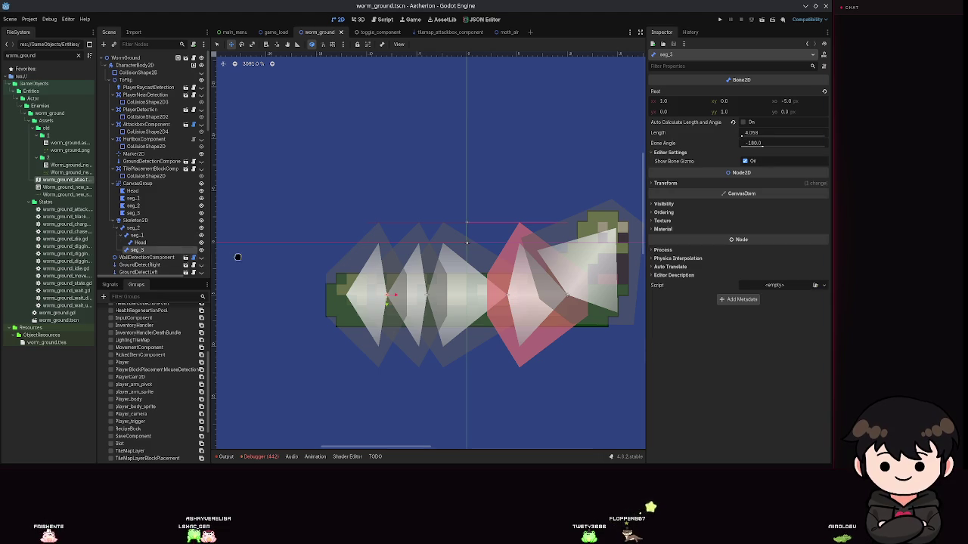
{"action": "mouse_move", "coordinate": [328, 298]}
{"action": "left_mouse_down"}
{"action": "mouse_move", "coordinate": [329, 350]}
{"action": "mouse_move", "coordinate": [297, 211]}
{"action": "mouse_move", "coordinate": [277, 324]}
{"action": "mouse_move", "coordinate": [261, 322]}
{"action": "mouse_move", "coordinate": [304, 295]}
{"action": "left_mouse_up"}
{"action": "key", "text": "Escape"}
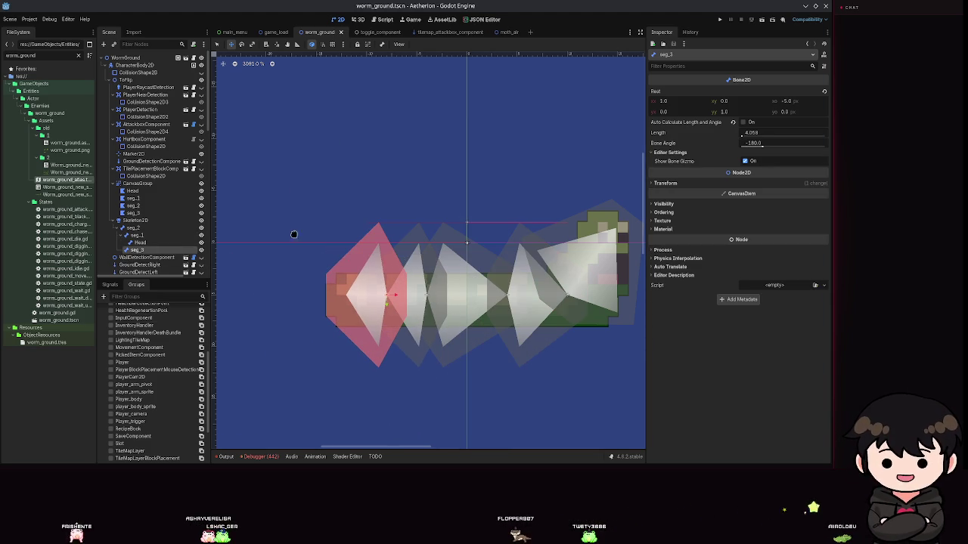
- Try Skeleton > Make Bone2D, undo the unwanted new bone, and reselect seg_3
{"action": "left_click", "coordinate": [382, 46]}
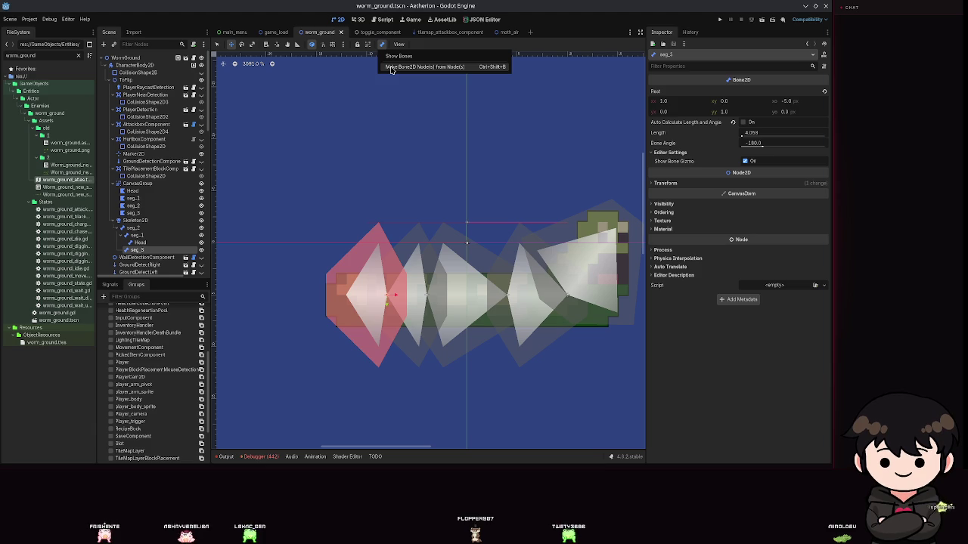
{"action": "left_click", "coordinate": [391, 67]}
{"action": "key", "text": "ctrl+z"}
{"action": "left_click", "coordinate": [155, 250]}
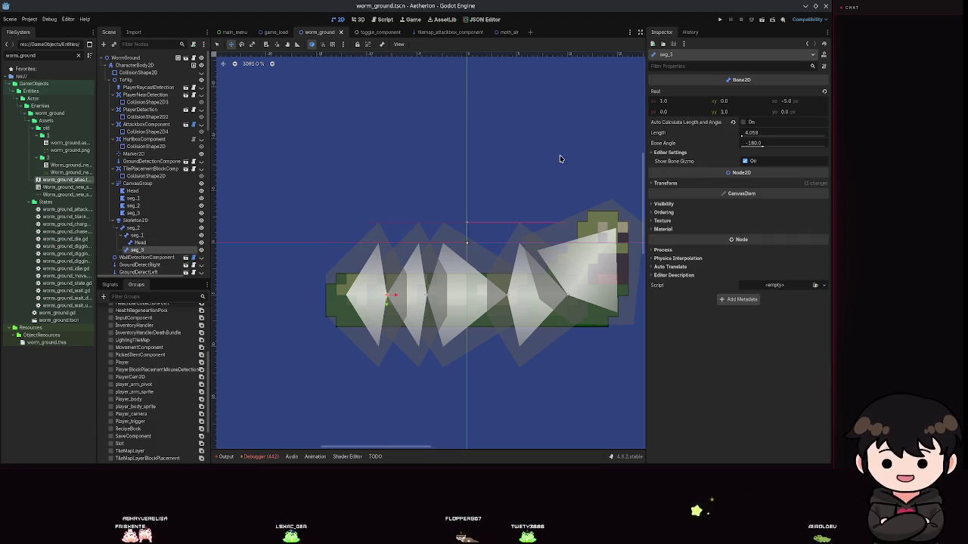
{"action": "scroll", "coordinate": [478, 184], "scroll_direction": "down", "scroll_amount": 1}
{"action": "scroll", "coordinate": [389, 185], "scroll_direction": "down", "scroll_amount": 4}
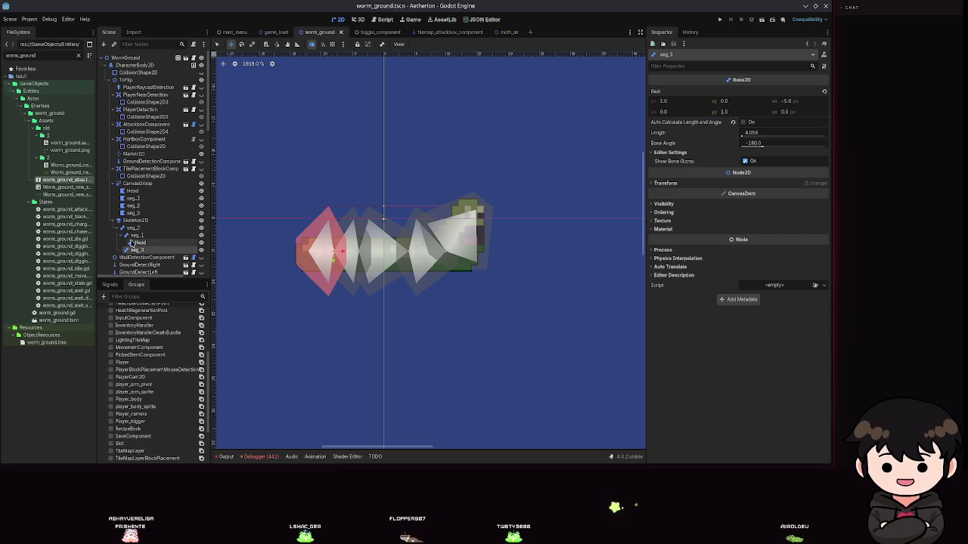
- Drag the seg_1 bone and select seg_2 to bend the worm's middle, then save
{"action": "left_click", "coordinate": [137, 236]}
{"action": "mouse_move", "coordinate": [431, 257]}
{"action": "left_mouse_down"}
{"action": "mouse_move", "coordinate": [431, 273]}
{"action": "mouse_move", "coordinate": [433, 250]}
{"action": "mouse_move", "coordinate": [360, 241]}
{"action": "left_mouse_up"}
{"action": "left_click", "coordinate": [133, 228]}
{"action": "key", "text": "ctrl+s"}
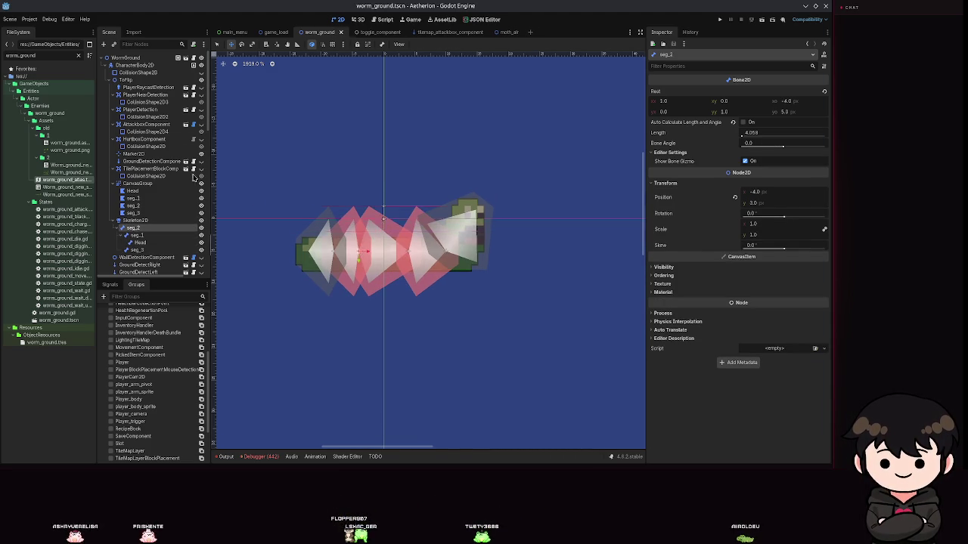
- Filter the FileSystem dock by 'player', open player.tscn and save it
{"action": "type", "text": "player"}
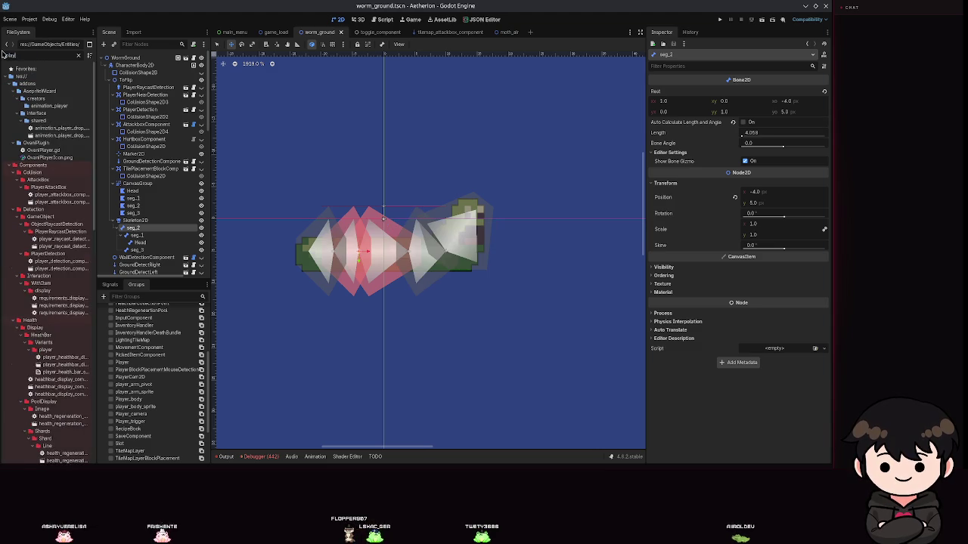
{"action": "scroll", "coordinate": [84, 330], "scroll_direction": "down", "scroll_amount": 5}
{"action": "double_click", "coordinate": [42, 361]}
{"action": "key", "text": "ctrl+s"}
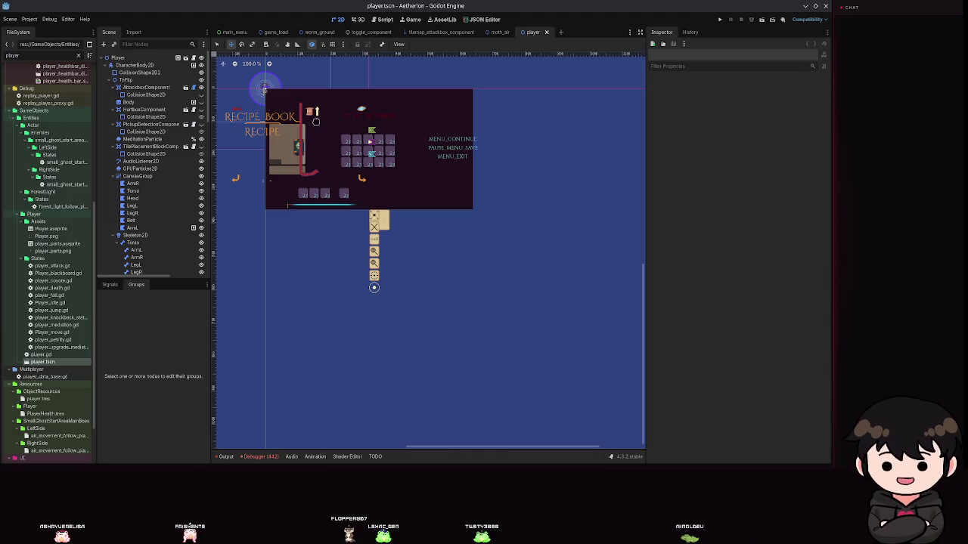
{"action": "scroll", "coordinate": [340, 94], "scroll_direction": "up", "scroll_amount": 6}
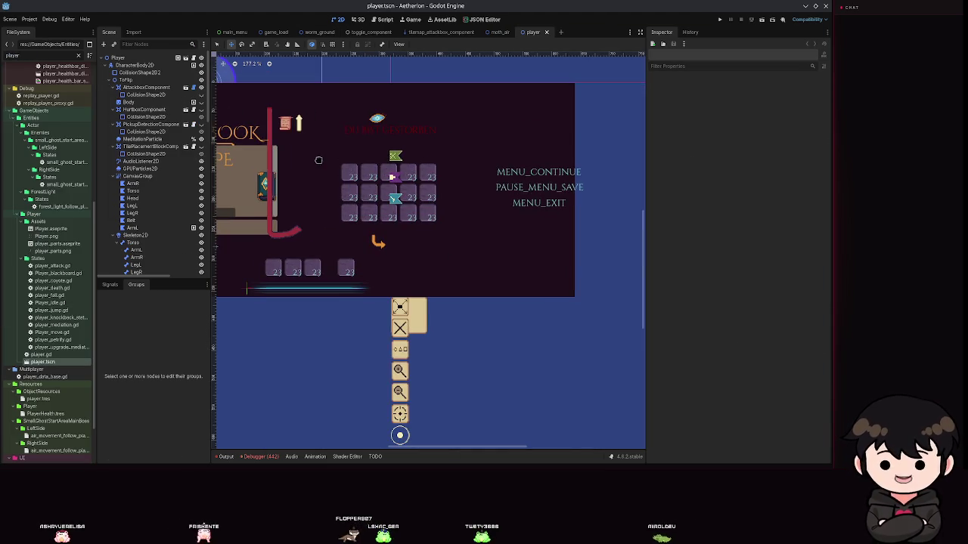
{"action": "scroll", "coordinate": [519, 169], "scroll_direction": "down", "scroll_amount": 2}
{"action": "scroll", "coordinate": [529, 173], "scroll_direction": "up", "scroll_amount": 5}
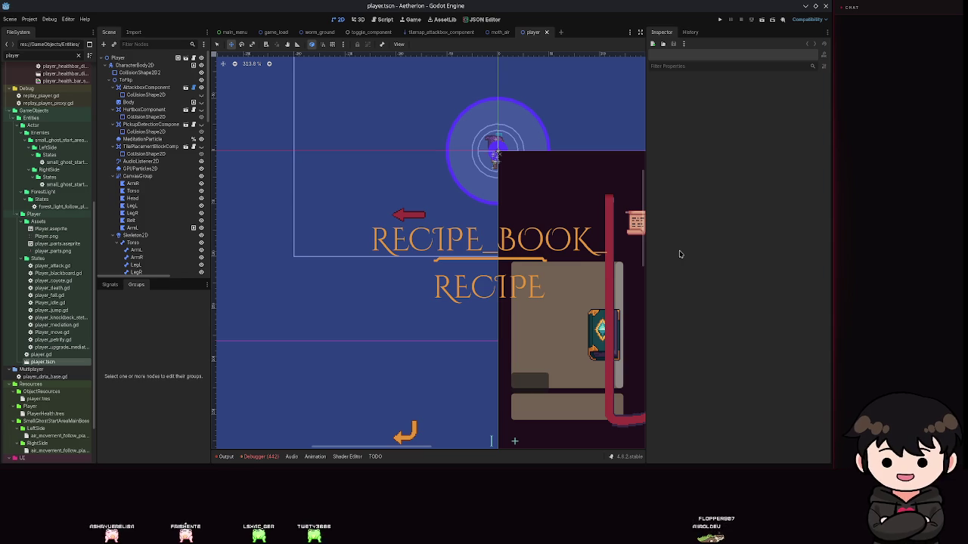
- Try shifting and rotating the LegL piece about 12 degrees, then cancel the rotation
{"action": "left_click", "coordinate": [136, 257]}
{"action": "scroll", "coordinate": [525, 162], "scroll_direction": "up", "scroll_amount": 5}
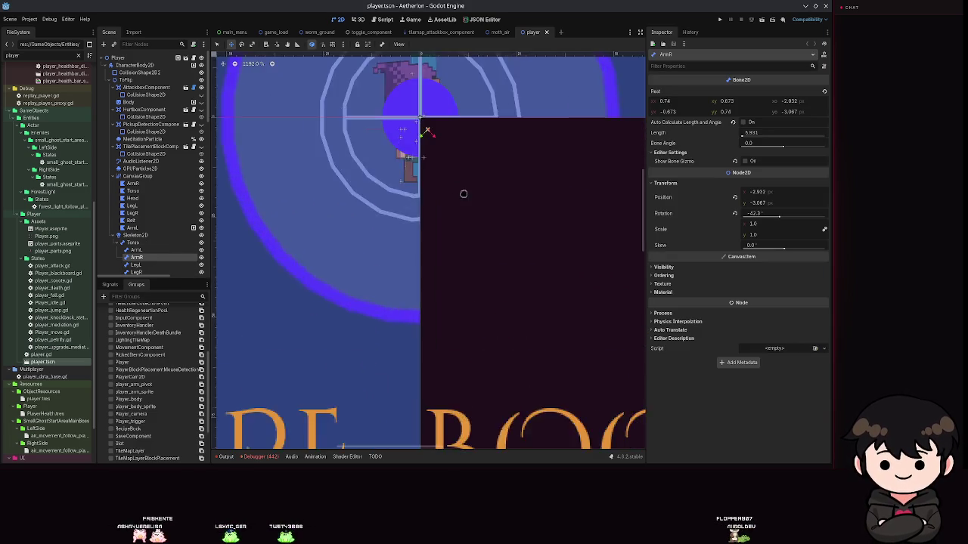
{"action": "scroll", "coordinate": [464, 194], "scroll_direction": "up", "scroll_amount": 4}
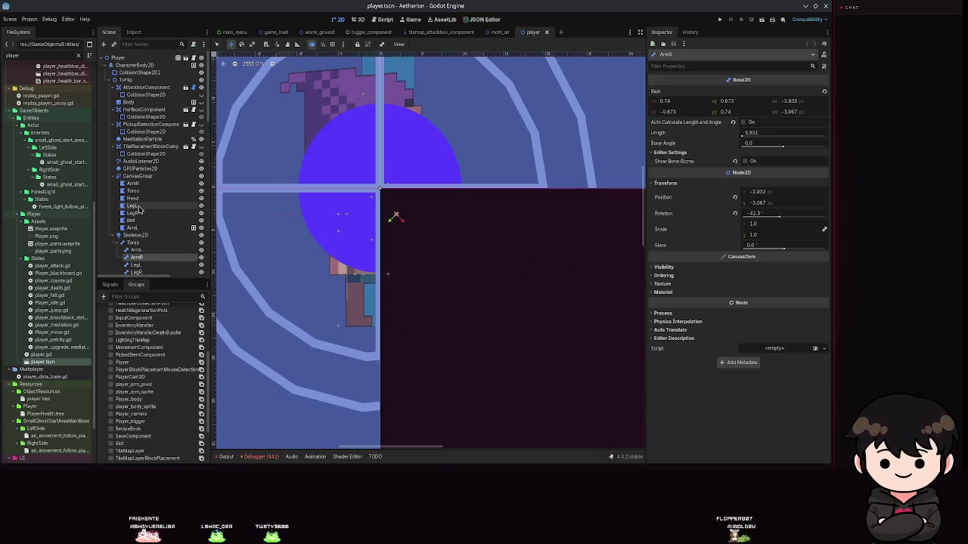
{"action": "left_click", "coordinate": [138, 207]}
{"action": "scroll", "coordinate": [339, 198], "scroll_direction": "down", "scroll_amount": 1}
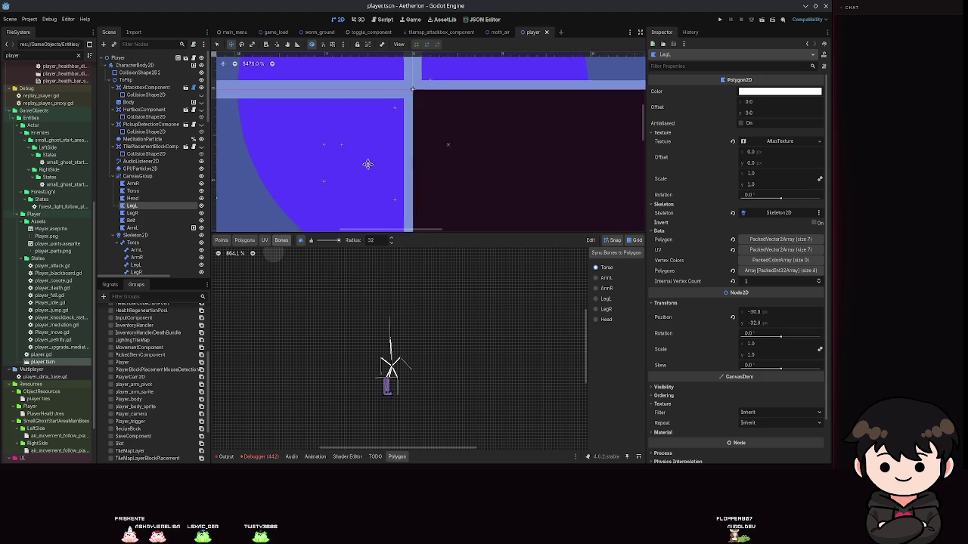
{"action": "scroll", "coordinate": [398, 161], "scroll_direction": "up", "scroll_amount": 4}
{"action": "mouse_move", "coordinate": [381, 173]}
{"action": "left_mouse_down"}
{"action": "mouse_move", "coordinate": [357, 175]}
{"action": "mouse_move", "coordinate": [368, 190]}
{"action": "mouse_move", "coordinate": [339, 160]}
{"action": "mouse_move", "coordinate": [396, 205]}
{"action": "mouse_move", "coordinate": [443, 194]}
{"action": "mouse_move", "coordinate": [391, 182]}
{"action": "left_mouse_up"}
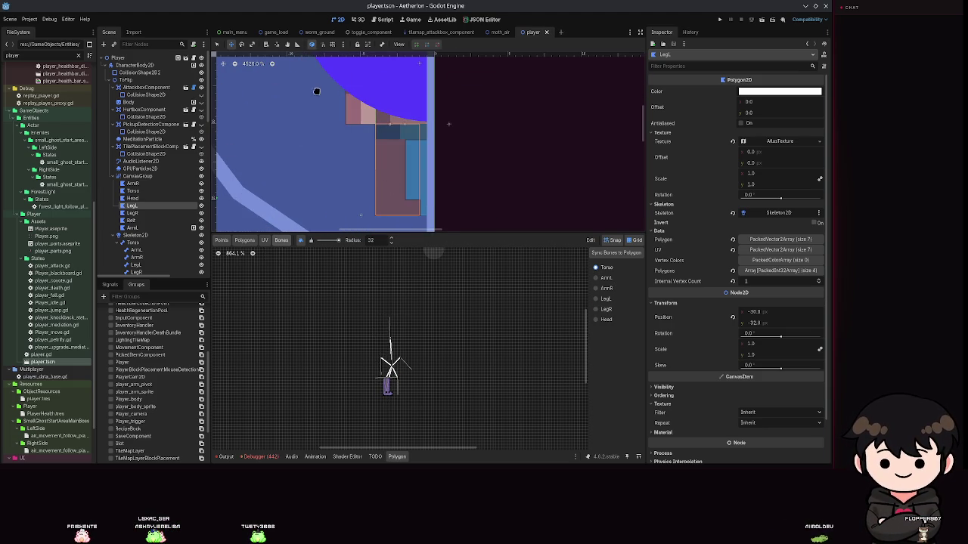
{"action": "mouse_move", "coordinate": [379, 190]}
{"action": "left_mouse_down"}
{"action": "mouse_move", "coordinate": [333, 173]}
{"action": "mouse_move", "coordinate": [414, 166]}
{"action": "mouse_move", "coordinate": [213, 169]}
{"action": "mouse_move", "coordinate": [493, 161]}
{"action": "mouse_move", "coordinate": [484, 164]}
{"action": "left_mouse_up"}
{"action": "right_click", "coordinate": [484, 165]}
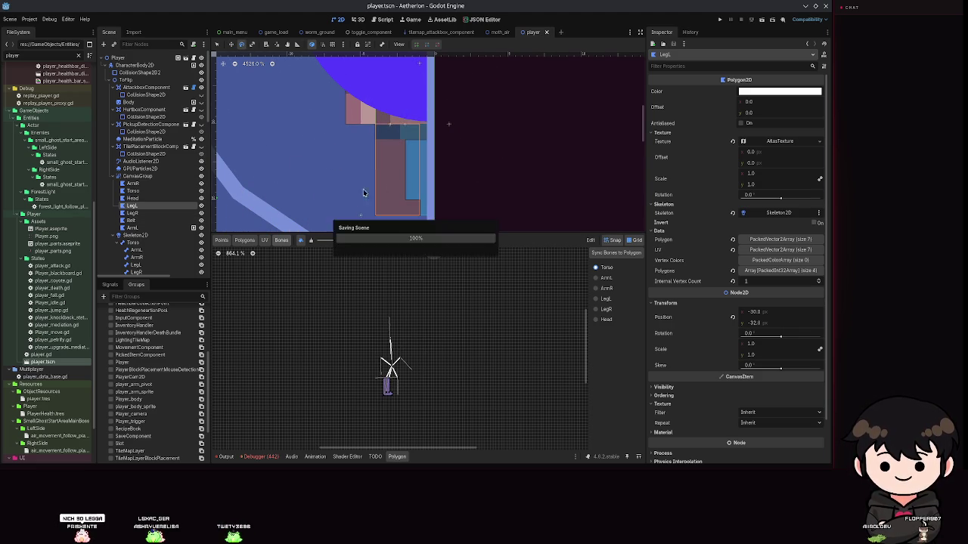
- Rotate the ArmL bone to test the arm, then return it to rest
{"action": "left_click", "coordinate": [125, 192]}
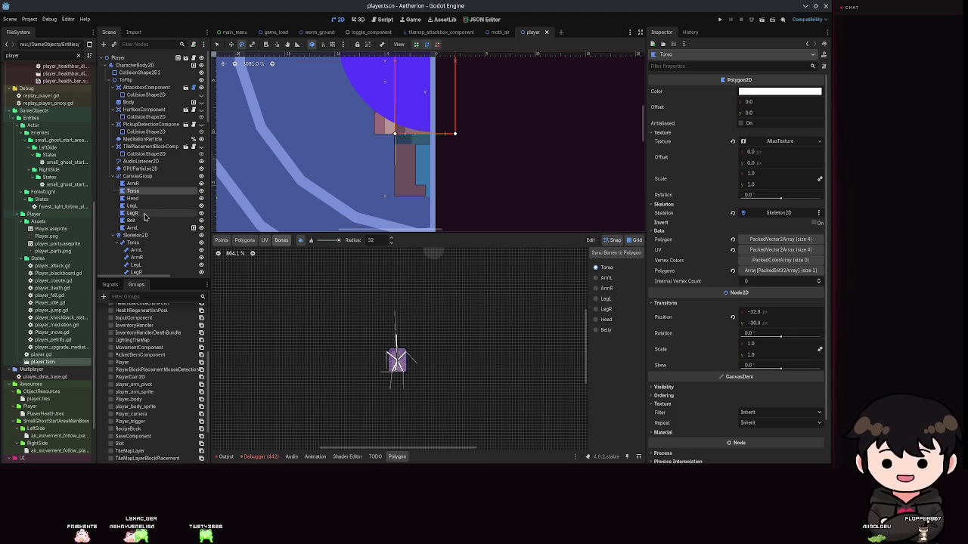
{"action": "scroll", "coordinate": [144, 204], "scroll_direction": "down", "scroll_amount": 3}
{"action": "left_click", "coordinate": [134, 177]}
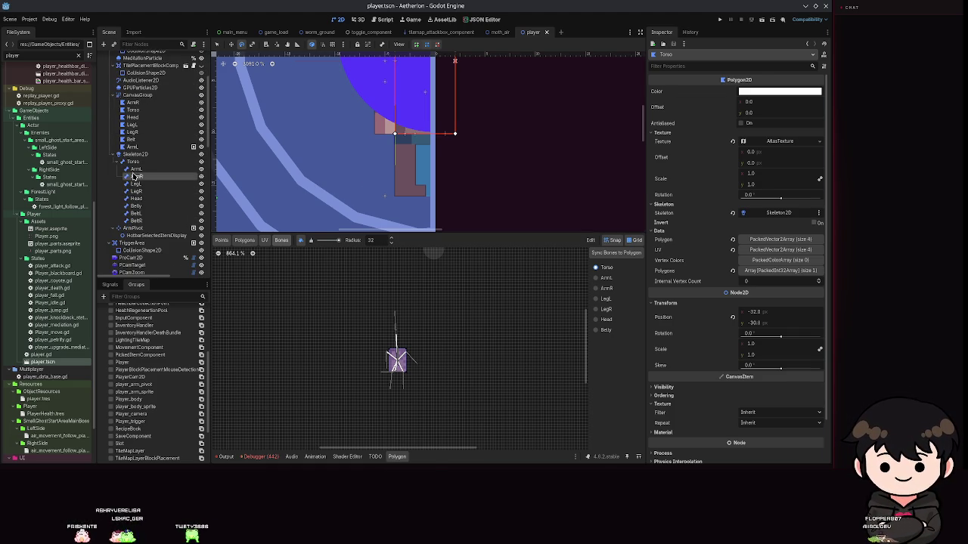
{"action": "left_click", "coordinate": [134, 169]}
{"action": "scroll", "coordinate": [379, 232], "scroll_direction": "up", "scroll_amount": 5}
{"action": "mouse_move", "coordinate": [370, 240]}
{"action": "left_mouse_down"}
{"action": "mouse_move", "coordinate": [451, 145]}
{"action": "mouse_move", "coordinate": [458, 245]}
{"action": "mouse_move", "coordinate": [270, 274]}
{"action": "mouse_move", "coordinate": [475, 289]}
{"action": "mouse_move", "coordinate": [363, 318]}
{"action": "left_mouse_up"}
{"action": "key", "text": "Escape"}
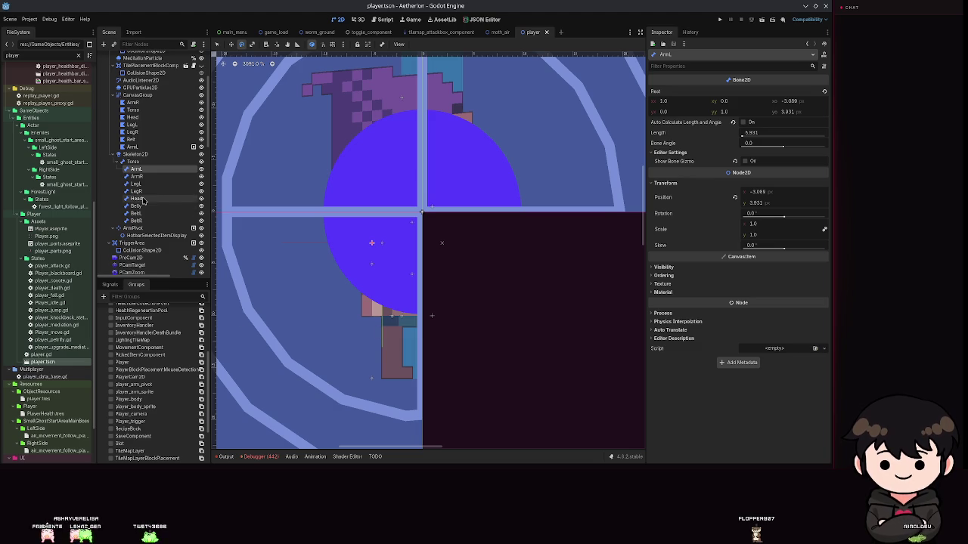
- Test-rotate the LegL bone, undo the rotation, and save player.tscn
{"action": "left_click", "coordinate": [143, 193]}
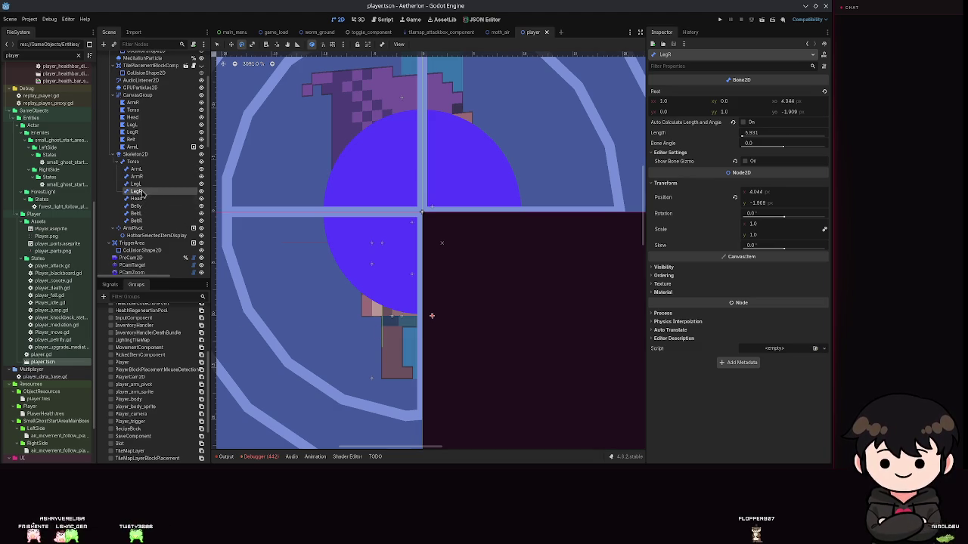
{"action": "key", "text": "Up"}
{"action": "mouse_move", "coordinate": [384, 362]}
{"action": "left_mouse_down"}
{"action": "mouse_move", "coordinate": [361, 373]}
{"action": "mouse_move", "coordinate": [461, 443]}
{"action": "mouse_move", "coordinate": [540, 385]}
{"action": "mouse_move", "coordinate": [339, 396]}
{"action": "mouse_move", "coordinate": [568, 392]}
{"action": "mouse_move", "coordinate": [482, 353]}
{"action": "left_mouse_up"}
{"action": "key", "text": "Escape"}
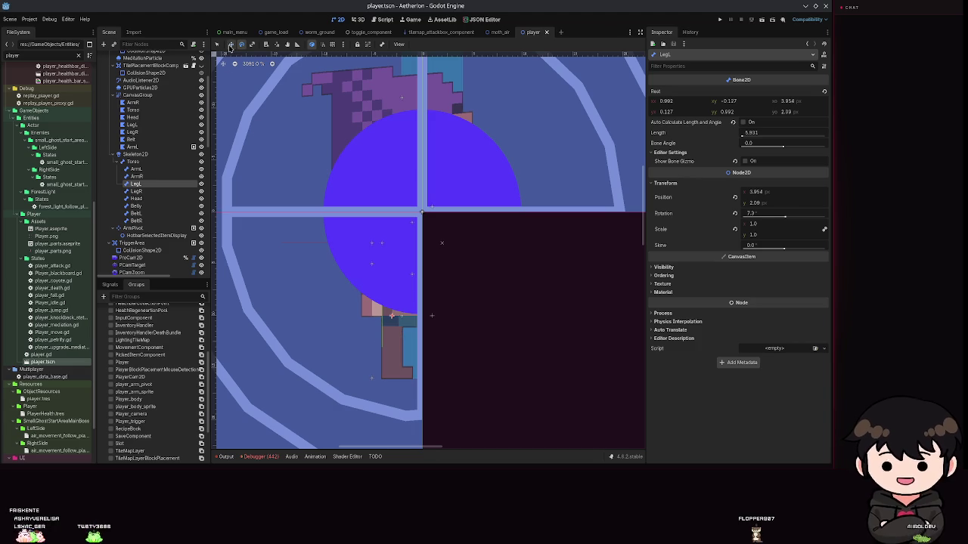
{"action": "mouse_move", "coordinate": [404, 363]}
{"action": "left_mouse_down"}
{"action": "mouse_move", "coordinate": [378, 340]}
{"action": "mouse_move", "coordinate": [408, 370]}
{"action": "left_mouse_up"}
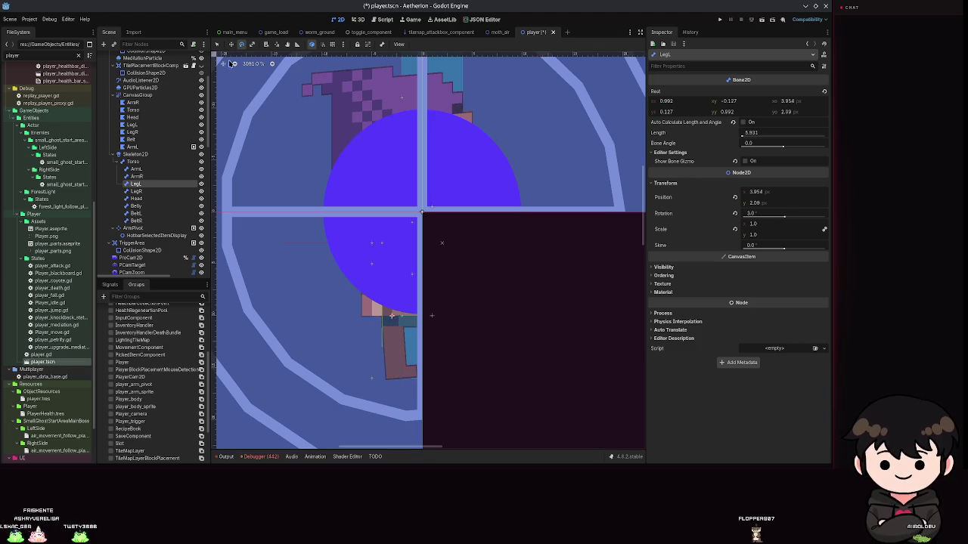
{"action": "key", "text": "ctrl+z"}
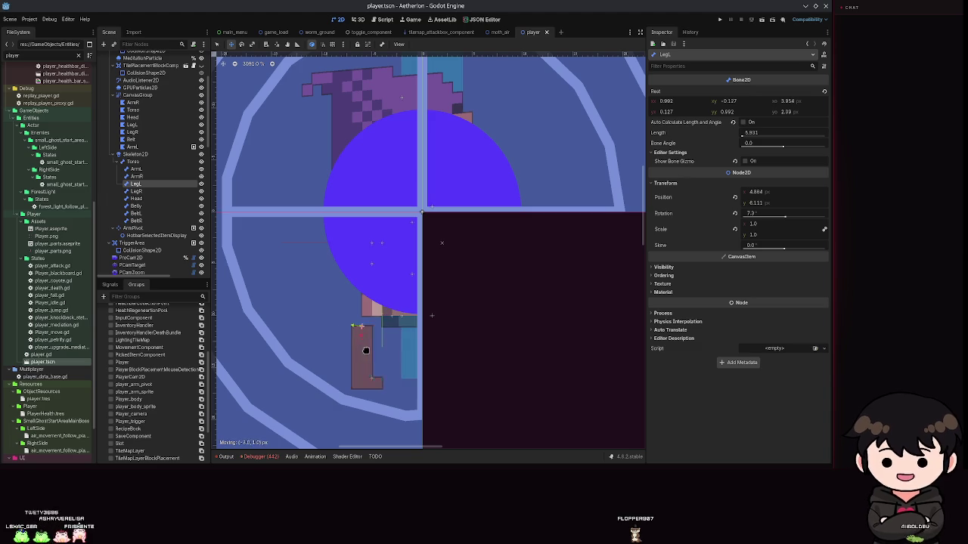
{"action": "key", "text": "ctrl+s"}
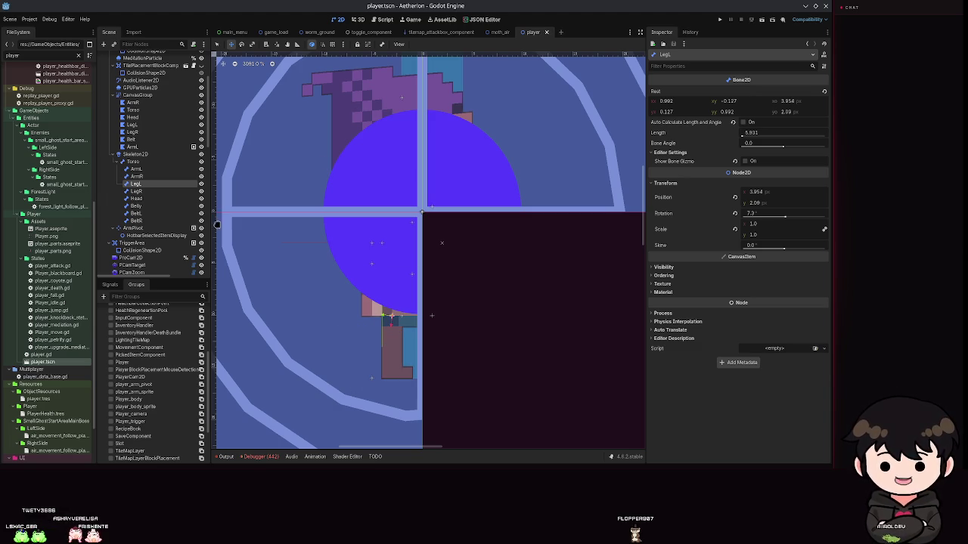
- Switch back to the worm_ground.tscn scene
{"action": "left_click", "coordinate": [135, 198]}
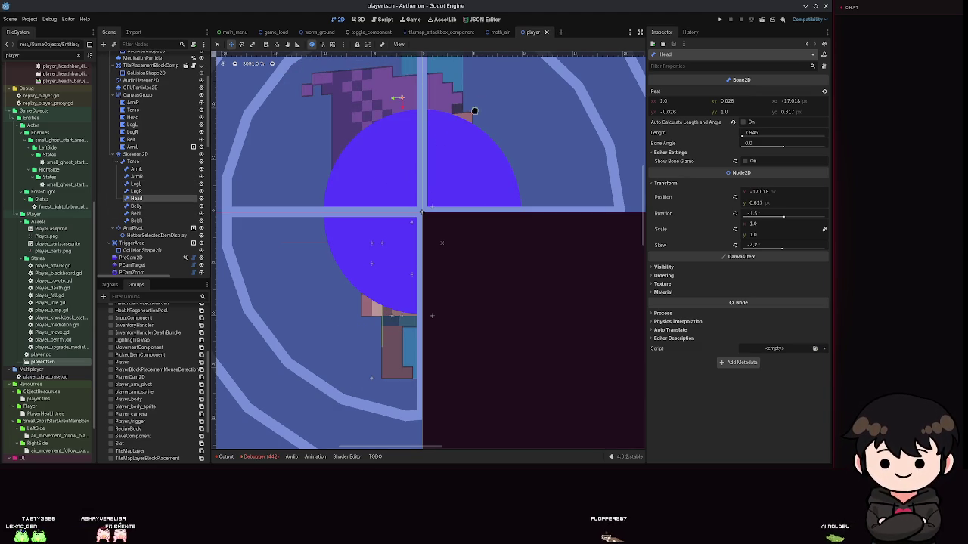
{"action": "left_click", "coordinate": [318, 32]}
{"action": "scroll", "coordinate": [476, 308], "scroll_direction": "up", "scroll_amount": 3}
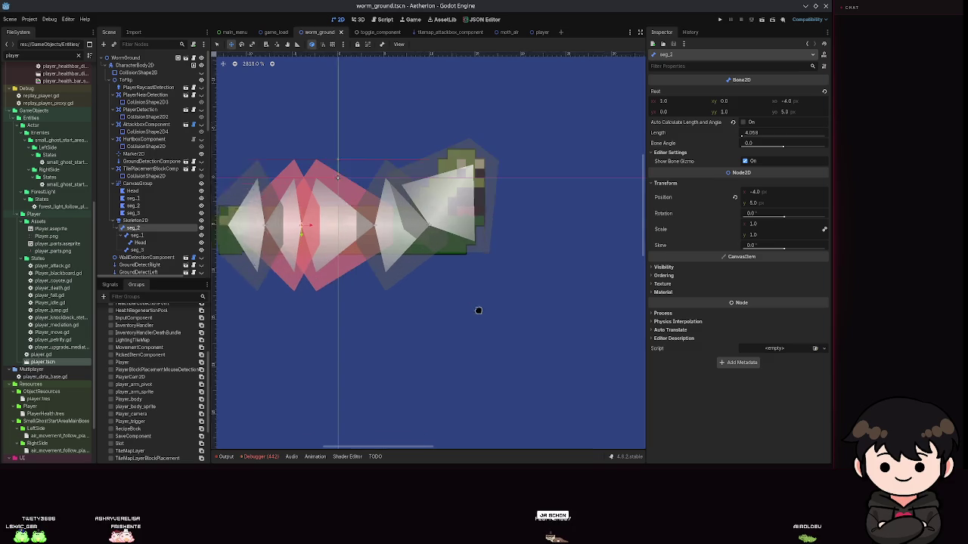
{"action": "left_click", "coordinate": [135, 220]}
{"action": "right_click", "coordinate": [144, 222]}
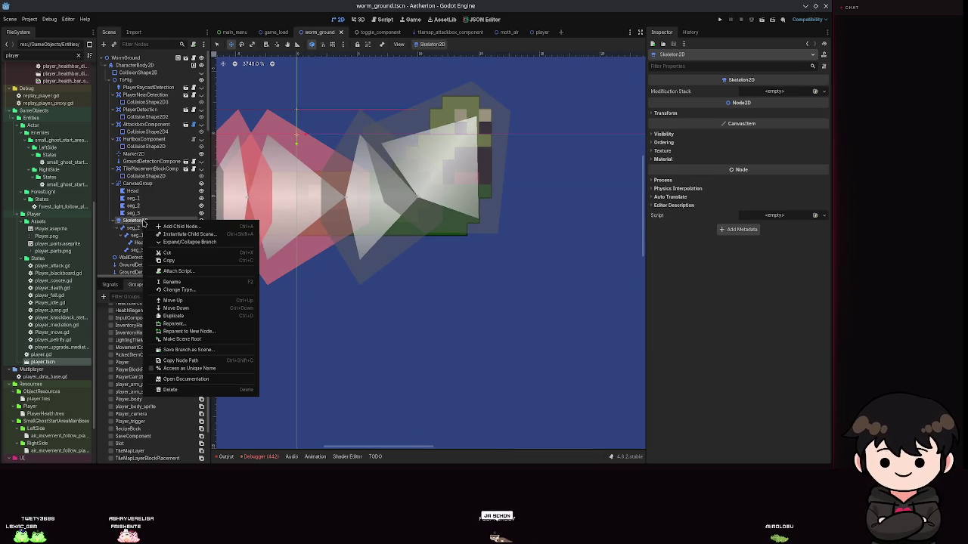
{"action": "left_click", "coordinate": [778, 257]}
{"action": "left_click", "coordinate": [663, 150]}
{"action": "left_click", "coordinate": [664, 142]}
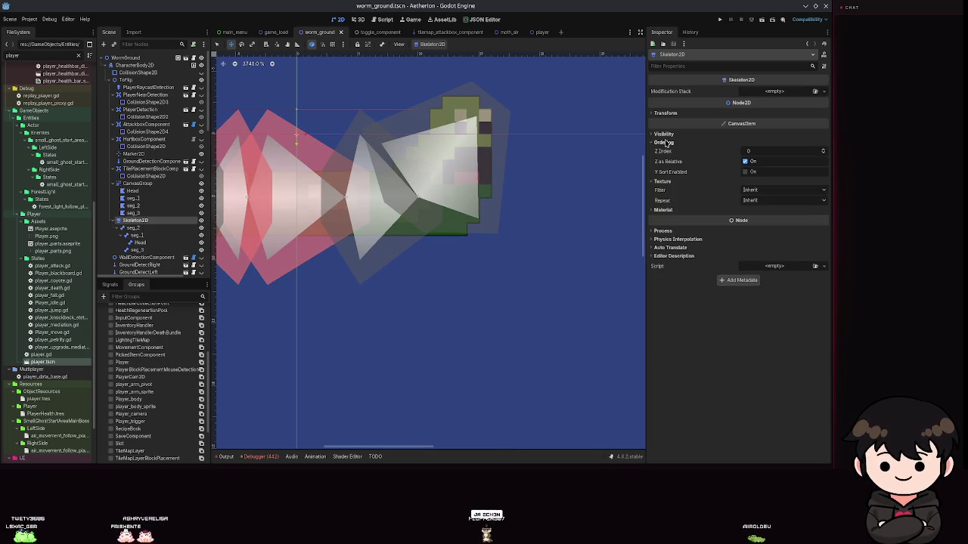
{"action": "left_click", "coordinate": [664, 142]}
{"action": "left_click", "coordinate": [664, 134]}
{"action": "left_click", "coordinate": [663, 134]}
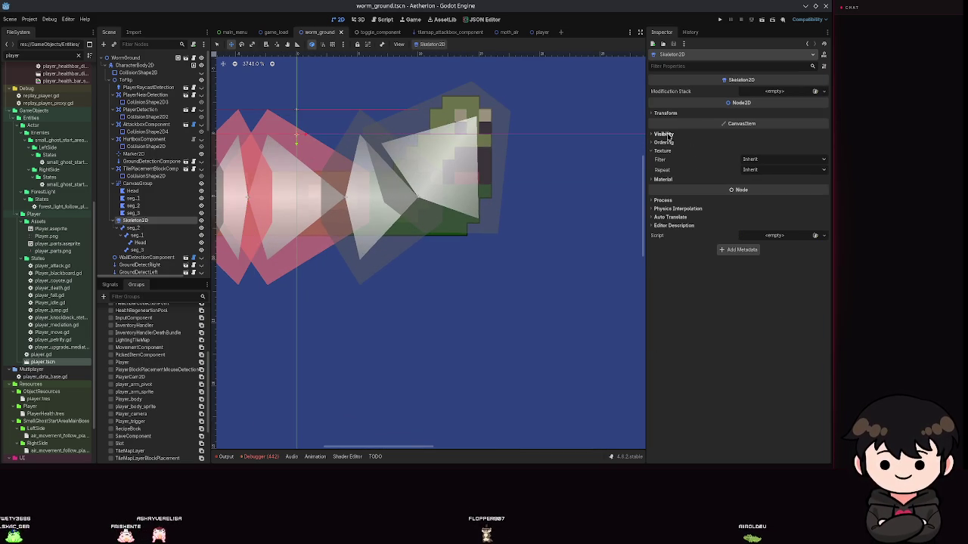
{"action": "left_click", "coordinate": [663, 152]}
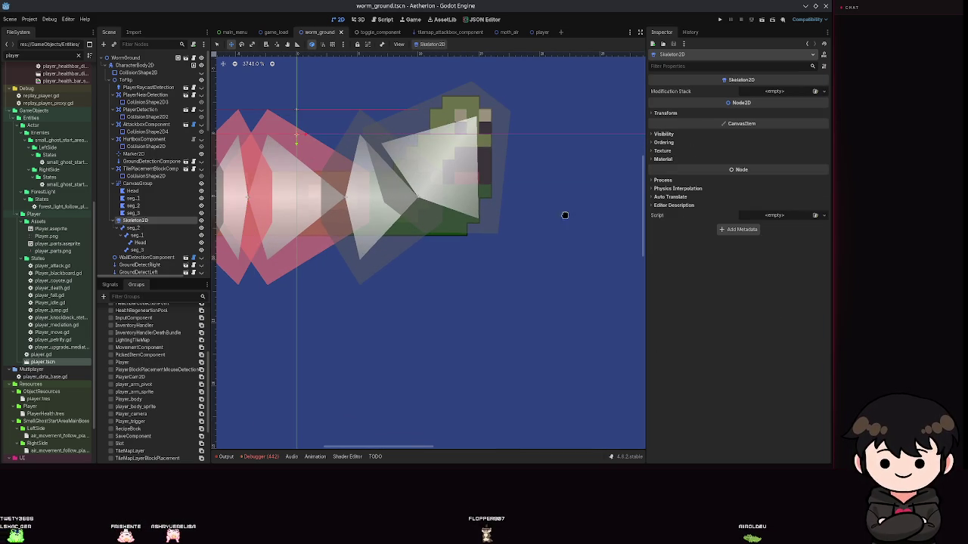
{"action": "scroll", "coordinate": [453, 249], "scroll_direction": "down", "scroll_amount": 5}
{"action": "scroll", "coordinate": [503, 233], "scroll_direction": "up", "scroll_amount": 5}
{"action": "scroll", "coordinate": [503, 234], "scroll_direction": "down", "scroll_amount": 1}
{"action": "mouse_move", "coordinate": [503, 233]}
{"action": "left_mouse_down"}
{"action": "mouse_move", "coordinate": [340, 245]}
{"action": "mouse_move", "coordinate": [431, 248]}
{"action": "left_mouse_up"}
{"action": "scroll", "coordinate": [432, 249], "scroll_direction": "down", "scroll_amount": 3}
{"action": "scroll", "coordinate": [432, 248], "scroll_direction": "up", "scroll_amount": 3}
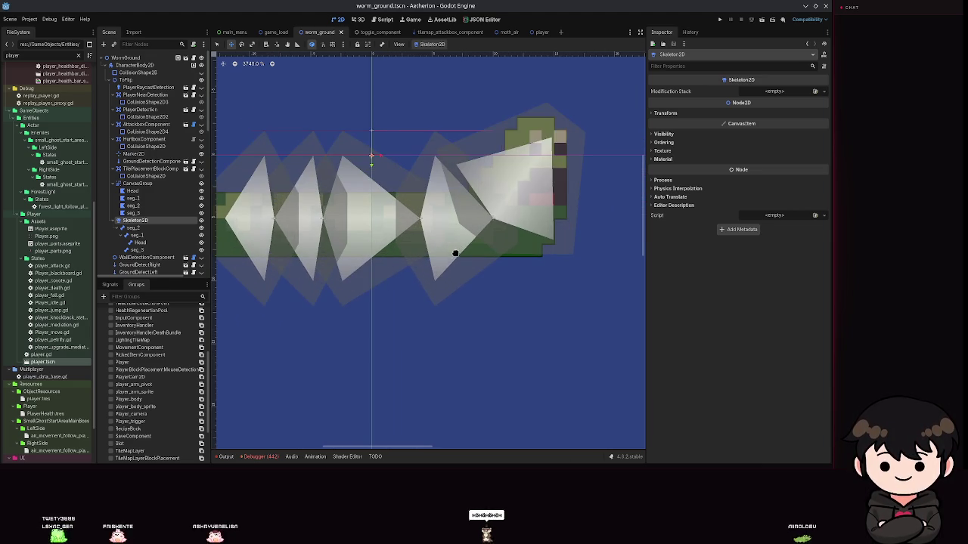
{"action": "scroll", "coordinate": [475, 190], "scroll_direction": "down", "scroll_amount": 3}
{"action": "scroll", "coordinate": [424, 197], "scroll_direction": "up", "scroll_amount": 2}
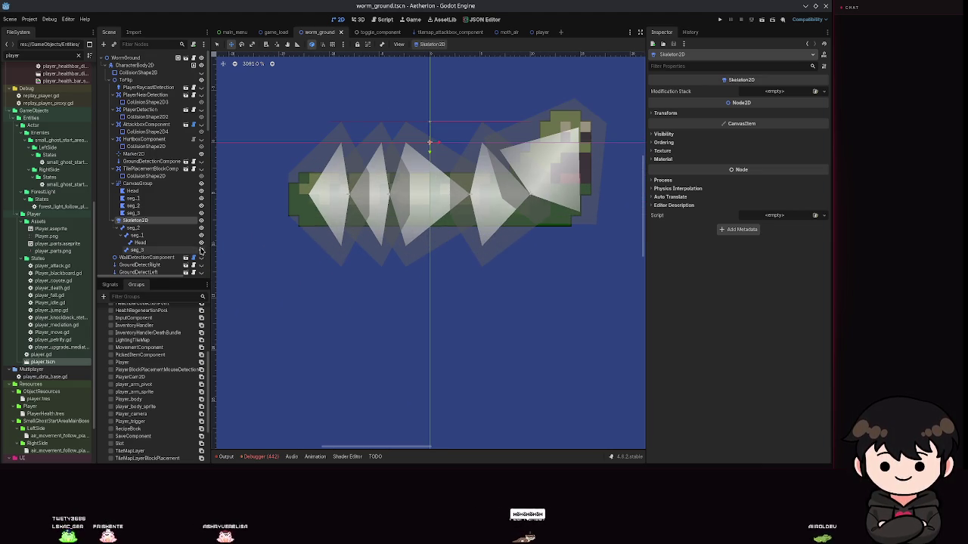
{"action": "left_click", "coordinate": [139, 235]}
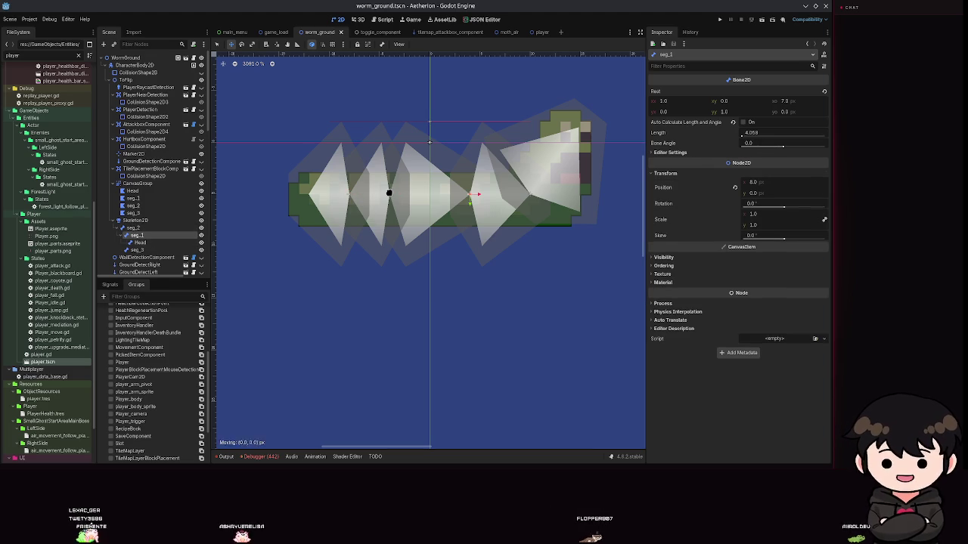
{"action": "left_click", "coordinate": [136, 248]}
{"action": "left_click", "coordinate": [139, 236]}
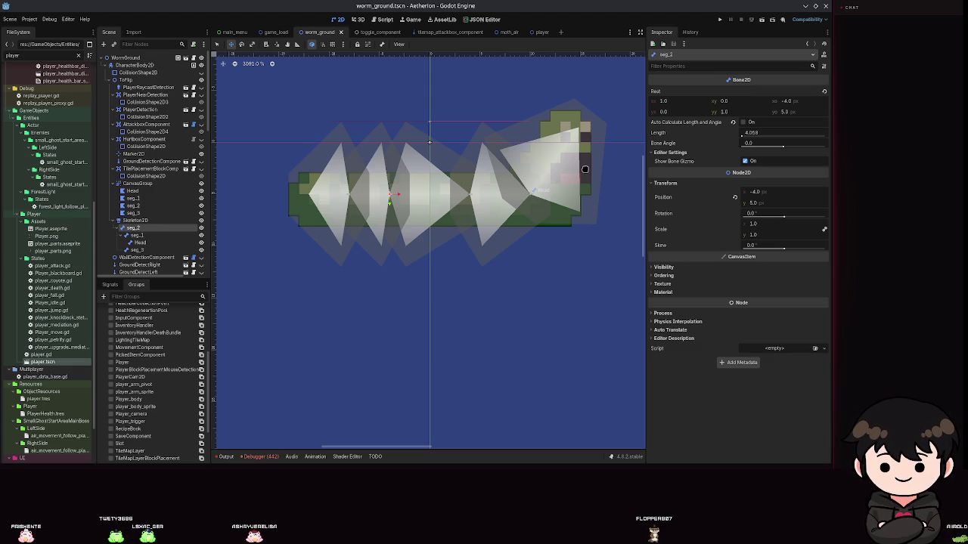
- Sync the skeleton's bones to the seg_3 polygon, shift seg_3 left into place, and save
{"action": "left_click", "coordinate": [131, 213]}
{"action": "left_click_drag", "start_coordinate": [314, 192], "coordinate": [314, 192]}
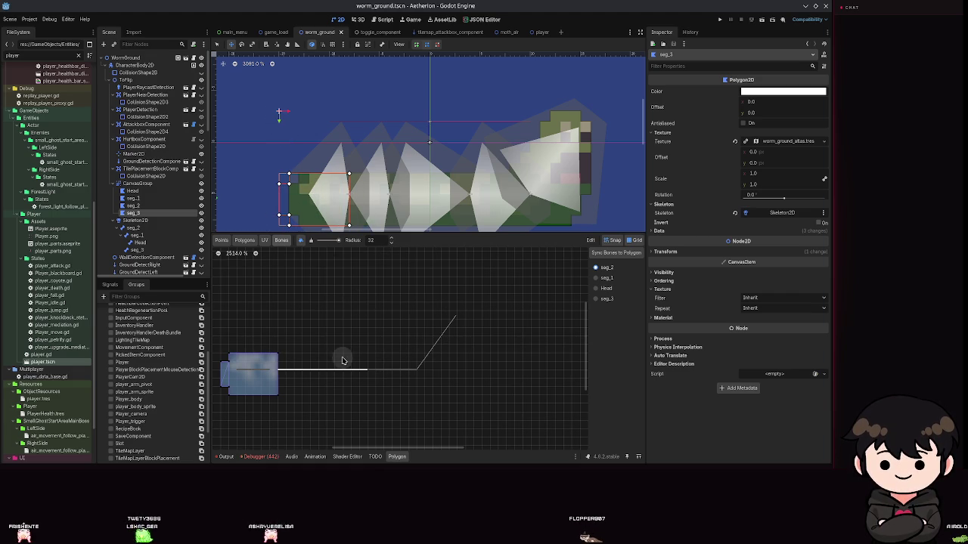
{"action": "left_click", "coordinate": [609, 255]}
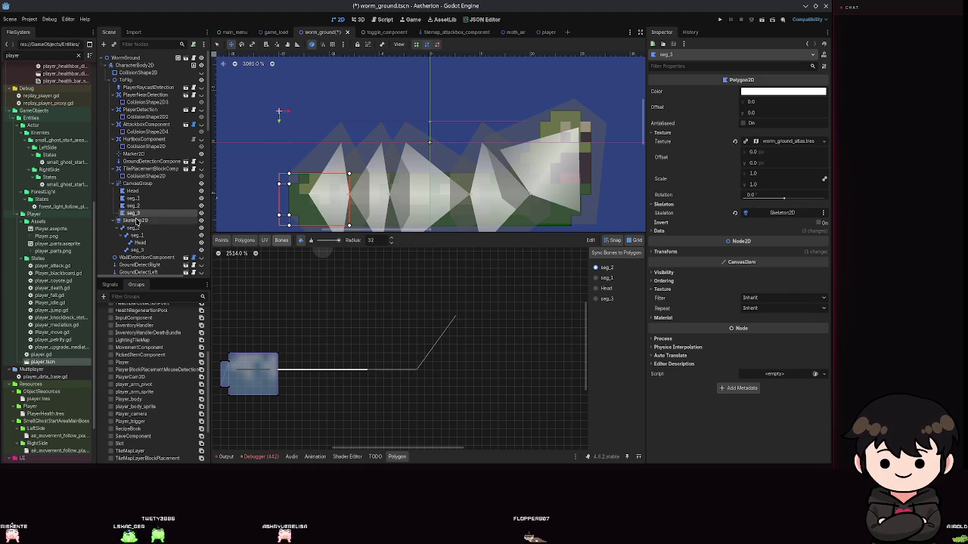
{"action": "left_click", "coordinate": [199, 250]}
{"action": "left_click_drag", "start_coordinate": [345, 203], "coordinate": [297, 207]}
{"action": "left_click_drag", "start_coordinate": [332, 212], "coordinate": [343, 207]}
{"action": "key", "text": "ctrl+s"}
- Re-sync the bones to the seg_3 polygon and save the worm scene
{"action": "left_click", "coordinate": [131, 221]}
{"action": "left_click", "coordinate": [134, 227]}
{"action": "left_click", "coordinate": [133, 221]}
{"action": "left_click", "coordinate": [133, 191]}
{"action": "left_click", "coordinate": [140, 213]}
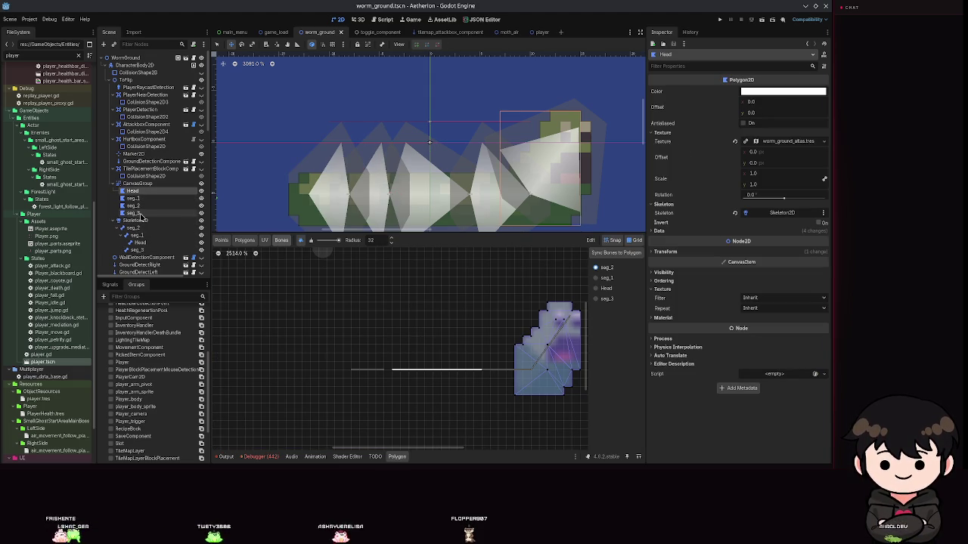
{"action": "left_click", "coordinate": [605, 251]}
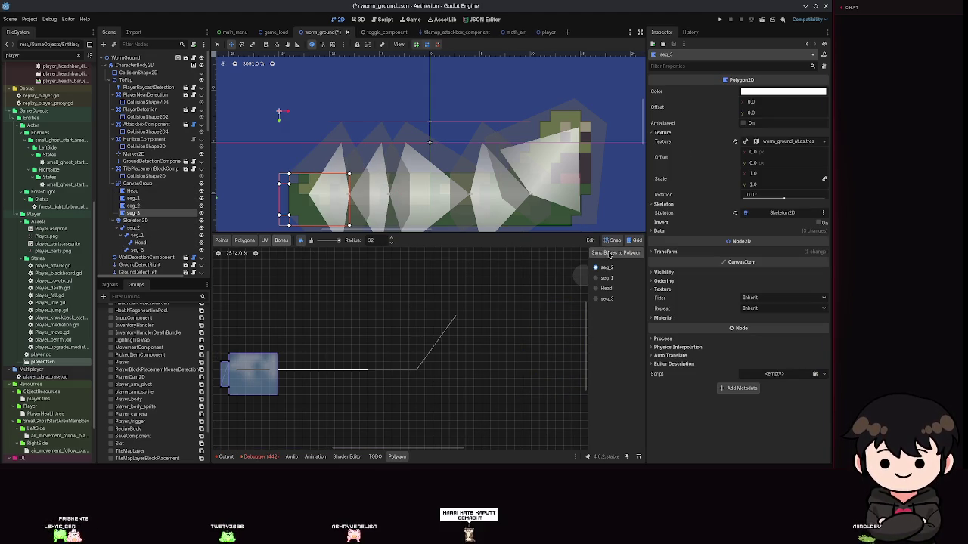
{"action": "key", "text": "ctrl+s"}
- Try nudging the seg_3 polygon 1 px left, cancel the move, and select the Head polygon
{"action": "scroll", "coordinate": [336, 200], "scroll_direction": "up", "scroll_amount": 5}
{"action": "mouse_move", "coordinate": [336, 200]}
{"action": "left_mouse_down"}
{"action": "mouse_move", "coordinate": [294, 200]}
{"action": "mouse_move", "coordinate": [391, 199]}
{"action": "mouse_move", "coordinate": [270, 206]}
{"action": "mouse_move", "coordinate": [345, 205]}
{"action": "left_mouse_up"}
{"action": "right_click", "coordinate": [346, 205]}
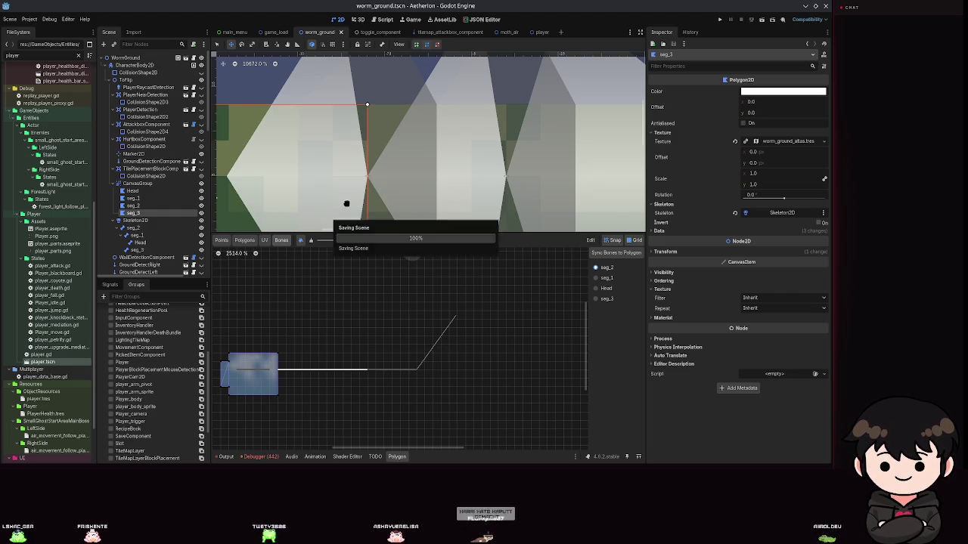
{"action": "scroll", "coordinate": [346, 205], "scroll_direction": "down", "scroll_amount": 4}
{"action": "scroll", "coordinate": [420, 171], "scroll_direction": "down", "scroll_amount": 3}
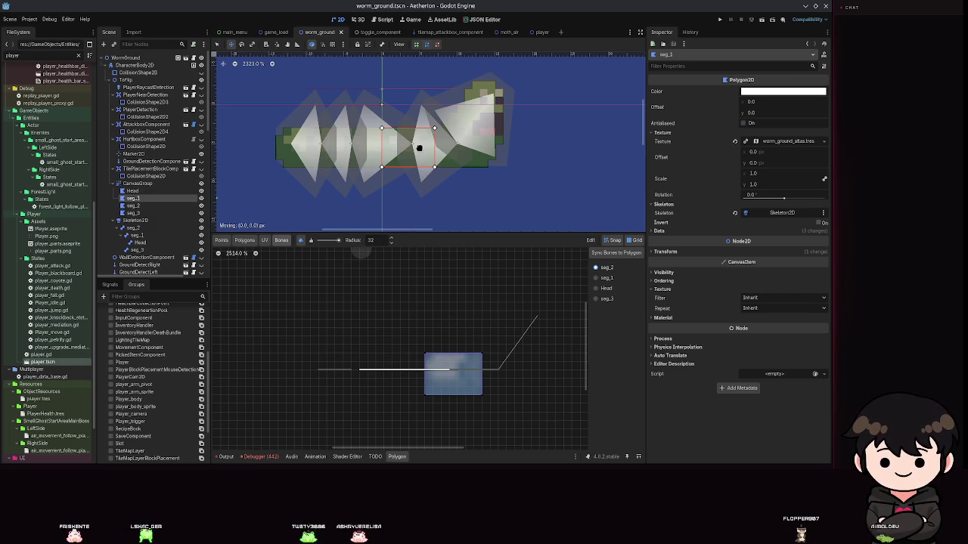
{"action": "left_click", "coordinate": [479, 121]}
- Pick the Head bone for the Head polygon's weights, nudging the polygon and saving
{"action": "mouse_move", "coordinate": [479, 121]}
{"action": "left_mouse_down"}
{"action": "mouse_move", "coordinate": [486, 146]}
{"action": "mouse_move", "coordinate": [484, 132]}
{"action": "left_mouse_up"}
{"action": "key", "text": "ctrl+s"}
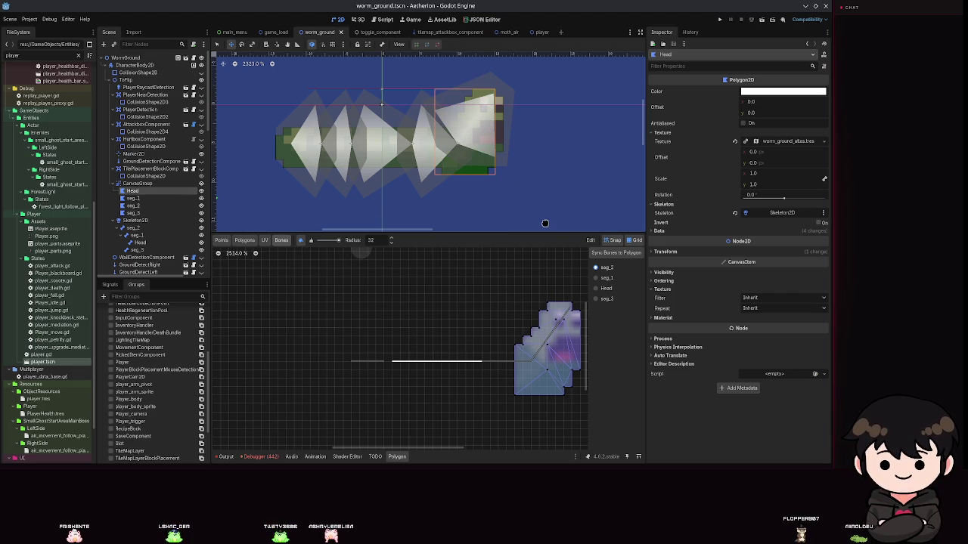
{"action": "left_click", "coordinate": [607, 288]}
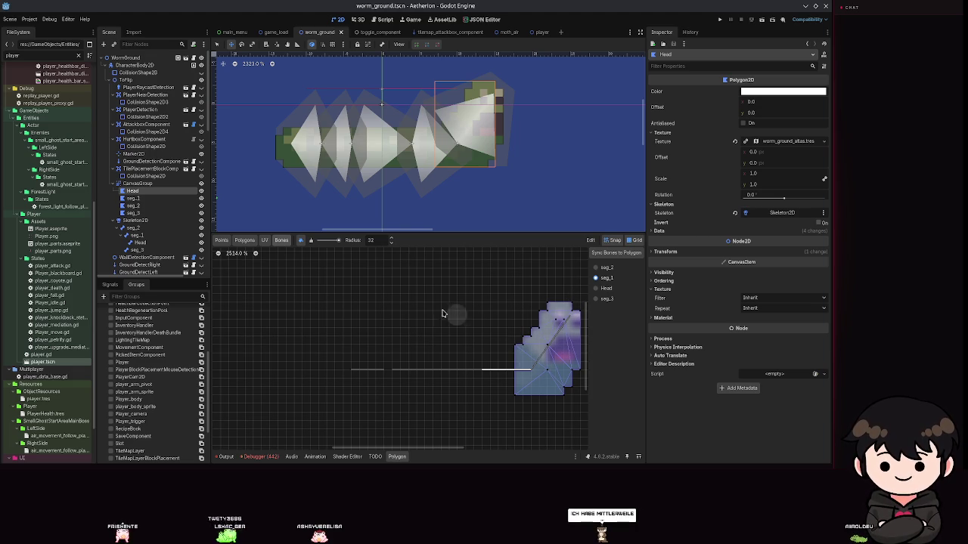
{"action": "key", "text": "ctrl+s"}
{"action": "left_click_drag", "start_coordinate": [475, 129], "coordinate": [473, 130]}
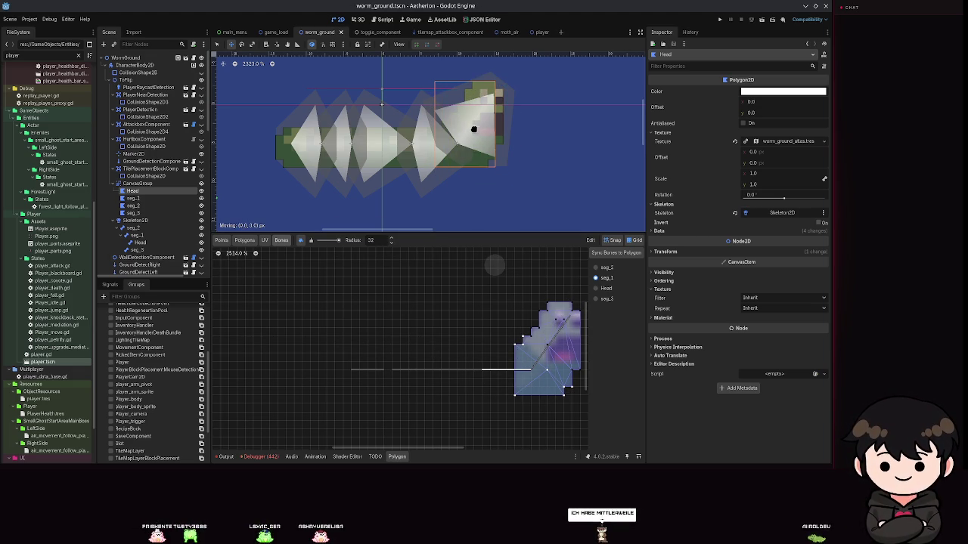
- Drag the Head bone to test that the head polygon deforms with it
{"action": "left_click", "coordinate": [139, 235]}
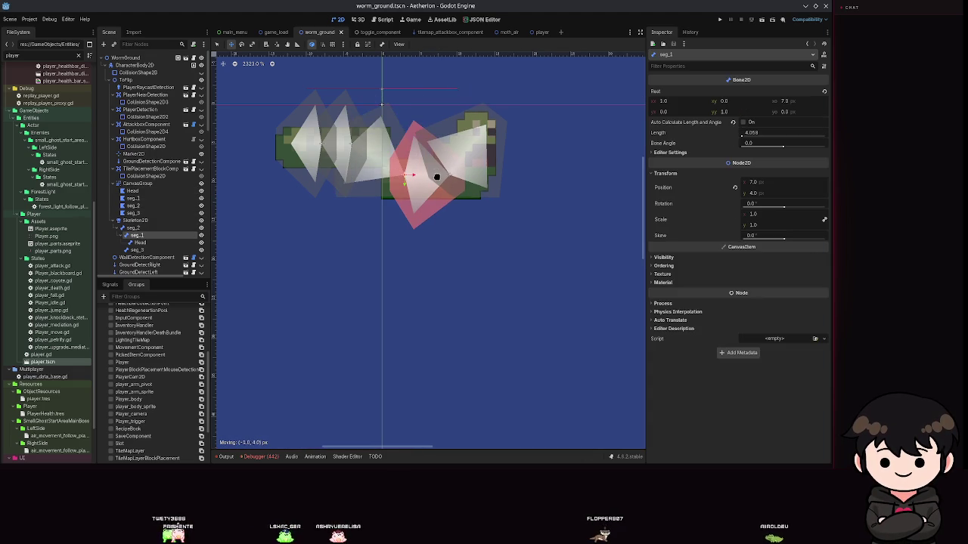
{"action": "key", "text": "ctrl+s"}
{"action": "key", "text": "ctrl+s"}
{"action": "left_click", "coordinate": [140, 242]}
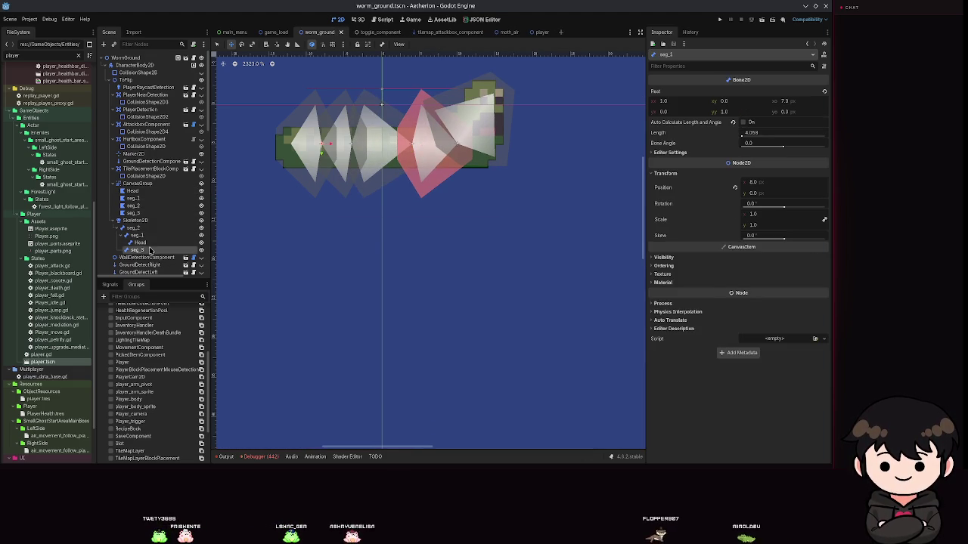
{"action": "mouse_move", "coordinate": [459, 78]}
{"action": "left_mouse_down"}
{"action": "mouse_move", "coordinate": [511, 183]}
{"action": "mouse_move", "coordinate": [549, 165]}
{"action": "mouse_move", "coordinate": [582, 103]}
{"action": "mouse_move", "coordinate": [612, 153]}
{"action": "mouse_move", "coordinate": [585, 325]}
{"action": "mouse_move", "coordinate": [547, 141]}
{"action": "mouse_move", "coordinate": [519, 136]}
{"action": "mouse_move", "coordinate": [545, 98]}
{"action": "mouse_move", "coordinate": [619, 189]}
{"action": "mouse_move", "coordinate": [607, 276]}
{"action": "mouse_move", "coordinate": [580, 328]}
{"action": "mouse_move", "coordinate": [612, 156]}
{"action": "mouse_move", "coordinate": [601, 88]}
{"action": "mouse_move", "coordinate": [501, 97]}
{"action": "mouse_move", "coordinate": [518, 108]}
{"action": "mouse_move", "coordinate": [411, 78]}
{"action": "mouse_move", "coordinate": [224, 156]}
{"action": "mouse_move", "coordinate": [243, 434]}
{"action": "mouse_move", "coordinate": [598, 384]}
{"action": "mouse_move", "coordinate": [642, 239]}
{"action": "mouse_move", "coordinate": [603, 101]}
{"action": "mouse_move", "coordinate": [525, 95]}
{"action": "mouse_move", "coordinate": [476, 108]}
{"action": "mouse_move", "coordinate": [583, 122]}
{"action": "mouse_move", "coordinate": [611, 159]}
{"action": "mouse_move", "coordinate": [498, 109]}
{"action": "left_mouse_up"}
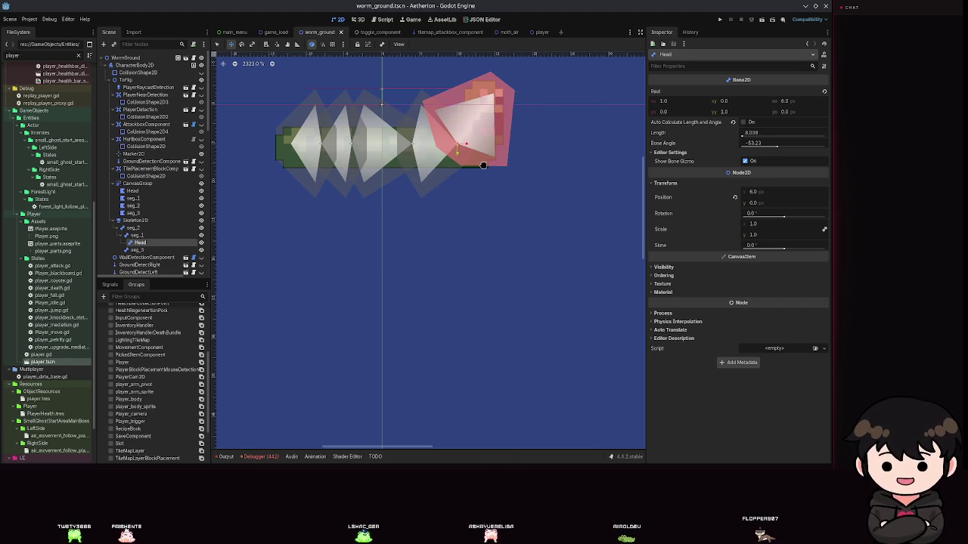
- Paint bone weights on the seg_1 polygon, then drag the seg_1 bone to test and save
{"action": "left_click", "coordinate": [136, 236]}
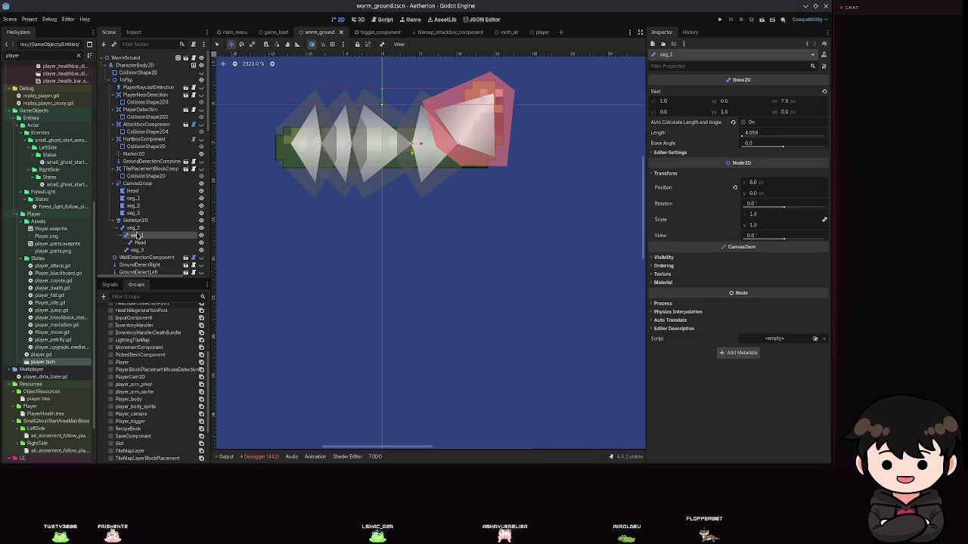
{"action": "left_click", "coordinate": [135, 198]}
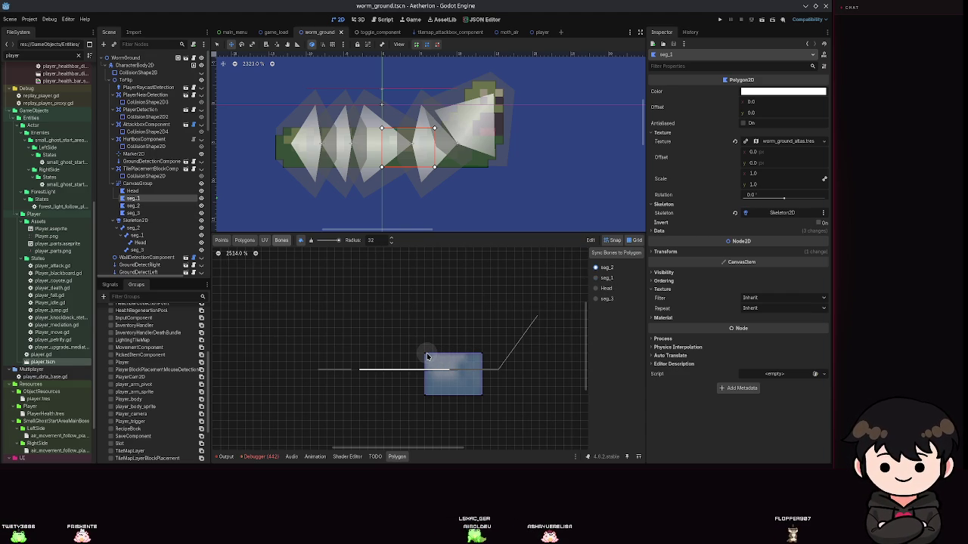
{"action": "left_click_drag", "start_coordinate": [422, 412], "coordinate": [419, 375]}
{"action": "left_click", "coordinate": [133, 212]}
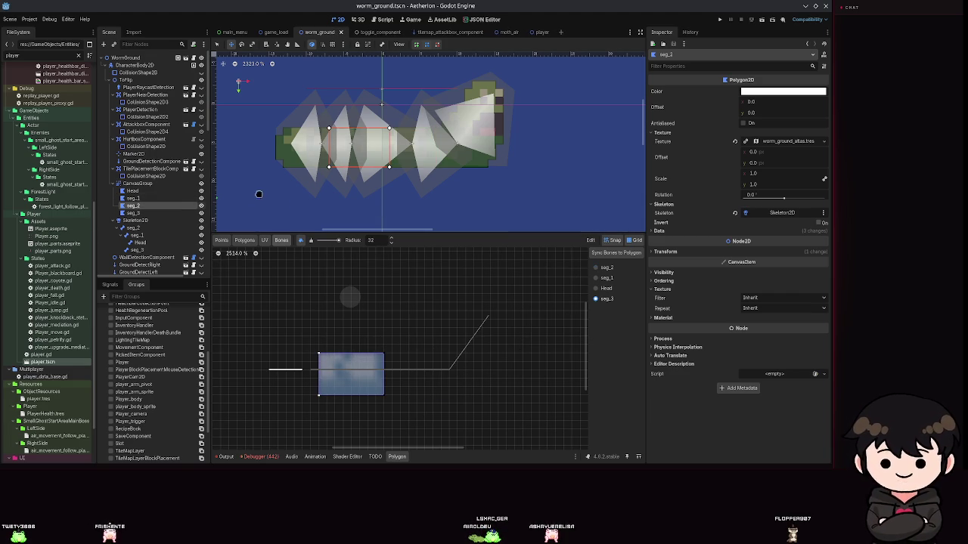
{"action": "left_click", "coordinate": [136, 235]}
{"action": "mouse_move", "coordinate": [378, 83]}
{"action": "left_mouse_down"}
{"action": "mouse_move", "coordinate": [498, 217]}
{"action": "mouse_move", "coordinate": [487, 138]}
{"action": "mouse_move", "coordinate": [519, 149]}
{"action": "mouse_move", "coordinate": [452, 159]}
{"action": "mouse_move", "coordinate": [453, 145]}
{"action": "left_mouse_up"}
{"action": "key", "text": "ctrl+s"}
- Paint the seg_2 polygon's weights with the seg_2 and seg_1 bones, save, and select seg_3
{"action": "left_click", "coordinate": [135, 228]}
{"action": "left_click", "coordinate": [136, 235]}
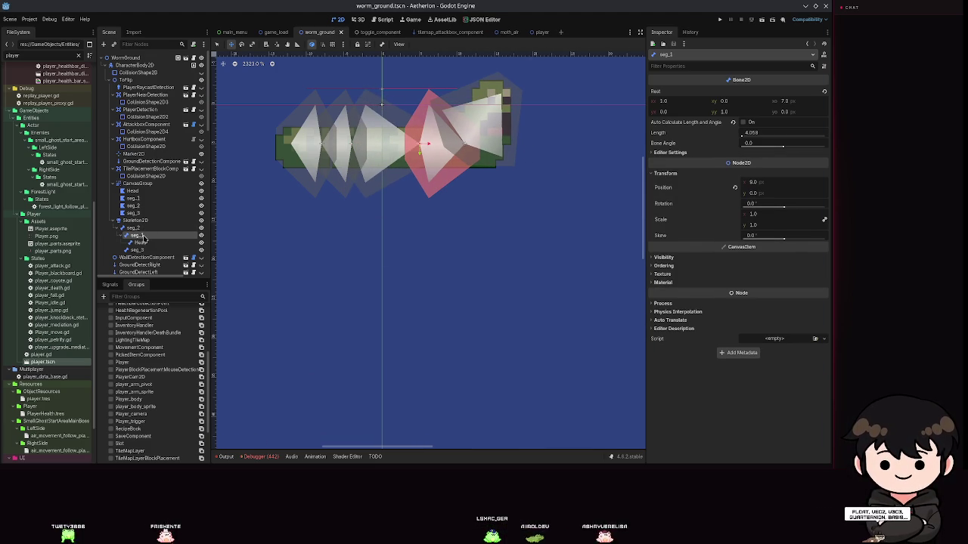
{"action": "left_click", "coordinate": [139, 203]}
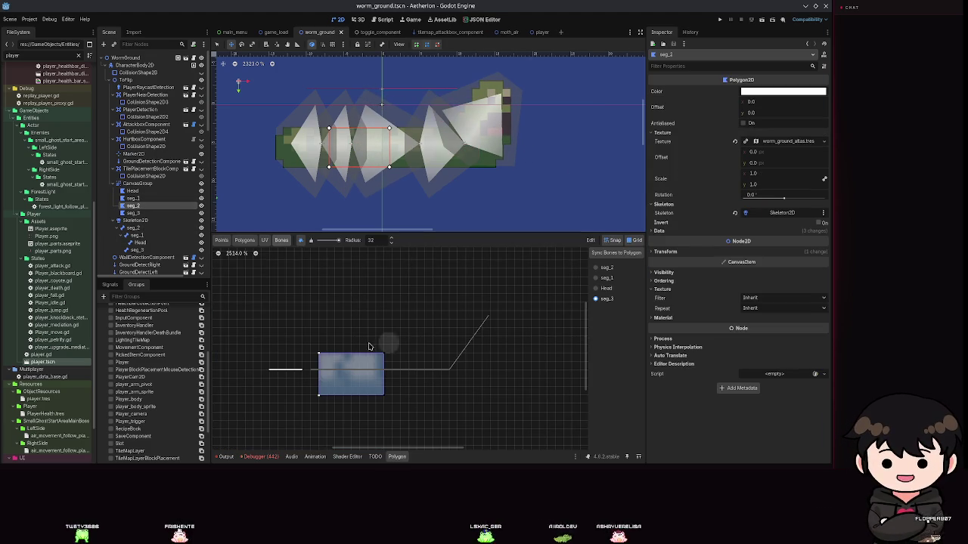
{"action": "left_click", "coordinate": [602, 269]}
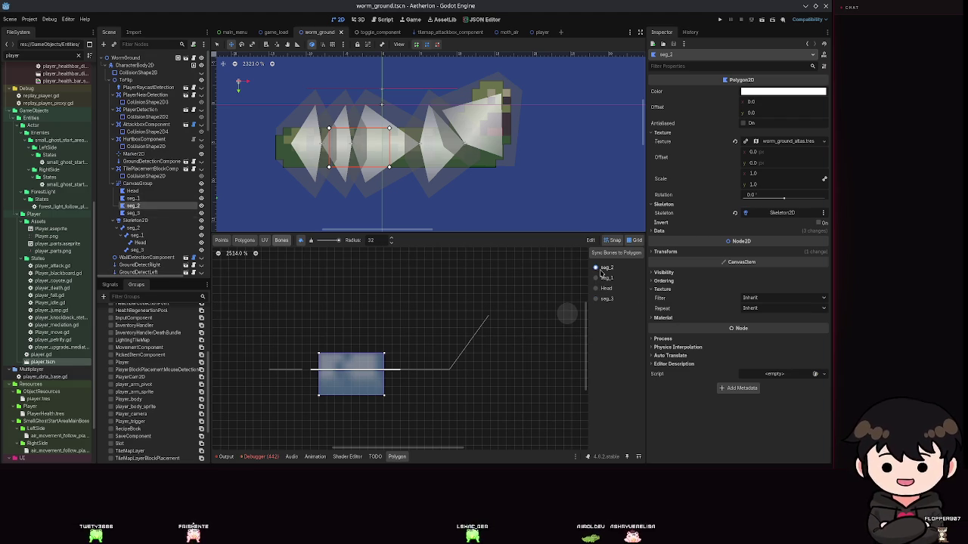
{"action": "left_click", "coordinate": [603, 278]}
{"action": "left_click", "coordinate": [375, 409]}
{"action": "key", "text": "ctrl+s"}
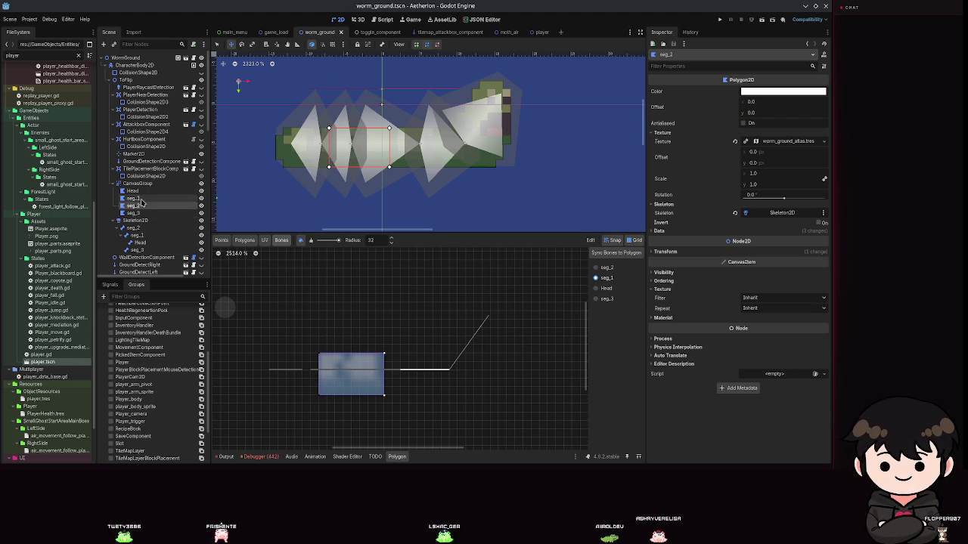
{"action": "left_click", "coordinate": [133, 213]}
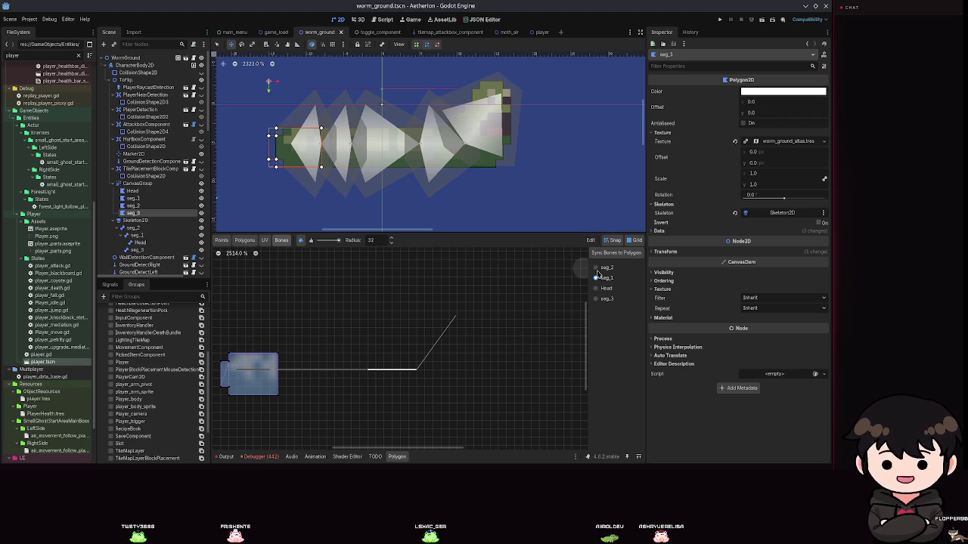
- Paint weight onto the seg_3 piece's corner, nudge it slightly right, and save
{"action": "left_click", "coordinate": [281, 408]}
{"action": "key", "text": "ctrl+s"}
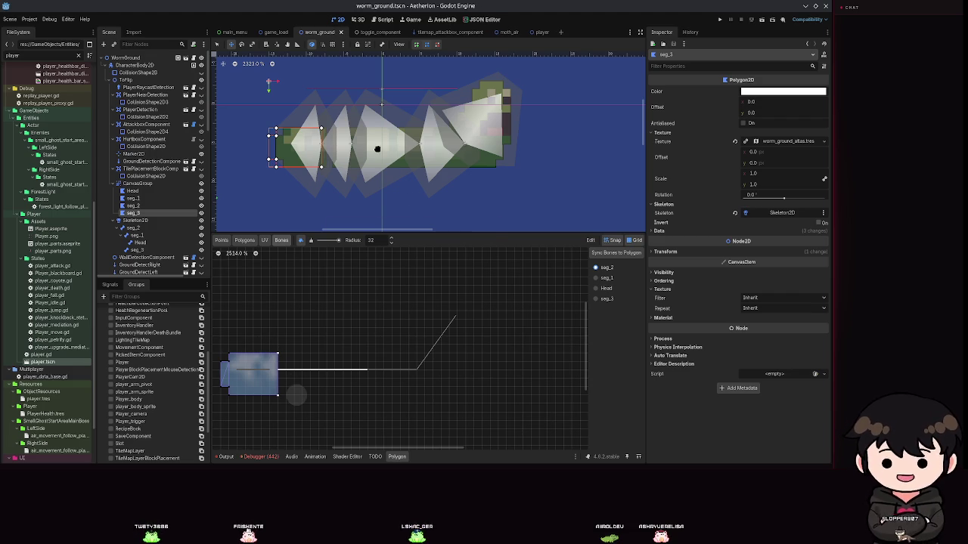
{"action": "left_click_drag", "start_coordinate": [303, 154], "coordinate": [308, 155]}
{"action": "key", "text": "ctrl+s"}
- Drag the seg_1 bone to test body bending, undo the move, and reselect seg_3
{"action": "left_click", "coordinate": [133, 206]}
{"action": "left_click", "coordinate": [136, 235]}
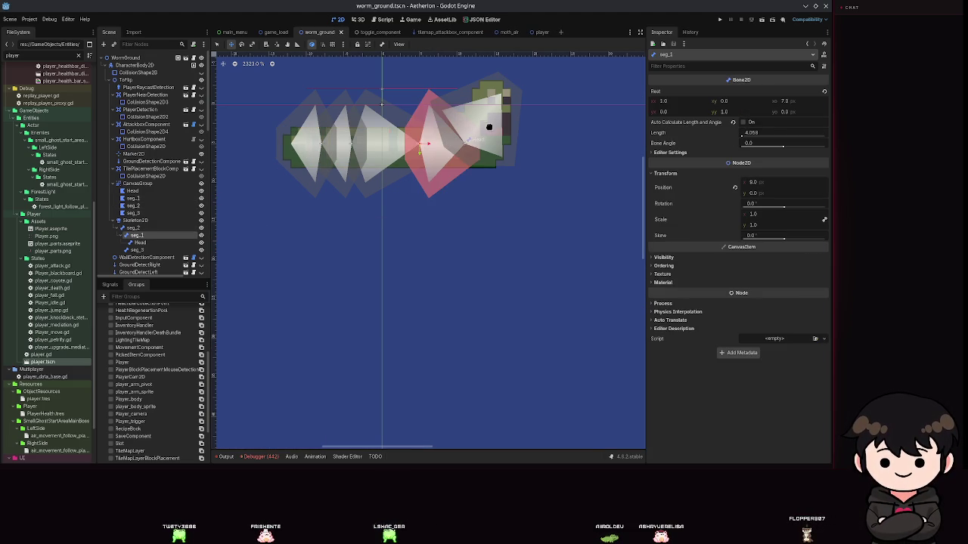
{"action": "mouse_move", "coordinate": [445, 146]}
{"action": "left_mouse_down"}
{"action": "mouse_move", "coordinate": [508, 204]}
{"action": "mouse_move", "coordinate": [458, 123]}
{"action": "mouse_move", "coordinate": [426, 153]}
{"action": "mouse_move", "coordinate": [395, 133]}
{"action": "mouse_move", "coordinate": [471, 133]}
{"action": "mouse_move", "coordinate": [471, 160]}
{"action": "mouse_move", "coordinate": [471, 104]}
{"action": "mouse_move", "coordinate": [482, 160]}
{"action": "mouse_move", "coordinate": [600, 169]}
{"action": "mouse_move", "coordinate": [255, 385]}
{"action": "mouse_move", "coordinate": [536, 138]}
{"action": "mouse_move", "coordinate": [480, 167]}
{"action": "left_mouse_up"}
{"action": "key", "text": "ctrl+s"}
{"action": "key", "text": "ctrl+z"}
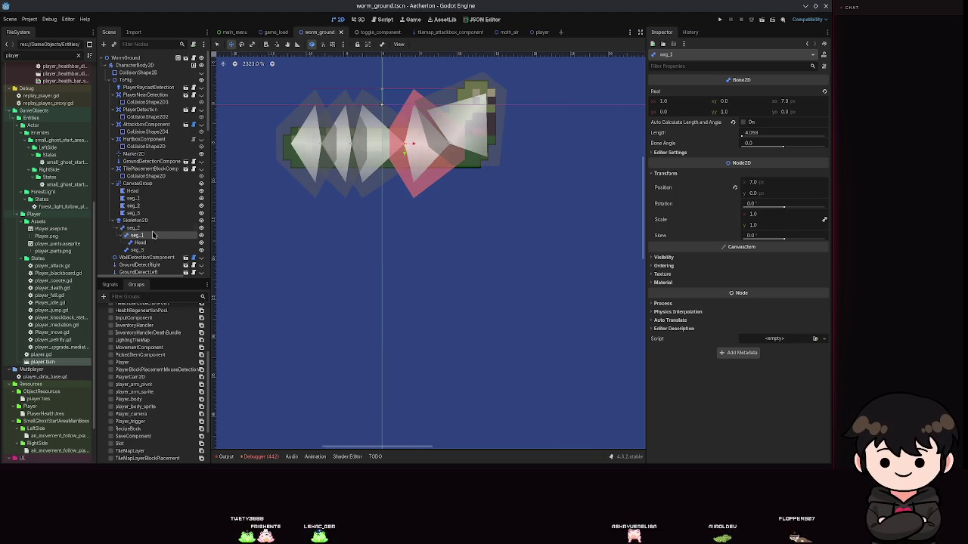
{"action": "left_click", "coordinate": [133, 212]}
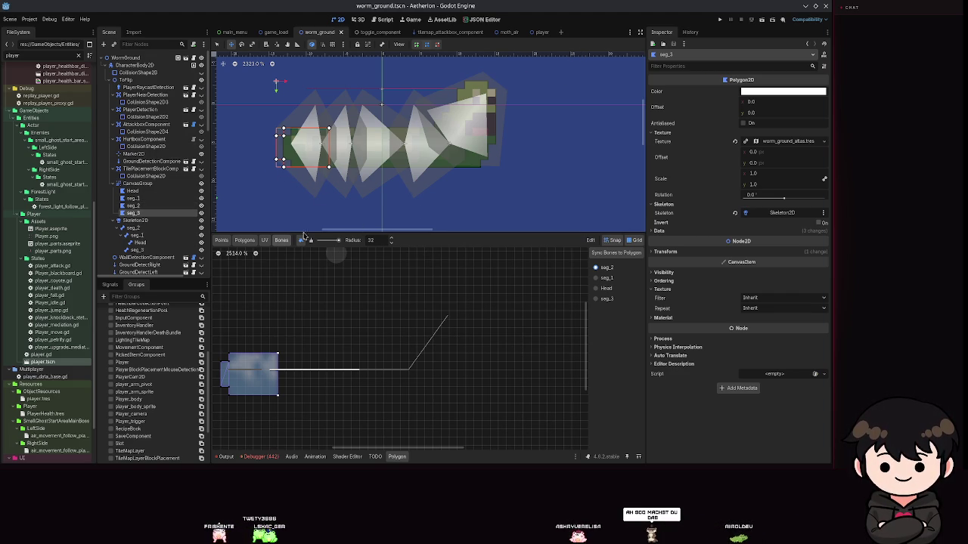
- Zoom in on the worm's tail and save the scene
{"action": "scroll", "coordinate": [308, 157], "scroll_direction": "up", "scroll_amount": 1}
{"action": "left_click_drag", "start_coordinate": [308, 158], "coordinate": [372, 161]}
{"action": "scroll", "coordinate": [378, 134], "scroll_direction": "up", "scroll_amount": 7}
{"action": "scroll", "coordinate": [340, 158], "scroll_direction": "up", "scroll_amount": 3}
{"action": "scroll", "coordinate": [380, 86], "scroll_direction": "down", "scroll_amount": 3}
{"action": "key", "text": "ctrl+s"}
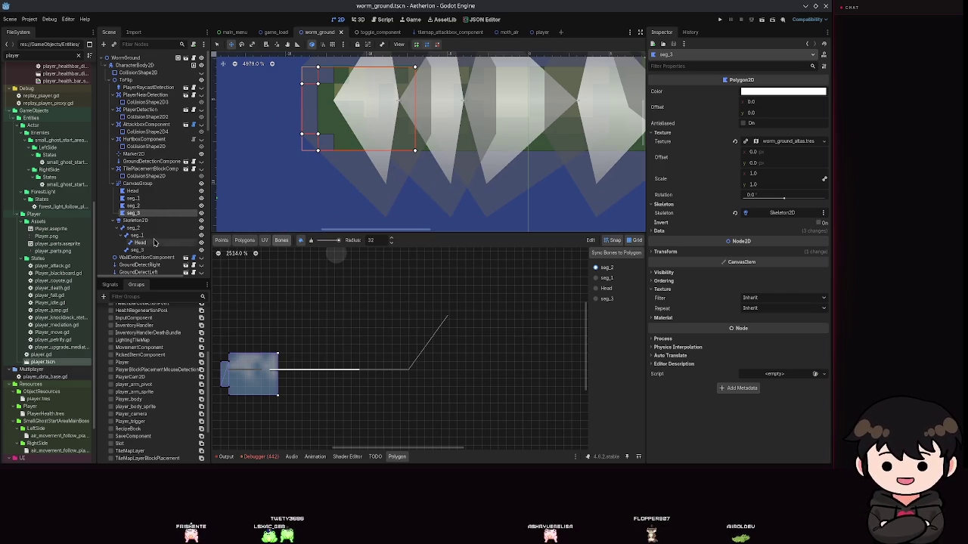
- Pull the seg_3 tail bone far left to stretch the tail, then undo the stretch
{"action": "left_click", "coordinate": [136, 250]}
{"action": "mouse_move", "coordinate": [367, 95]}
{"action": "left_mouse_down"}
{"action": "mouse_move", "coordinate": [298, 221]}
{"action": "mouse_move", "coordinate": [343, 101]}
{"action": "mouse_move", "coordinate": [359, 201]}
{"action": "mouse_move", "coordinate": [432, 132]}
{"action": "mouse_move", "coordinate": [358, 145]}
{"action": "mouse_move", "coordinate": [406, 205]}
{"action": "mouse_move", "coordinate": [393, 99]}
{"action": "mouse_move", "coordinate": [277, 94]}
{"action": "mouse_move", "coordinate": [234, 125]}
{"action": "mouse_move", "coordinate": [425, 272]}
{"action": "mouse_move", "coordinate": [395, 224]}
{"action": "mouse_move", "coordinate": [248, 109]}
{"action": "left_mouse_up"}
{"action": "scroll", "coordinate": [234, 125], "scroll_direction": "down", "scroll_amount": 8}
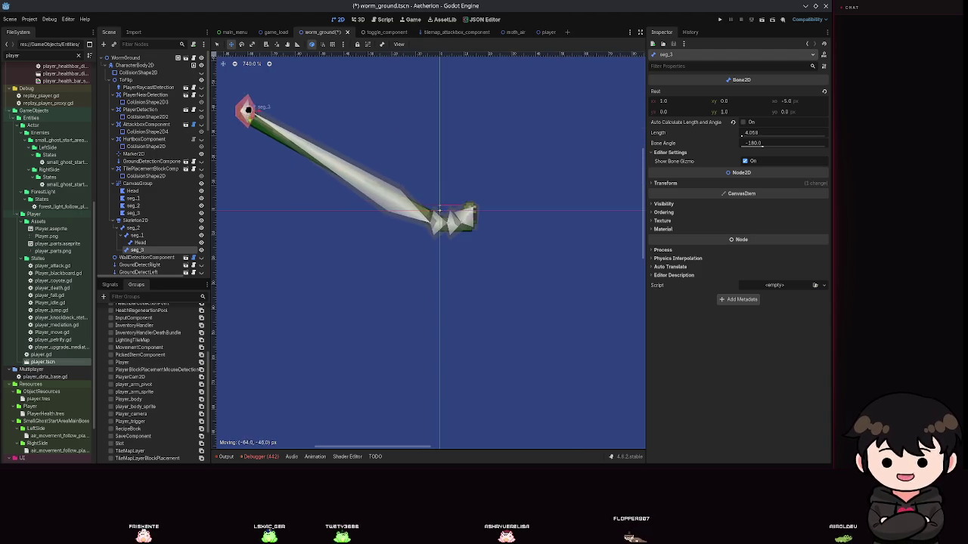
{"action": "mouse_move", "coordinate": [469, 218]}
{"action": "left_mouse_down"}
{"action": "mouse_move", "coordinate": [424, 242]}
{"action": "mouse_move", "coordinate": [592, 265]}
{"action": "mouse_move", "coordinate": [473, 238]}
{"action": "mouse_move", "coordinate": [279, 297]}
{"action": "mouse_move", "coordinate": [521, 339]}
{"action": "left_mouse_up"}
{"action": "scroll", "coordinate": [423, 242], "scroll_direction": "down", "scroll_amount": 3}
{"action": "scroll", "coordinate": [520, 340], "scroll_direction": "down", "scroll_amount": 2}
{"action": "scroll", "coordinate": [524, 339], "scroll_direction": "up", "scroll_amount": 10}
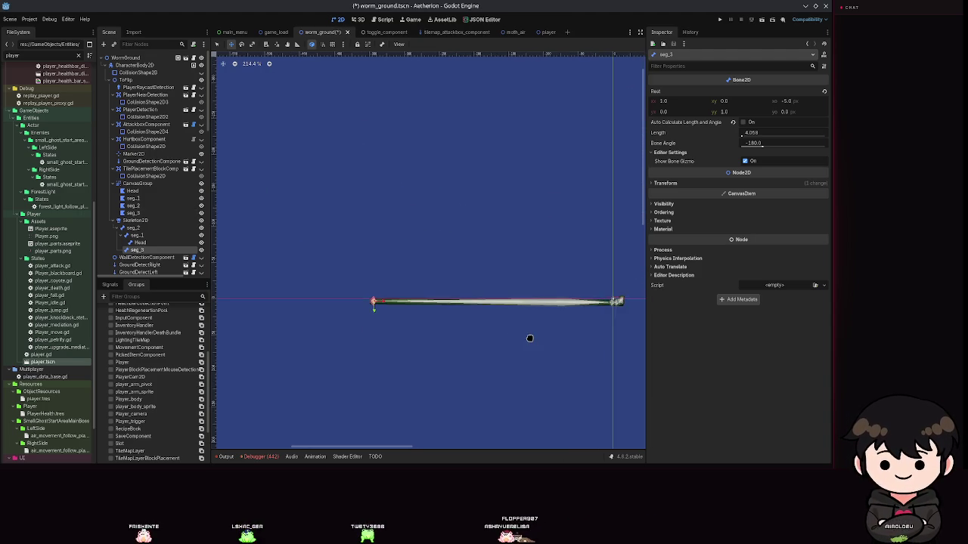
{"action": "scroll", "coordinate": [553, 302], "scroll_direction": "down", "scroll_amount": 8}
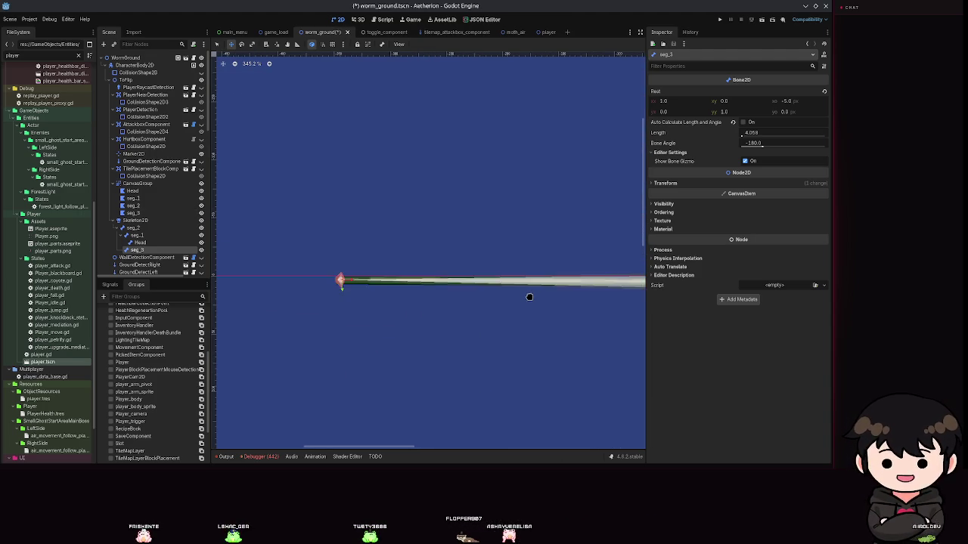
{"action": "scroll", "coordinate": [550, 320], "scroll_direction": "left", "scroll_amount": 2}
{"action": "left_click_drag", "start_coordinate": [544, 300], "coordinate": [244, 261]}
{"action": "scroll", "coordinate": [358, 255], "scroll_direction": "up", "scroll_amount": 9}
{"action": "key", "text": "ctrl+z"}
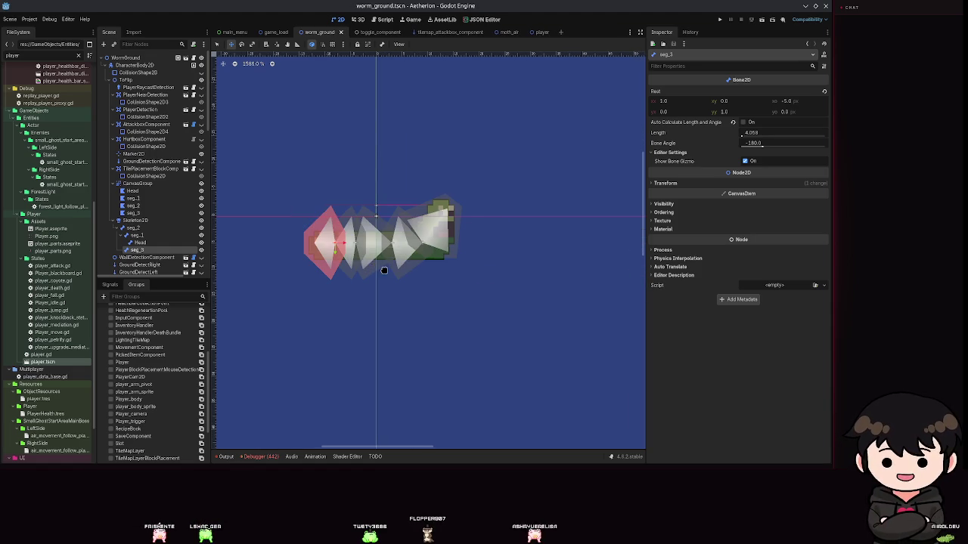
- Nudge the seg_1 bone up, cancel a Head bone move, save, and select the seg_1 polygon
{"action": "left_click", "coordinate": [138, 237]}
{"action": "scroll", "coordinate": [378, 254], "scroll_direction": "up", "scroll_amount": 3}
{"action": "mouse_move", "coordinate": [395, 244]}
{"action": "left_mouse_down"}
{"action": "mouse_move", "coordinate": [402, 198]}
{"action": "mouse_move", "coordinate": [467, 242]}
{"action": "mouse_move", "coordinate": [493, 290]}
{"action": "mouse_move", "coordinate": [499, 255]}
{"action": "mouse_move", "coordinate": [445, 205]}
{"action": "mouse_move", "coordinate": [546, 275]}
{"action": "mouse_move", "coordinate": [505, 227]}
{"action": "left_mouse_up"}
{"action": "left_click", "coordinate": [139, 242]}
{"action": "right_click", "coordinate": [505, 227]}
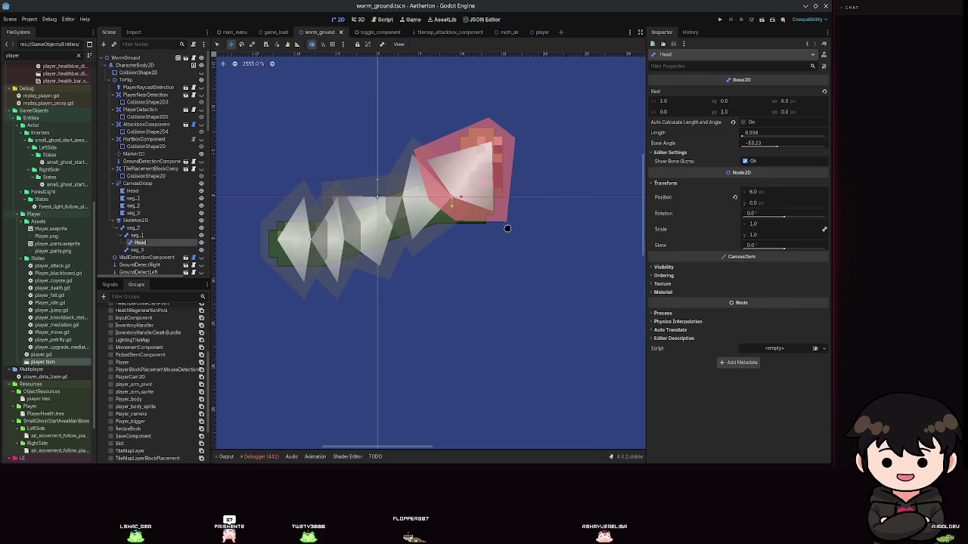
{"action": "key", "text": "ctrl+s"}
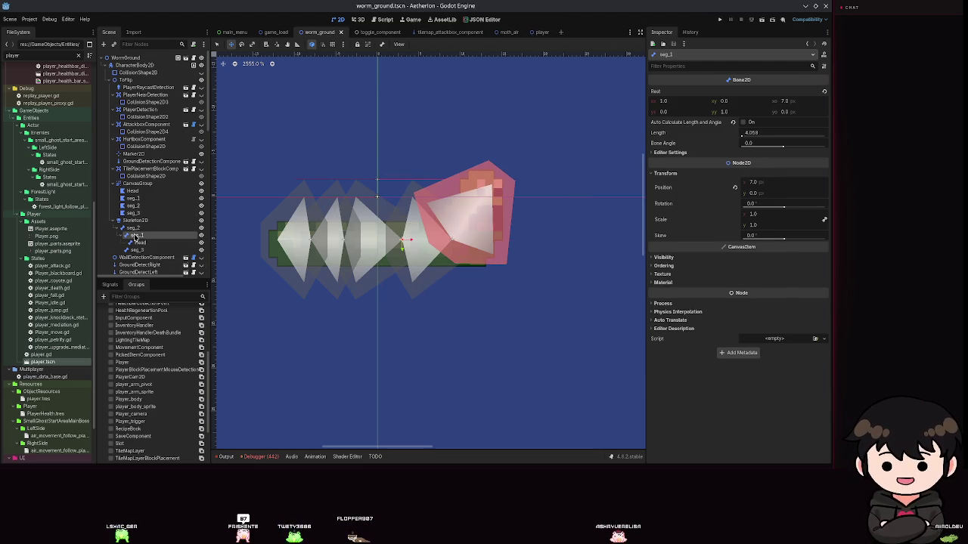
{"action": "left_click", "coordinate": [140, 199]}
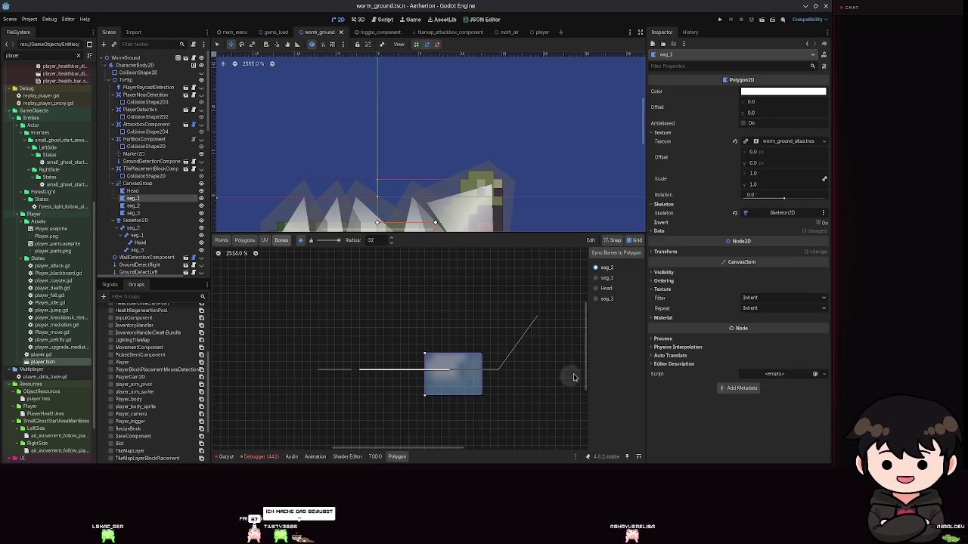
- Compare seg_1 polygon weights for the seg_1 and Head bones, then lift seg_1 to bend the body
{"action": "left_click", "coordinate": [604, 277]}
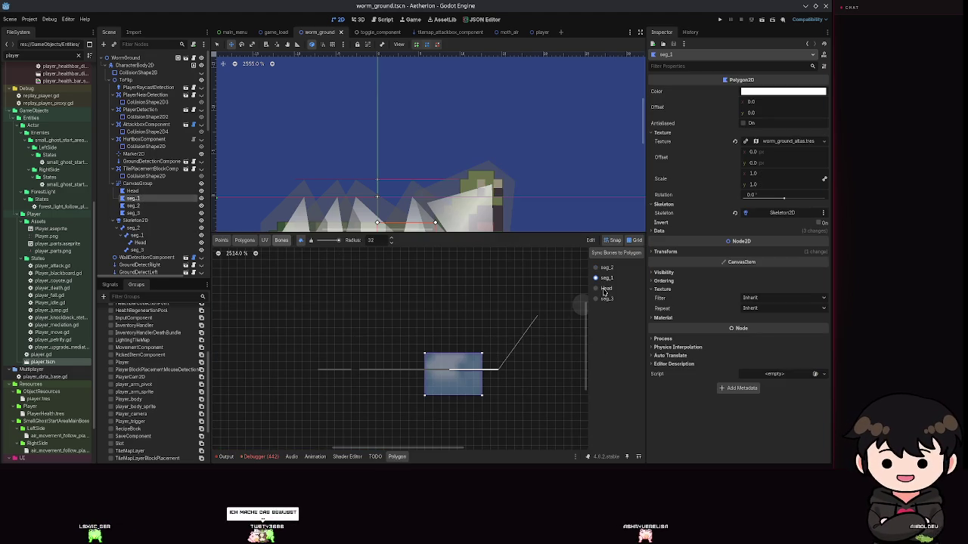
{"action": "key", "text": "ctrl+s"}
{"action": "left_click_drag", "start_coordinate": [482, 201], "coordinate": [376, 132]}
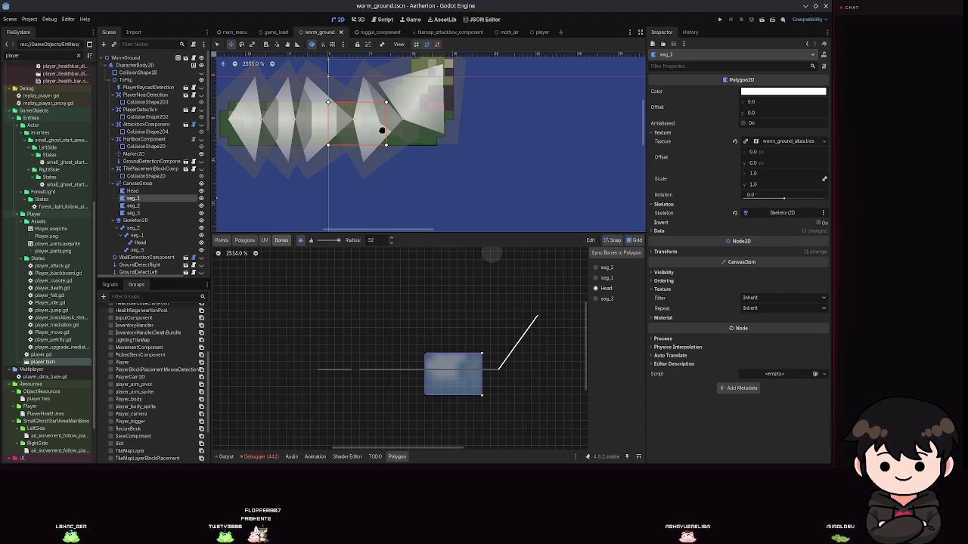
{"action": "key", "text": "f"}
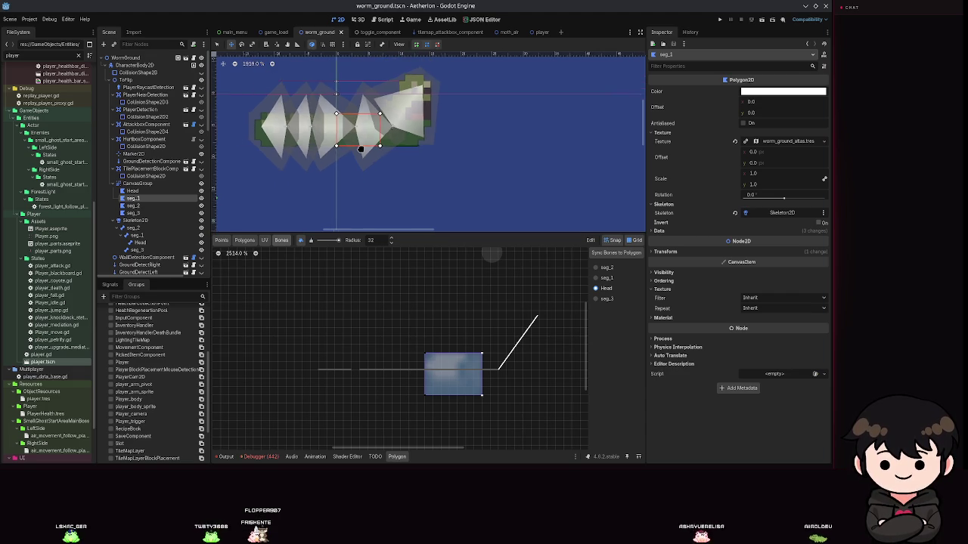
{"action": "left_click", "coordinate": [136, 235]}
{"action": "left_click_drag", "start_coordinate": [392, 161], "coordinate": [412, 138]}
- Swing the Head bone around to test bending, undo back to straight, and hide its gizmo
{"action": "left_click", "coordinate": [140, 242]}
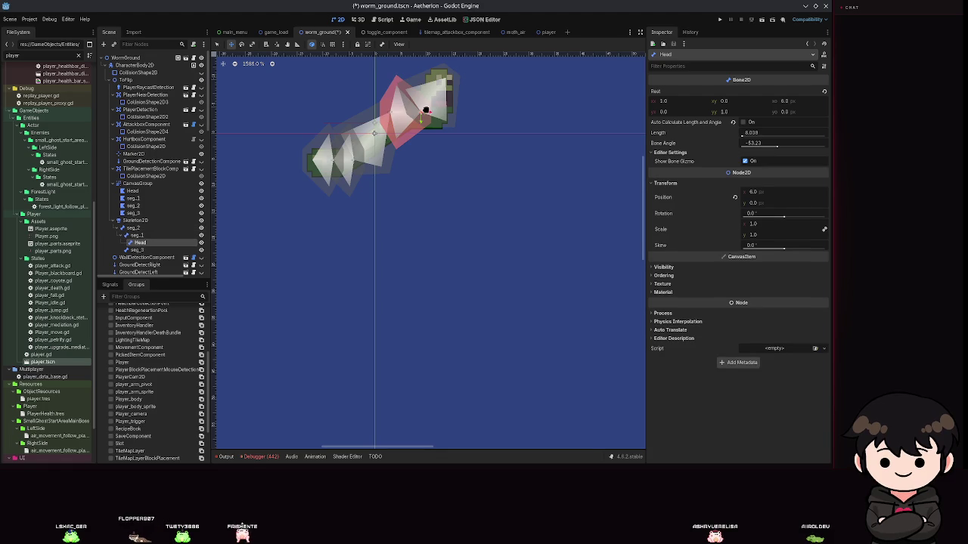
{"action": "left_click_drag", "start_coordinate": [406, 115], "coordinate": [451, 155]}
{"action": "mouse_move", "coordinate": [464, 212]}
{"action": "left_mouse_down"}
{"action": "mouse_move", "coordinate": [566, 154]}
{"action": "mouse_move", "coordinate": [613, 202]}
{"action": "mouse_move", "coordinate": [467, 184]}
{"action": "mouse_move", "coordinate": [501, 140]}
{"action": "mouse_move", "coordinate": [502, 151]}
{"action": "mouse_move", "coordinate": [489, 150]}
{"action": "left_mouse_up"}
{"action": "scroll", "coordinate": [454, 219], "scroll_direction": "up", "scroll_amount": 5}
{"action": "mouse_move", "coordinate": [477, 201]}
{"action": "left_mouse_down"}
{"action": "mouse_move", "coordinate": [458, 220]}
{"action": "mouse_move", "coordinate": [487, 222]}
{"action": "mouse_move", "coordinate": [494, 252]}
{"action": "mouse_move", "coordinate": [461, 283]}
{"action": "mouse_move", "coordinate": [551, 255]}
{"action": "mouse_move", "coordinate": [447, 91]}
{"action": "mouse_move", "coordinate": [272, 134]}
{"action": "mouse_move", "coordinate": [398, 315]}
{"action": "mouse_move", "coordinate": [350, 348]}
{"action": "mouse_move", "coordinate": [496, 156]}
{"action": "mouse_move", "coordinate": [594, 169]}
{"action": "left_mouse_up"}
{"action": "scroll", "coordinate": [493, 254], "scroll_direction": "down", "scroll_amount": 4}
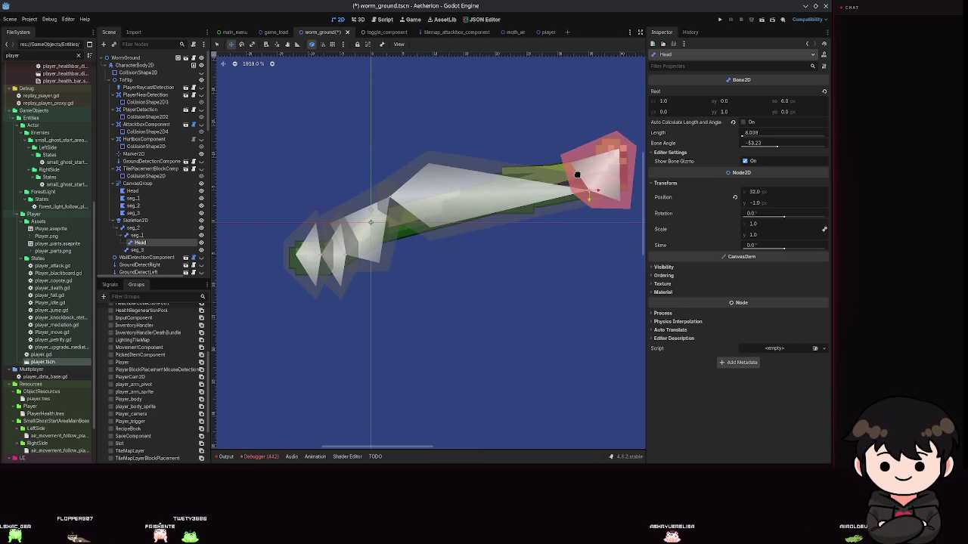
{"action": "key", "text": "ctrl+z"}
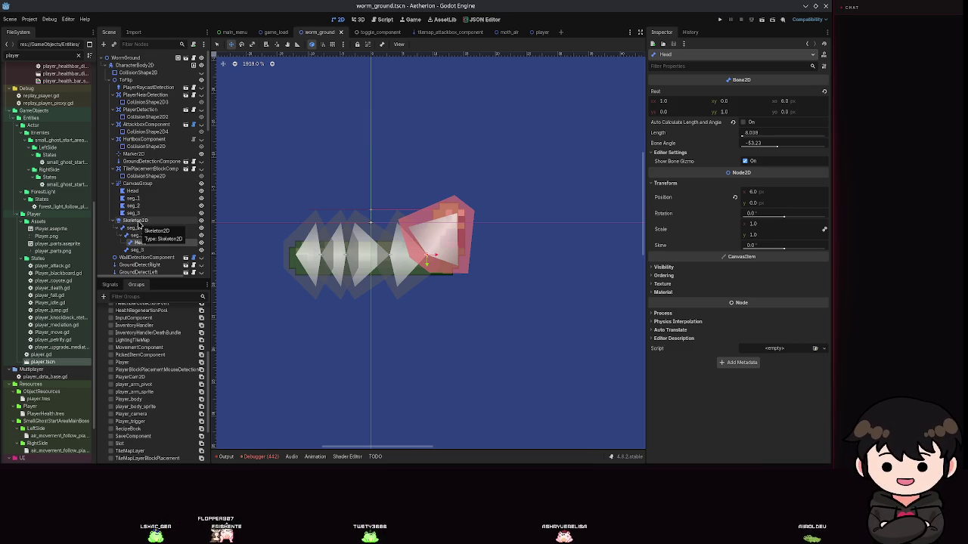
{"action": "left_click", "coordinate": [744, 161]}
- Turn off Show Bone Gizmo for the seg_1 and seg_2 bones
{"action": "left_click", "coordinate": [136, 235]}
{"action": "left_click", "coordinate": [670, 152]}
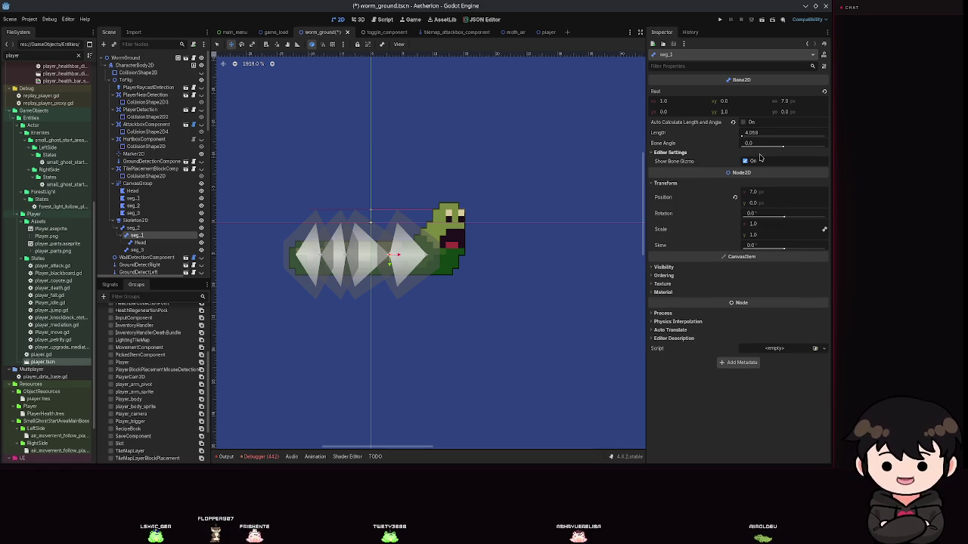
{"action": "left_click", "coordinate": [743, 161]}
{"action": "left_click", "coordinate": [133, 227]}
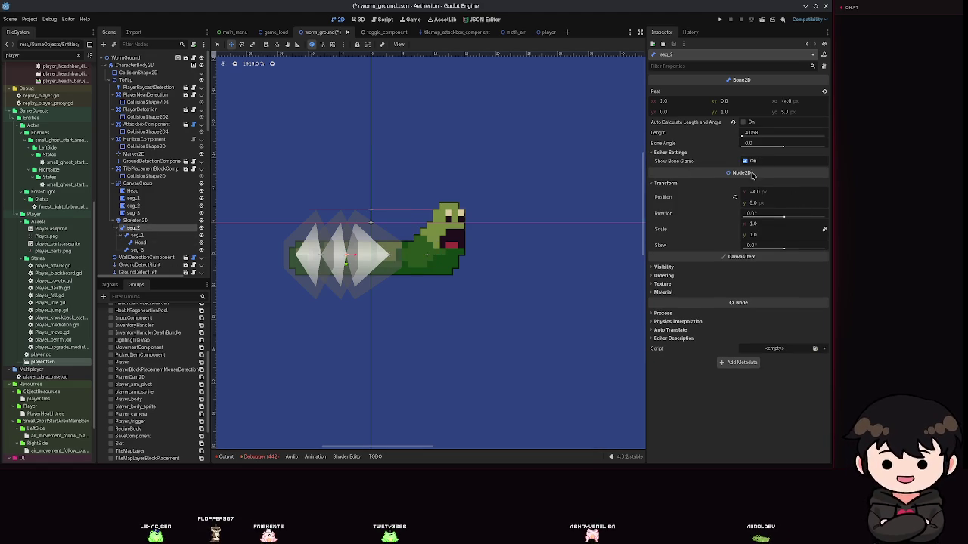
{"action": "left_click", "coordinate": [744, 161]}
{"action": "left_click", "coordinate": [746, 153]}
{"action": "left_click", "coordinate": [744, 161]}
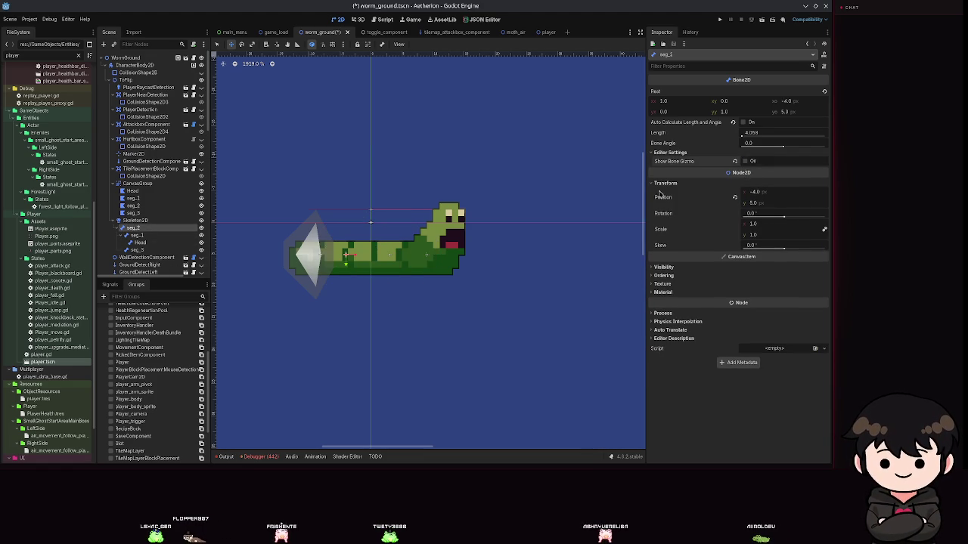
- Hide the seg_3 bone gizmo, save, and drag the tail bone slightly to bend the tail
{"action": "left_click", "coordinate": [136, 249]}
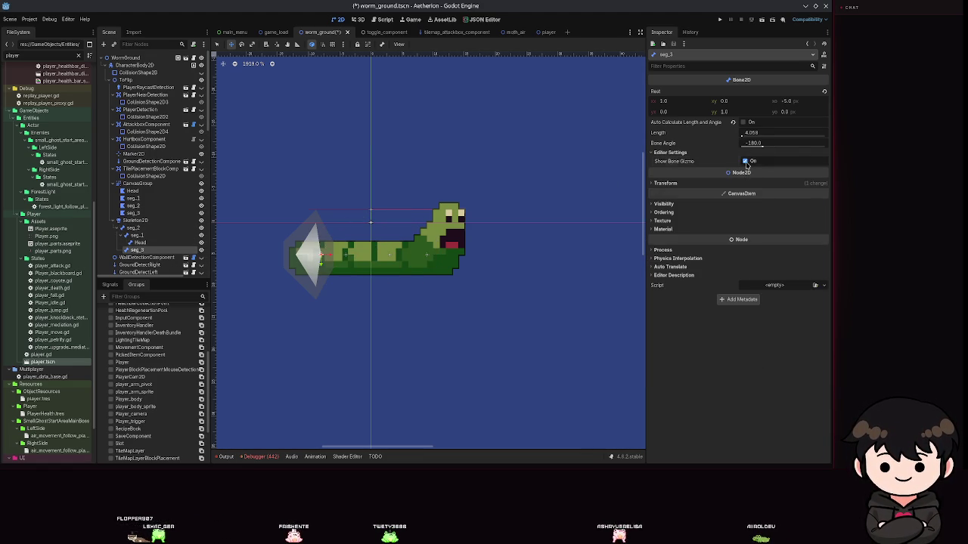
{"action": "left_click", "coordinate": [745, 161]}
{"action": "key", "text": "ctrl+s"}
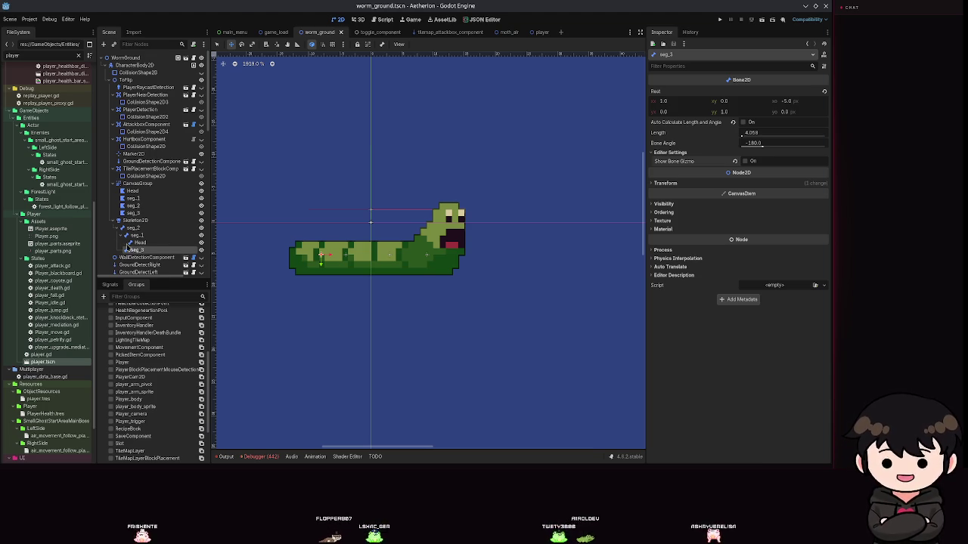
{"action": "mouse_move", "coordinate": [322, 254]}
{"action": "left_mouse_down"}
{"action": "mouse_move", "coordinate": [324, 303]}
{"action": "mouse_move", "coordinate": [335, 250]}
{"action": "mouse_move", "coordinate": [335, 266]}
{"action": "mouse_move", "coordinate": [318, 260]}
{"action": "mouse_move", "coordinate": [386, 260]}
{"action": "mouse_move", "coordinate": [330, 257]}
{"action": "mouse_move", "coordinate": [353, 258]}
{"action": "mouse_move", "coordinate": [344, 260]}
{"action": "left_mouse_up"}
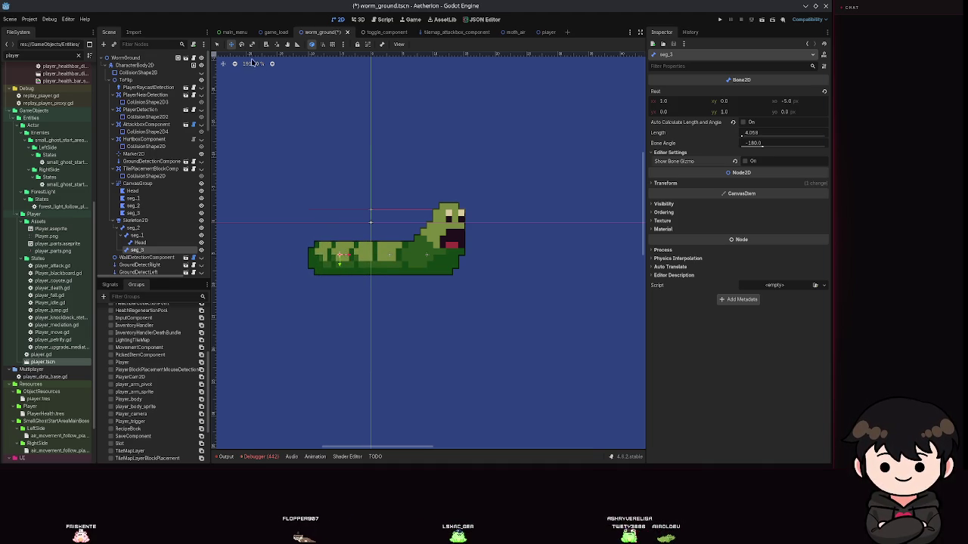
- Rotate the seg_3 tail bone through wide swings, releasing near 0° so the tail is straight
{"action": "mouse_move", "coordinate": [322, 262]}
{"action": "left_mouse_down"}
{"action": "mouse_move", "coordinate": [317, 281]}
{"action": "mouse_move", "coordinate": [330, 255]}
{"action": "mouse_move", "coordinate": [320, 235]}
{"action": "mouse_move", "coordinate": [363, 304]}
{"action": "mouse_move", "coordinate": [342, 231]}
{"action": "mouse_move", "coordinate": [313, 298]}
{"action": "mouse_move", "coordinate": [352, 237]}
{"action": "mouse_move", "coordinate": [346, 286]}
{"action": "mouse_move", "coordinate": [294, 234]}
{"action": "mouse_move", "coordinate": [371, 225]}
{"action": "mouse_move", "coordinate": [297, 321]}
{"action": "mouse_move", "coordinate": [280, 294]}
{"action": "mouse_move", "coordinate": [220, 263]}
{"action": "mouse_move", "coordinate": [268, 271]}
{"action": "mouse_move", "coordinate": [246, 339]}
{"action": "mouse_move", "coordinate": [303, 419]}
{"action": "mouse_move", "coordinate": [411, 421]}
{"action": "left_mouse_up"}
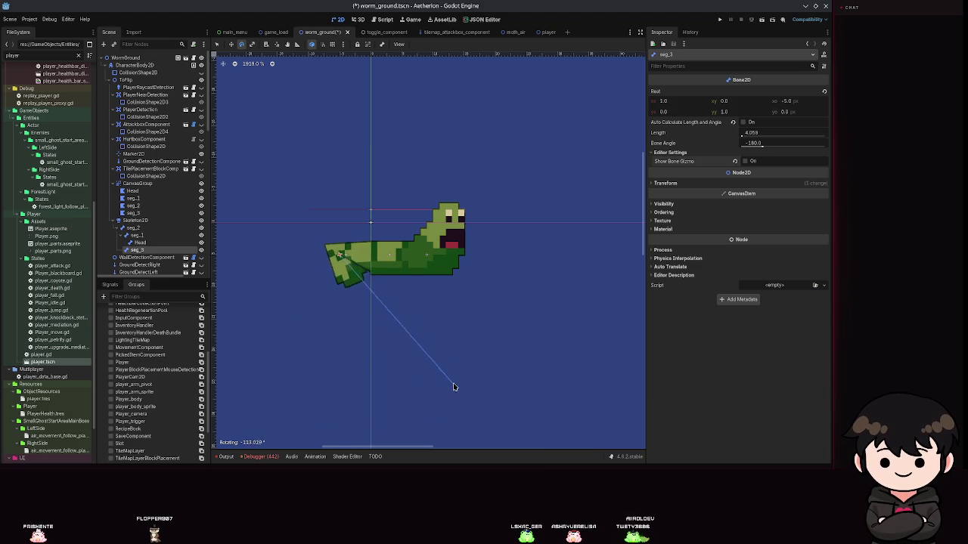
{"action": "mouse_move", "coordinate": [444, 231]}
{"action": "left_mouse_down"}
{"action": "mouse_move", "coordinate": [371, 184]}
{"action": "mouse_move", "coordinate": [300, 186]}
{"action": "mouse_move", "coordinate": [254, 223]}
{"action": "left_mouse_up"}
{"action": "left_click_drag", "start_coordinate": [248, 290], "coordinate": [250, 297]}
- Check seg_2's weights, test-bend the tail with the seg_3 bone, then undo and save
{"action": "left_click", "coordinate": [136, 235]}
{"action": "left_click", "coordinate": [133, 206]}
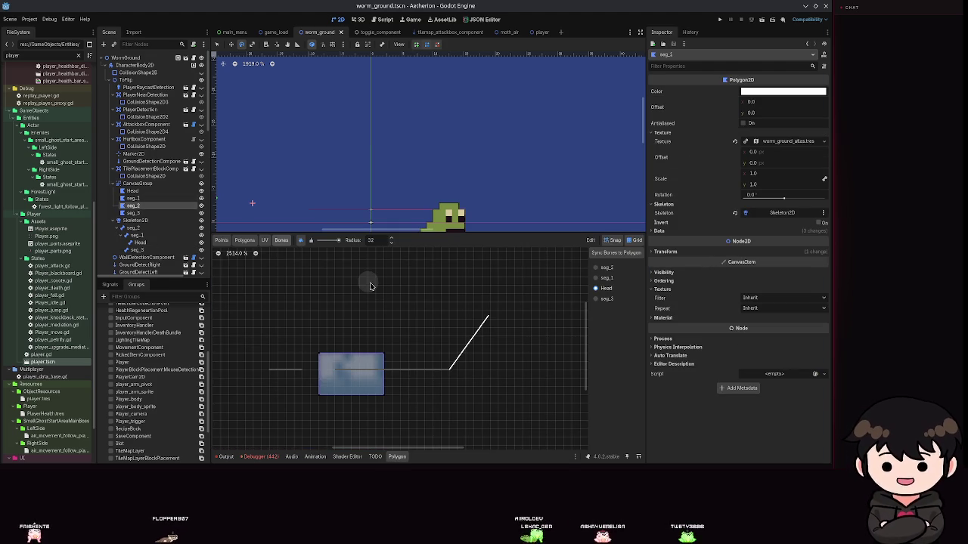
{"action": "left_click", "coordinate": [133, 213]}
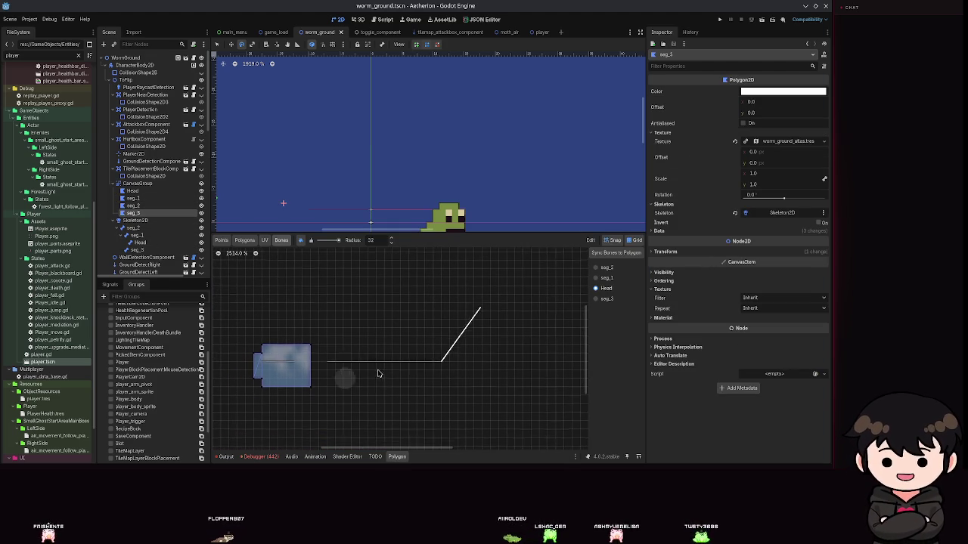
{"action": "left_click", "coordinate": [136, 249]}
{"action": "mouse_move", "coordinate": [326, 181]}
{"action": "left_mouse_down"}
{"action": "mouse_move", "coordinate": [292, 155]}
{"action": "mouse_move", "coordinate": [372, 119]}
{"action": "mouse_move", "coordinate": [340, 134]}
{"action": "mouse_move", "coordinate": [269, 240]}
{"action": "mouse_move", "coordinate": [281, 212]}
{"action": "mouse_move", "coordinate": [273, 219]}
{"action": "mouse_move", "coordinate": [255, 149]}
{"action": "left_mouse_up"}
{"action": "key", "text": "ctrl+s"}
{"action": "key", "text": "ctrl+z"}
{"action": "key", "text": "ctrl+s"}
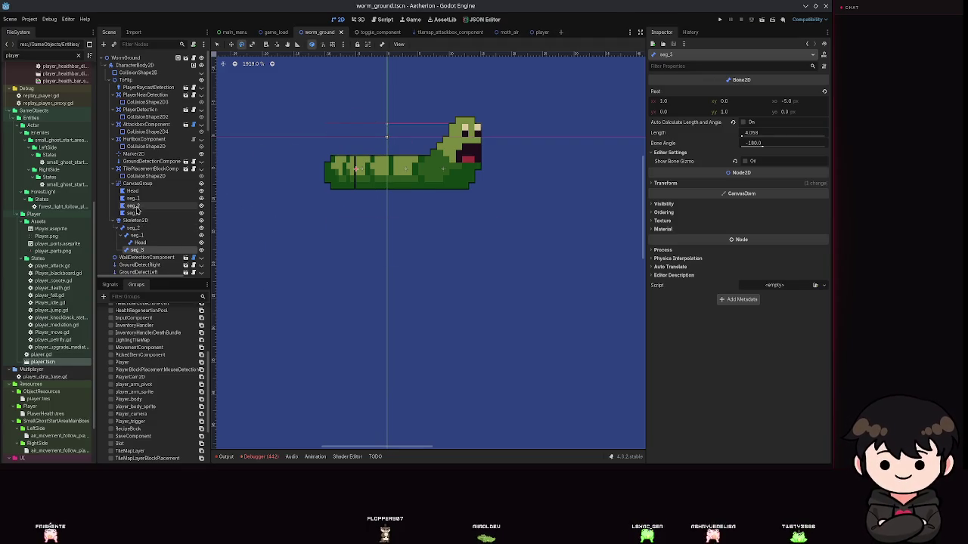
- Paint full seg_3 weight onto the tail polygon's right vertices at raised strength, and save
{"action": "left_click", "coordinate": [133, 213]}
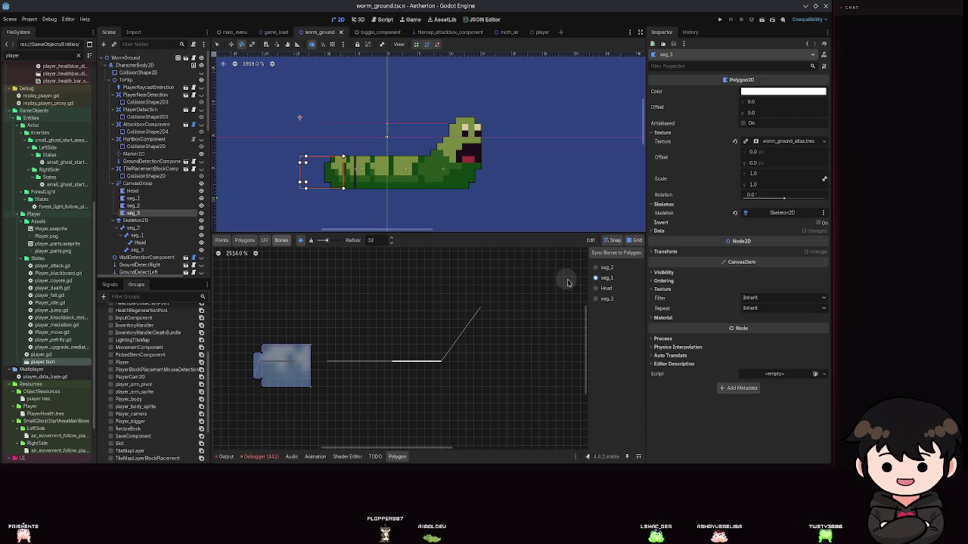
{"action": "left_click_drag", "start_coordinate": [327, 240], "coordinate": [340, 240]}
{"action": "left_click_drag", "start_coordinate": [305, 419], "coordinate": [309, 382]}
{"action": "key", "text": "ctrl+s"}
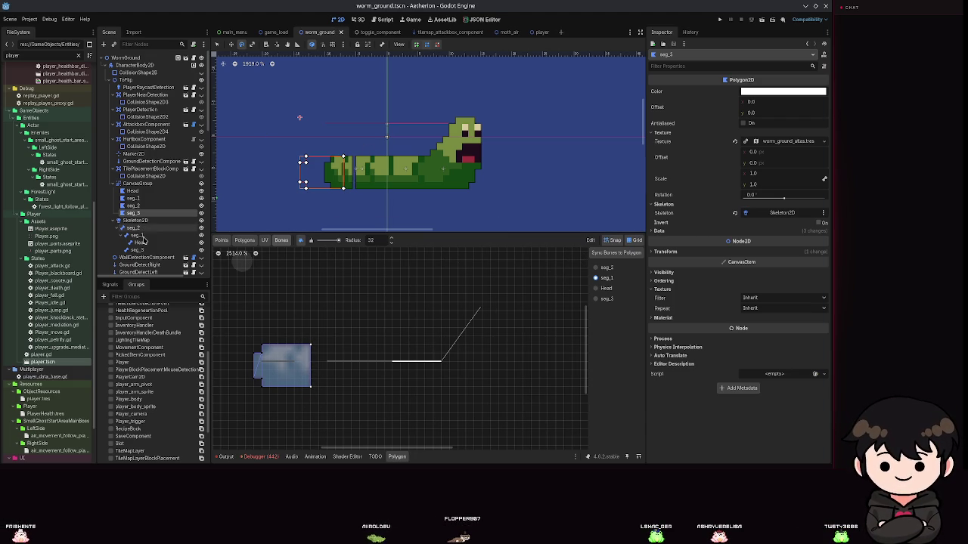
- Rotate the seg_3 bone twice to test the new tail weights, then save
{"action": "left_click", "coordinate": [149, 250]}
{"action": "mouse_move", "coordinate": [333, 168]}
{"action": "left_mouse_down"}
{"action": "mouse_move", "coordinate": [320, 177]}
{"action": "mouse_move", "coordinate": [367, 119]}
{"action": "mouse_move", "coordinate": [354, 276]}
{"action": "mouse_move", "coordinate": [310, 143]}
{"action": "mouse_move", "coordinate": [299, 170]}
{"action": "left_mouse_up"}
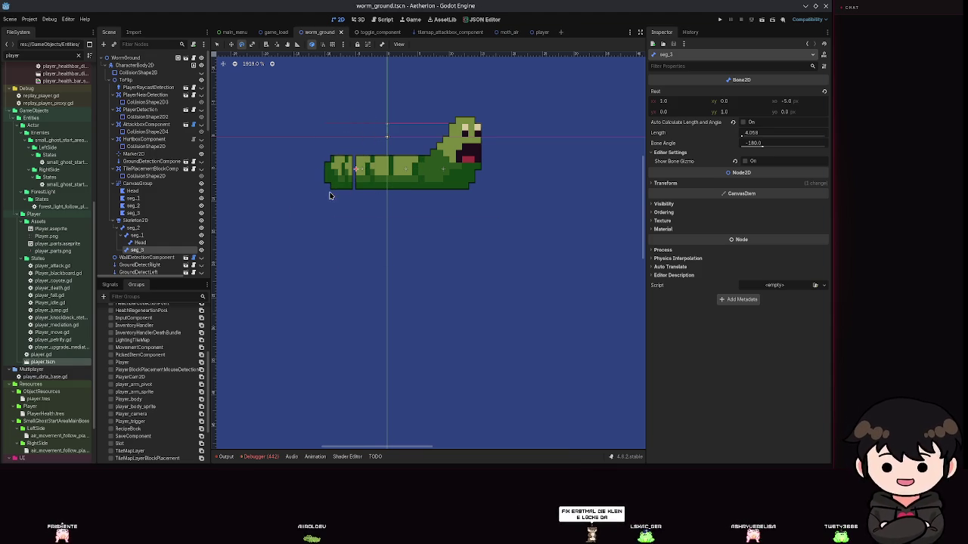
{"action": "left_click", "coordinate": [134, 212]}
{"action": "mouse_move", "coordinate": [302, 172]}
{"action": "left_mouse_down"}
{"action": "mouse_move", "coordinate": [309, 183]}
{"action": "mouse_move", "coordinate": [335, 177]}
{"action": "mouse_move", "coordinate": [330, 183]}
{"action": "left_mouse_up"}
{"action": "key", "text": "ctrl+s"}
- Move the seg_3 tail bone left to stretch the tail, then reselect the tail polygon
{"action": "scroll", "coordinate": [315, 341], "scroll_direction": "up", "scroll_amount": 8}
{"action": "scroll", "coordinate": [298, 393], "scroll_direction": "down", "scroll_amount": 5}
{"action": "scroll", "coordinate": [295, 382], "scroll_direction": "up", "scroll_amount": 3}
{"action": "scroll", "coordinate": [292, 378], "scroll_direction": "down", "scroll_amount": 3}
{"action": "left_click", "coordinate": [141, 242]}
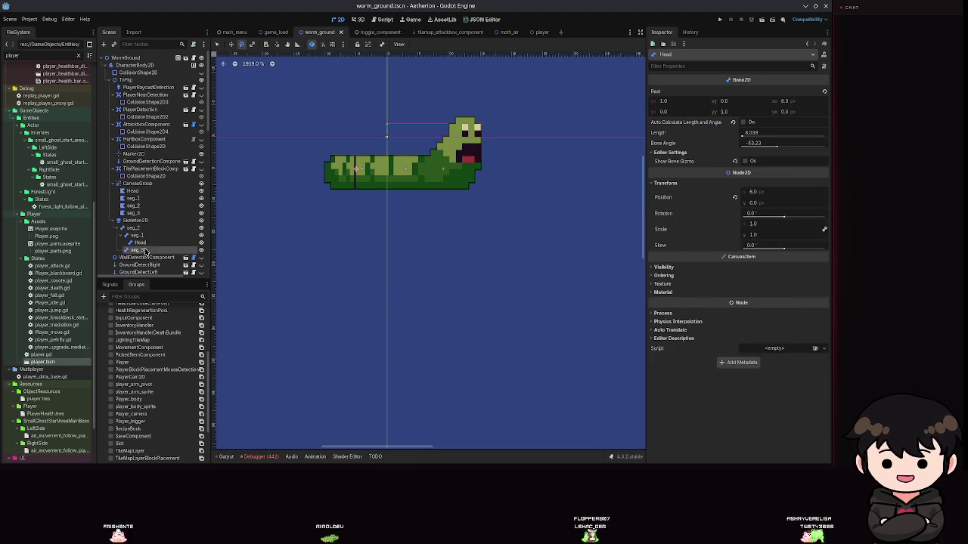
{"action": "left_click", "coordinate": [144, 250]}
{"action": "mouse_move", "coordinate": [349, 176]}
{"action": "left_mouse_down"}
{"action": "mouse_move", "coordinate": [306, 174]}
{"action": "mouse_move", "coordinate": [318, 174]}
{"action": "left_mouse_up"}
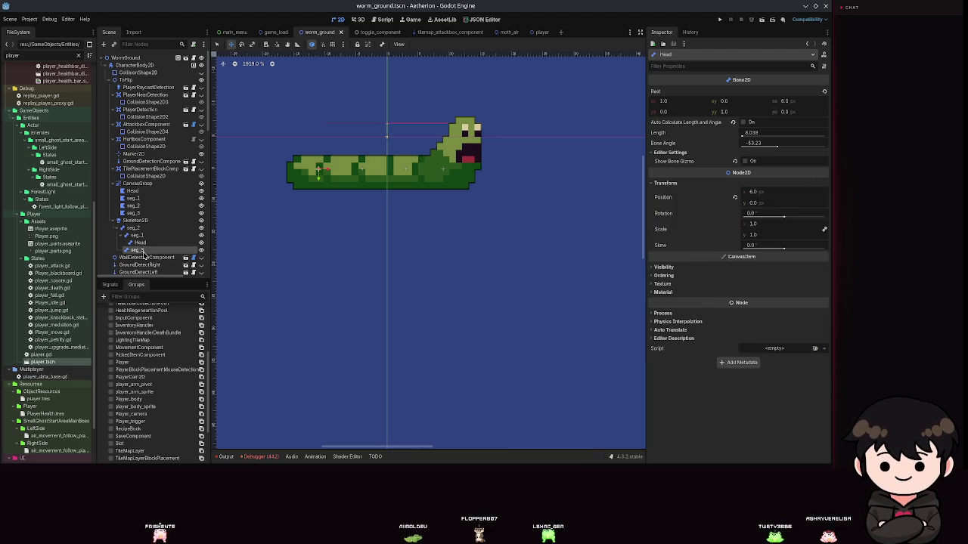
{"action": "left_click", "coordinate": [133, 214]}
{"action": "scroll", "coordinate": [327, 365], "scroll_direction": "down", "scroll_amount": 8}
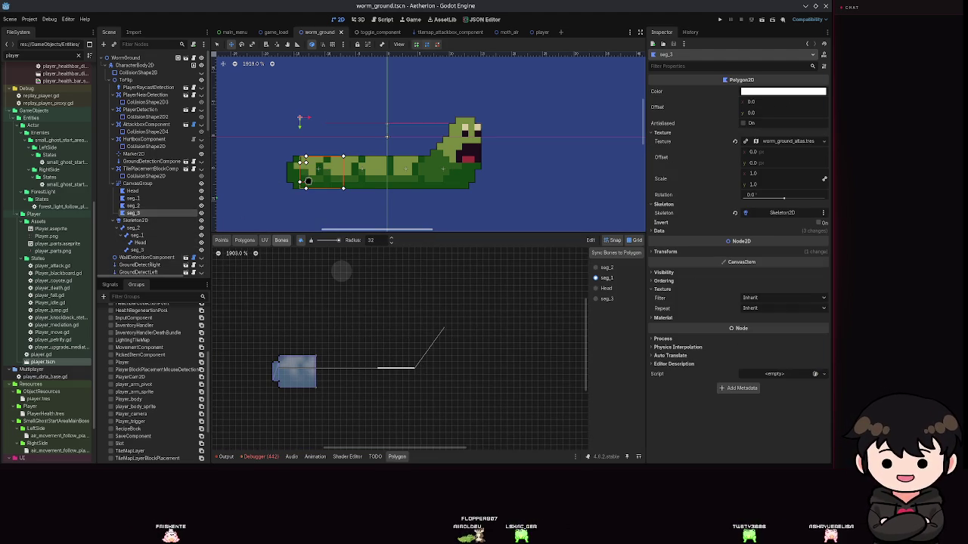
- Inspect the tail polygon's vertices in the Points tab, then switch to the Polygons tab
{"action": "left_click", "coordinate": [222, 240]}
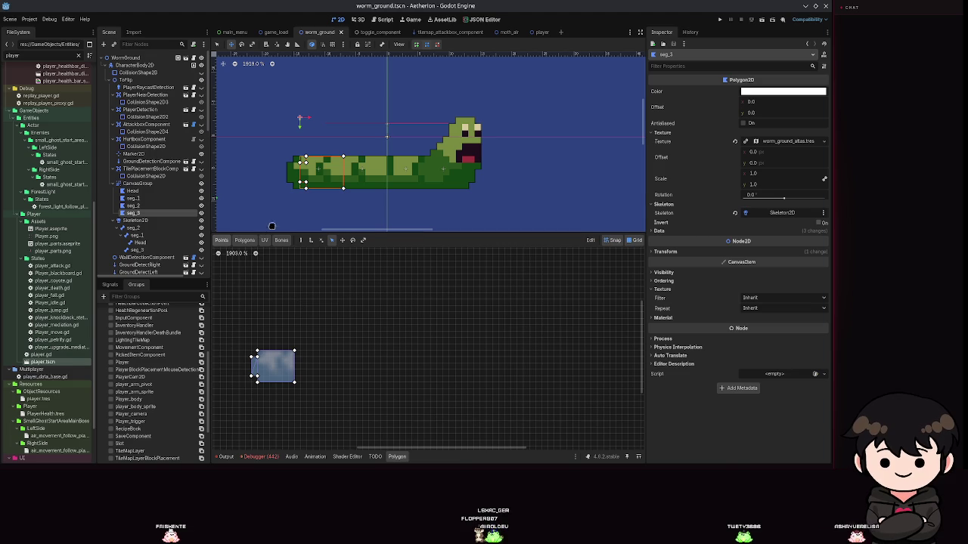
{"action": "scroll", "coordinate": [264, 231], "scroll_direction": "up", "scroll_amount": 4}
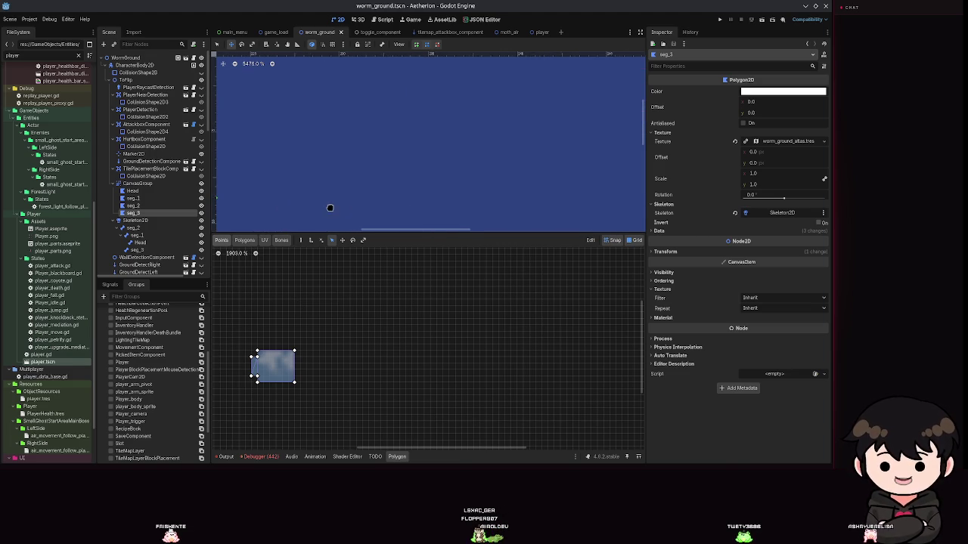
{"action": "scroll", "coordinate": [401, 180], "scroll_direction": "down", "scroll_amount": 10}
{"action": "scroll", "coordinate": [400, 180], "scroll_direction": "up", "scroll_amount": 15}
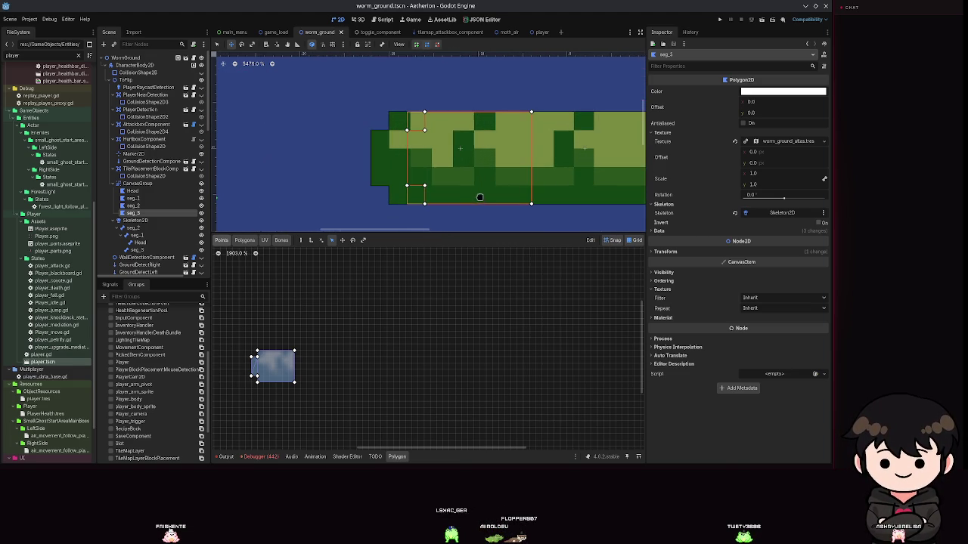
{"action": "scroll", "coordinate": [412, 159], "scroll_direction": "up", "scroll_amount": 1}
{"action": "left_click", "coordinate": [404, 155]}
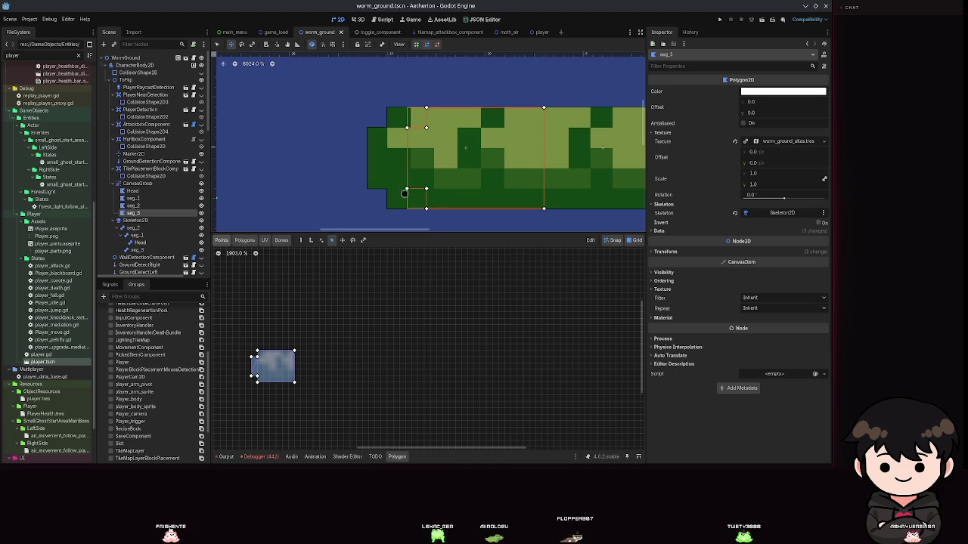
{"action": "scroll", "coordinate": [454, 191], "scroll_direction": "down", "scroll_amount": 10}
{"action": "scroll", "coordinate": [484, 194], "scroll_direction": "up", "scroll_amount": 6}
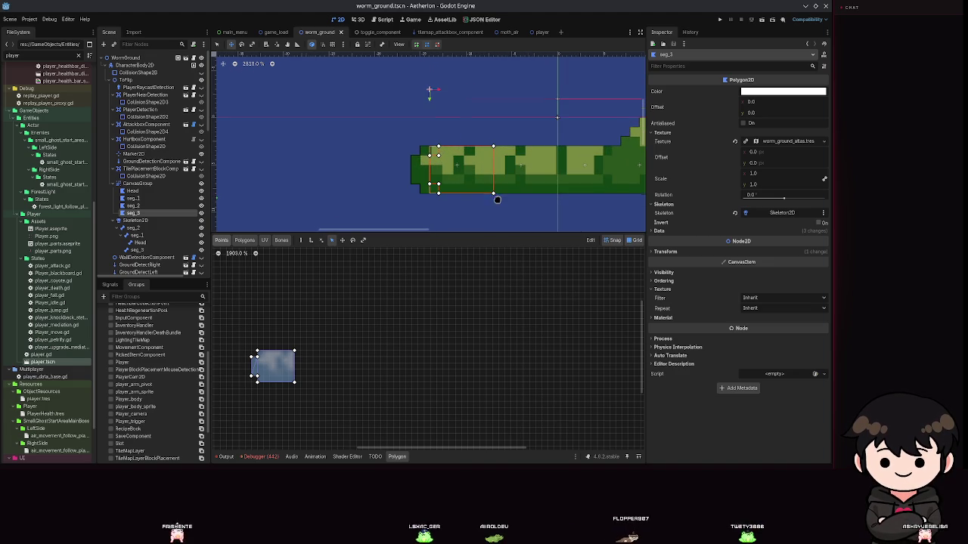
{"action": "left_click", "coordinate": [247, 241]}
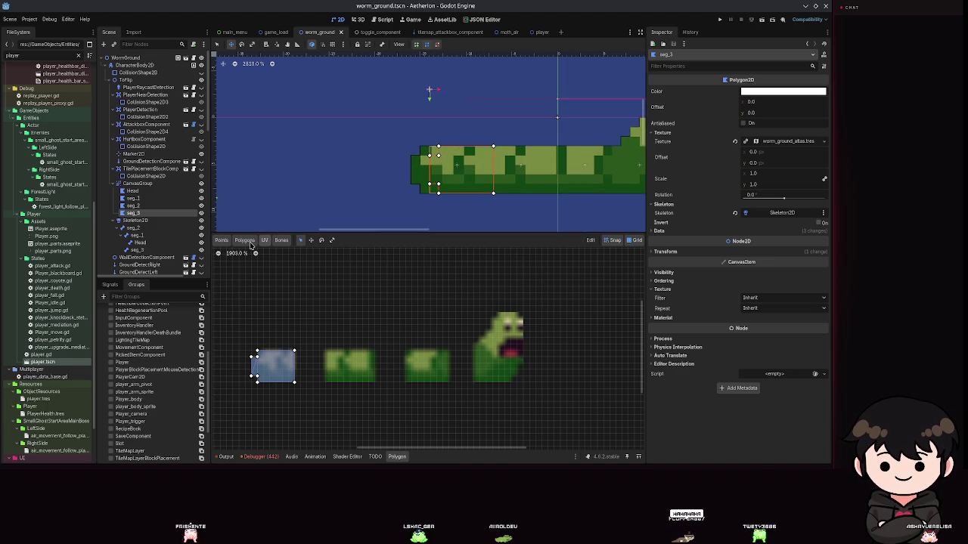
{"action": "scroll", "coordinate": [445, 178], "scroll_direction": "up", "scroll_amount": 4}
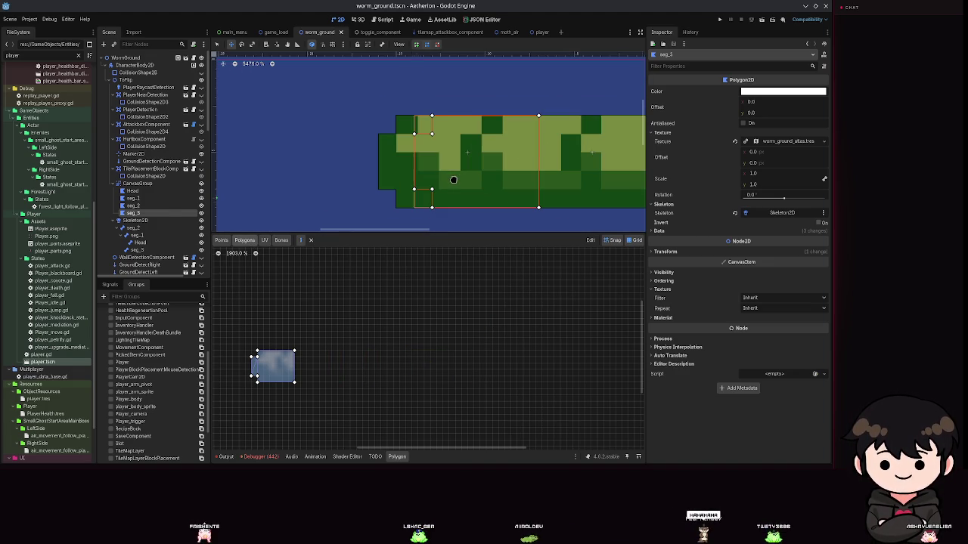
- Drag the seg_3 tail bone to bend the worm, swinging the tail down-right
{"action": "left_click", "coordinate": [136, 249]}
{"action": "mouse_move", "coordinate": [464, 151]}
{"action": "left_mouse_down"}
{"action": "mouse_move", "coordinate": [438, 201]}
{"action": "mouse_move", "coordinate": [495, 232]}
{"action": "mouse_move", "coordinate": [523, 281]}
{"action": "mouse_move", "coordinate": [364, 201]}
{"action": "mouse_move", "coordinate": [441, 255]}
{"action": "mouse_move", "coordinate": [510, 252]}
{"action": "mouse_move", "coordinate": [437, 256]}
{"action": "mouse_move", "coordinate": [418, 164]}
{"action": "mouse_move", "coordinate": [501, 96]}
{"action": "mouse_move", "coordinate": [443, 77]}
{"action": "mouse_move", "coordinate": [454, 129]}
{"action": "mouse_move", "coordinate": [530, 82]}
{"action": "mouse_move", "coordinate": [638, 155]}
{"action": "mouse_move", "coordinate": [643, 240]}
{"action": "mouse_move", "coordinate": [628, 261]}
{"action": "left_mouse_up"}
{"action": "scroll", "coordinate": [495, 232], "scroll_direction": "down", "scroll_amount": 4}
{"action": "scroll", "coordinate": [372, 197], "scroll_direction": "up", "scroll_amount": 4}
{"action": "scroll", "coordinate": [502, 251], "scroll_direction": "down", "scroll_amount": 4}
{"action": "scroll", "coordinate": [454, 129], "scroll_direction": "down", "scroll_amount": 3}
{"action": "scroll", "coordinate": [510, 291], "scroll_direction": "down", "scroll_amount": 1}
{"action": "scroll", "coordinate": [511, 290], "scroll_direction": "down", "scroll_amount": 5}
{"action": "mouse_move", "coordinate": [510, 291]}
{"action": "left_mouse_down"}
{"action": "mouse_move", "coordinate": [499, 318]}
{"action": "mouse_move", "coordinate": [421, 272]}
{"action": "mouse_move", "coordinate": [683, 356]}
{"action": "mouse_move", "coordinate": [546, 347]}
{"action": "mouse_move", "coordinate": [378, 296]}
{"action": "mouse_move", "coordinate": [564, 133]}
{"action": "mouse_move", "coordinate": [459, 188]}
{"action": "mouse_move", "coordinate": [409, 356]}
{"action": "mouse_move", "coordinate": [436, 341]}
{"action": "left_mouse_up"}
- Rotate the bone chain back to horizontal, shorten the body to its compact length, and save
{"action": "scroll", "coordinate": [492, 299], "scroll_direction": "up", "scroll_amount": 5}
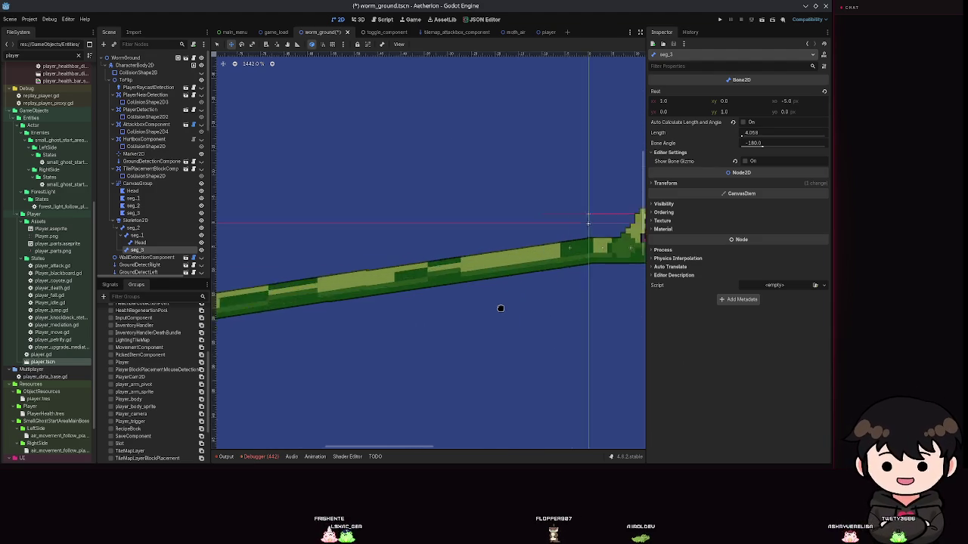
{"action": "scroll", "coordinate": [496, 310], "scroll_direction": "down", "scroll_amount": 1}
{"action": "mouse_move", "coordinate": [461, 294]}
{"action": "left_mouse_down"}
{"action": "mouse_move", "coordinate": [356, 244]}
{"action": "mouse_move", "coordinate": [343, 261]}
{"action": "left_mouse_up"}
{"action": "mouse_move", "coordinate": [438, 184]}
{"action": "left_mouse_down"}
{"action": "mouse_move", "coordinate": [596, 173]}
{"action": "mouse_move", "coordinate": [763, 248]}
{"action": "mouse_move", "coordinate": [713, 356]}
{"action": "mouse_move", "coordinate": [732, 350]}
{"action": "mouse_move", "coordinate": [681, 341]}
{"action": "mouse_move", "coordinate": [597, 264]}
{"action": "mouse_move", "coordinate": [637, 144]}
{"action": "mouse_move", "coordinate": [378, 212]}
{"action": "mouse_move", "coordinate": [460, 235]}
{"action": "mouse_move", "coordinate": [454, 280]}
{"action": "mouse_move", "coordinate": [544, 287]}
{"action": "left_mouse_up"}
{"action": "mouse_move", "coordinate": [220, 161]}
{"action": "left_mouse_down"}
{"action": "mouse_move", "coordinate": [280, 199]}
{"action": "mouse_move", "coordinate": [642, 340]}
{"action": "mouse_move", "coordinate": [545, 306]}
{"action": "left_mouse_up"}
{"action": "key", "text": "ctrl+s"}
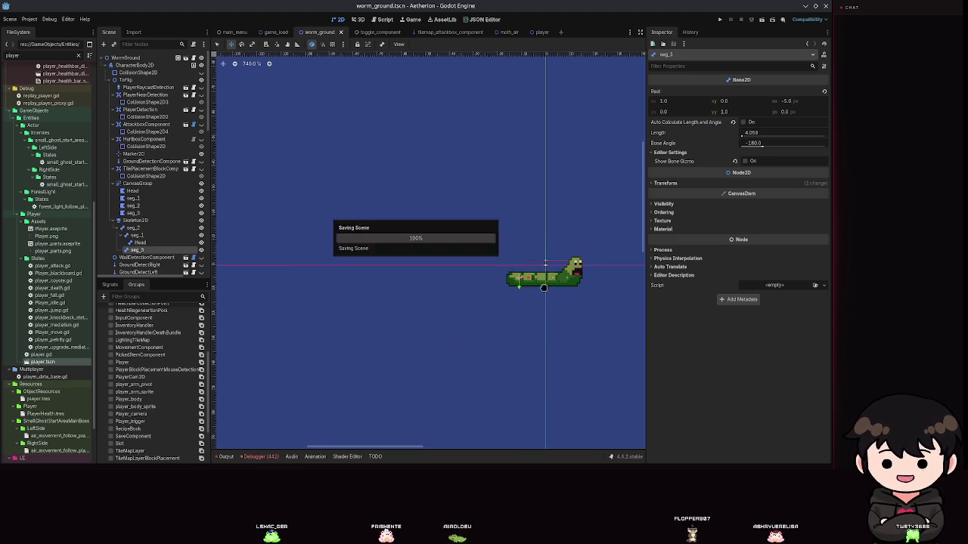
{"action": "scroll", "coordinate": [335, 253], "scroll_direction": "up", "scroll_amount": 3}
{"action": "scroll", "coordinate": [384, 287], "scroll_direction": "up", "scroll_amount": 2}
{"action": "scroll", "coordinate": [385, 286], "scroll_direction": "up", "scroll_amount": 3}
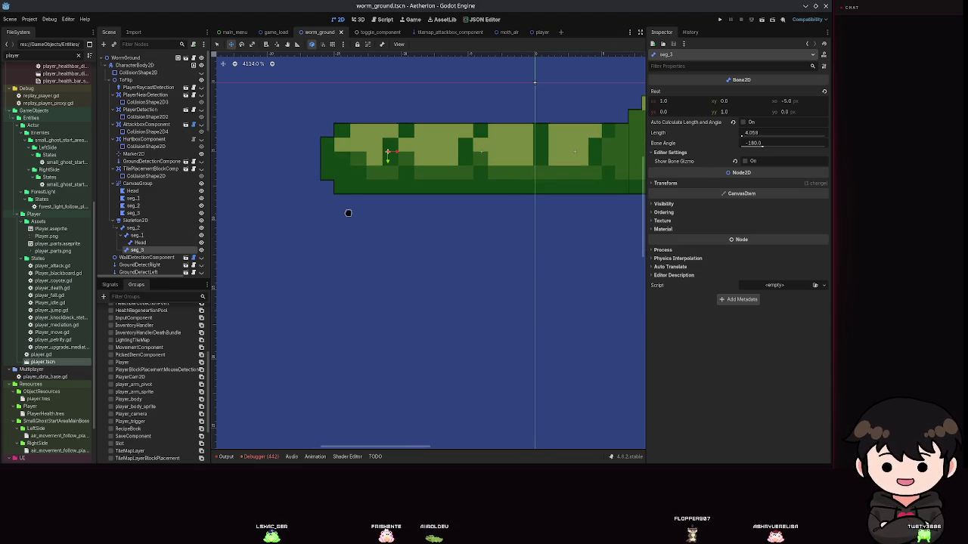
{"action": "left_click", "coordinate": [134, 213]}
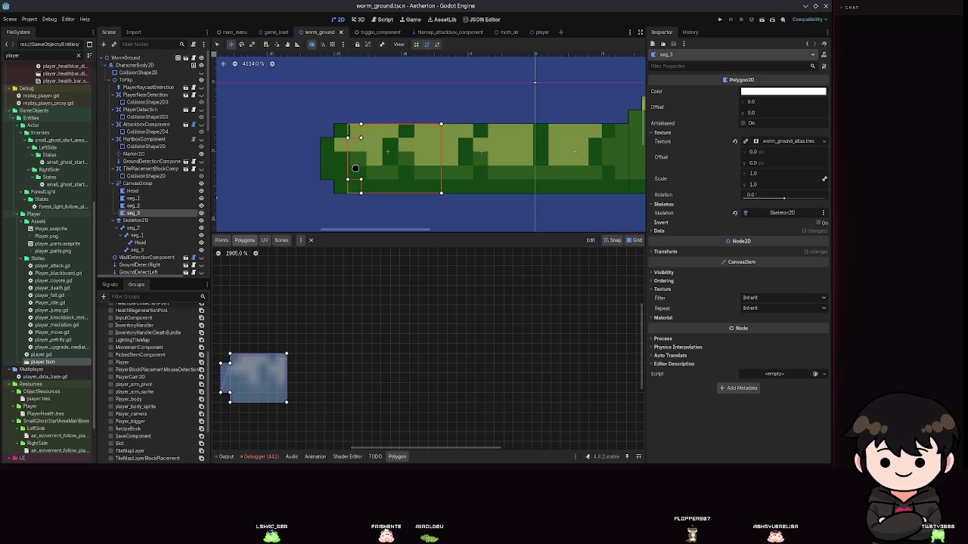
{"action": "left_click_drag", "start_coordinate": [347, 181], "coordinate": [307, 182]}
{"action": "key", "text": "ctrl+z"}
{"action": "key", "text": "ctrl+s"}
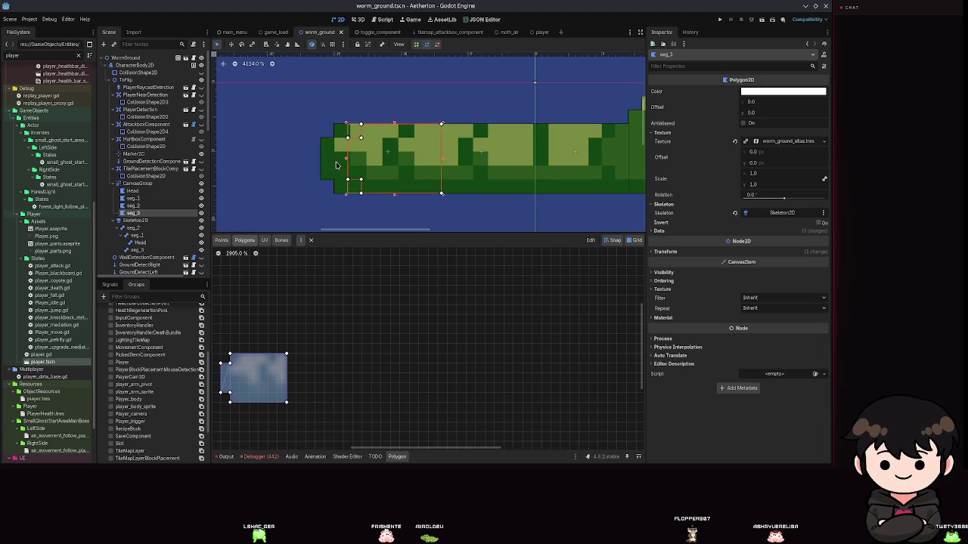
{"action": "key", "text": "ctrl+z"}
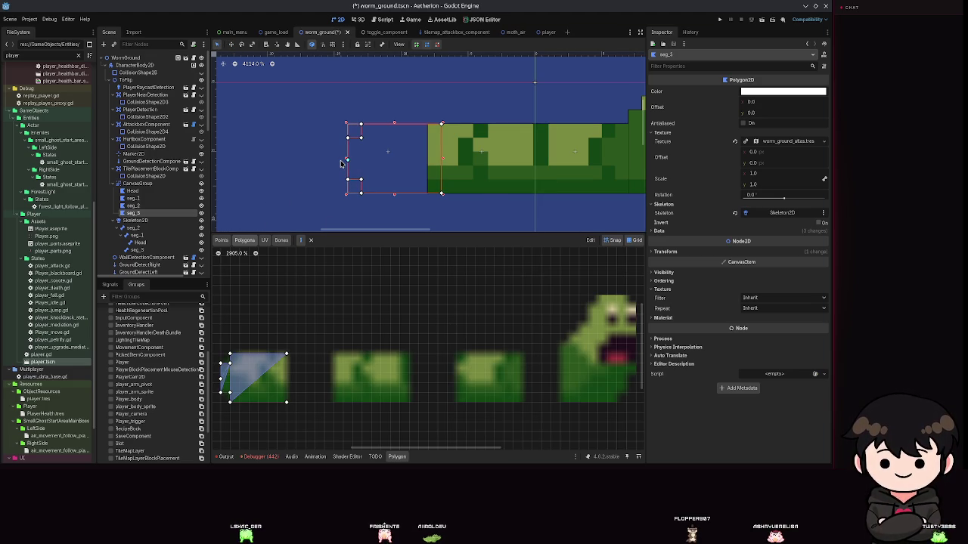
{"action": "scroll", "coordinate": [316, 365], "scroll_direction": "up", "scroll_amount": 4}
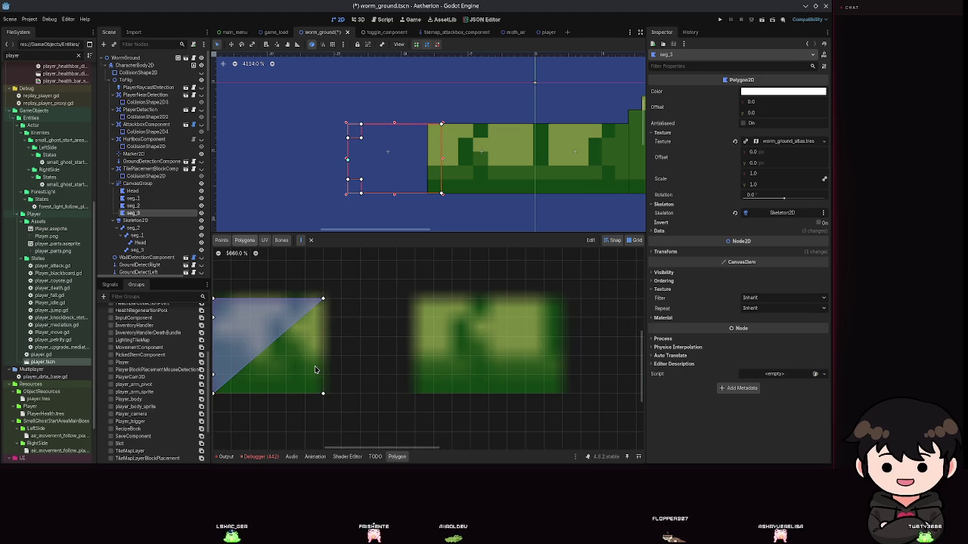
{"action": "key", "text": "ctrl+shift+z"}
{"action": "key", "text": "ctrl+z"}
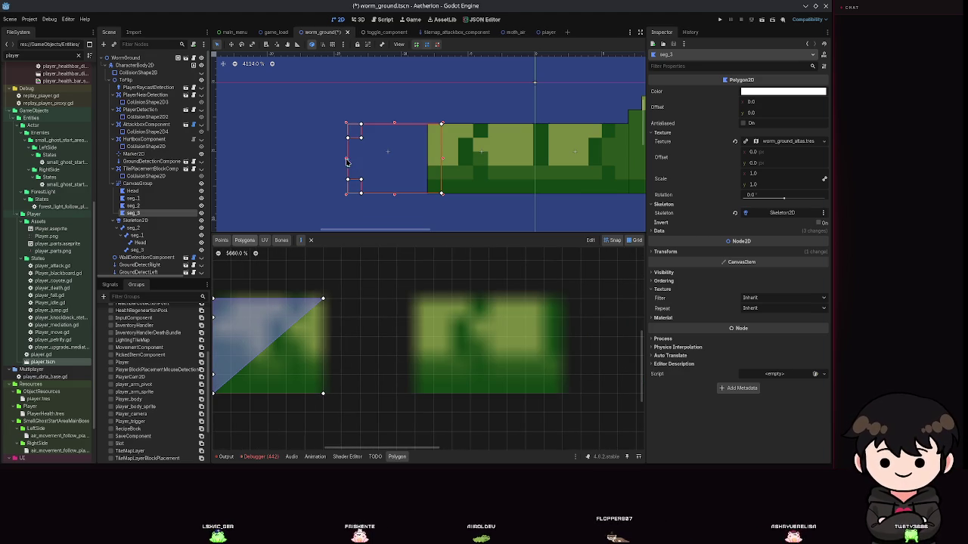
{"action": "key", "text": "ctrl+shift+z"}
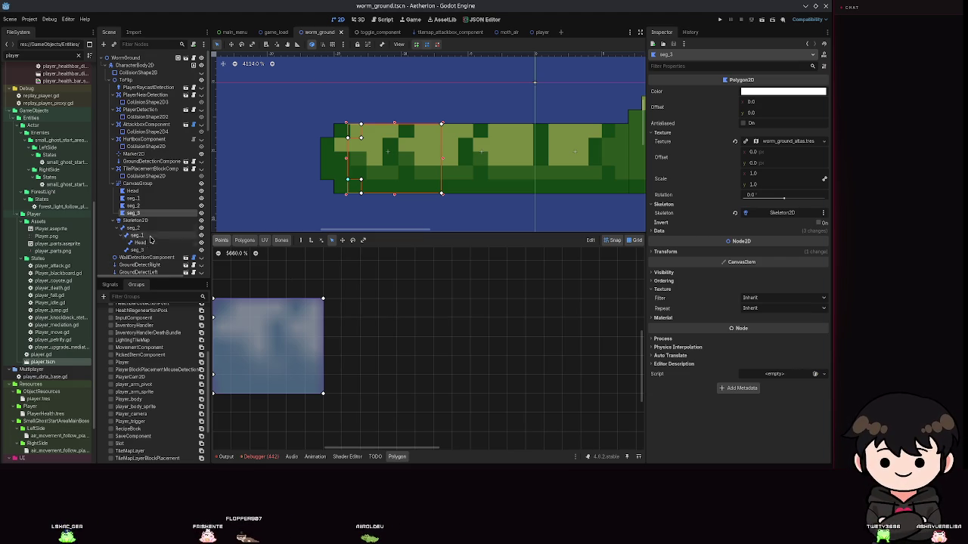
{"action": "left_click", "coordinate": [151, 243]}
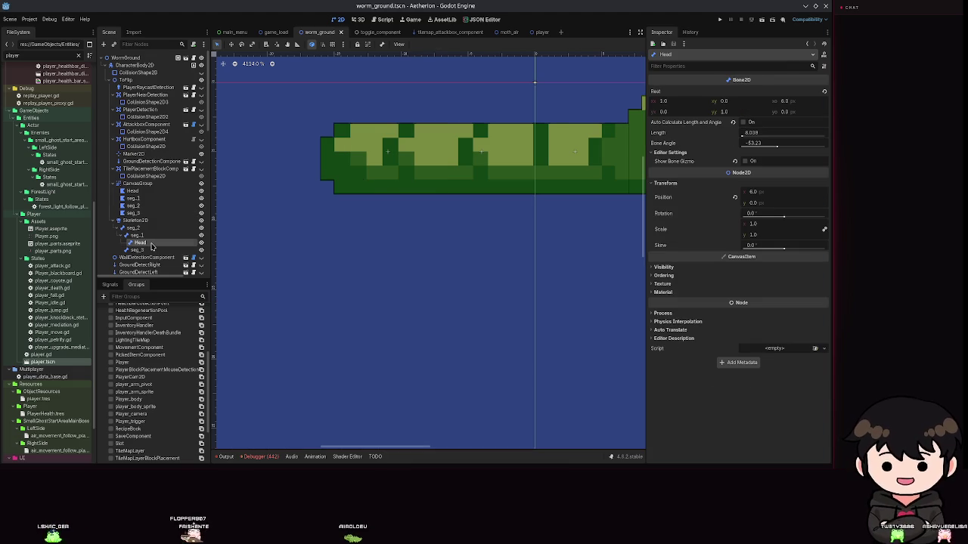
{"action": "scroll", "coordinate": [501, 302], "scroll_direction": "down", "scroll_amount": 8}
{"action": "scroll", "coordinate": [505, 315], "scroll_direction": "down", "scroll_amount": 5}
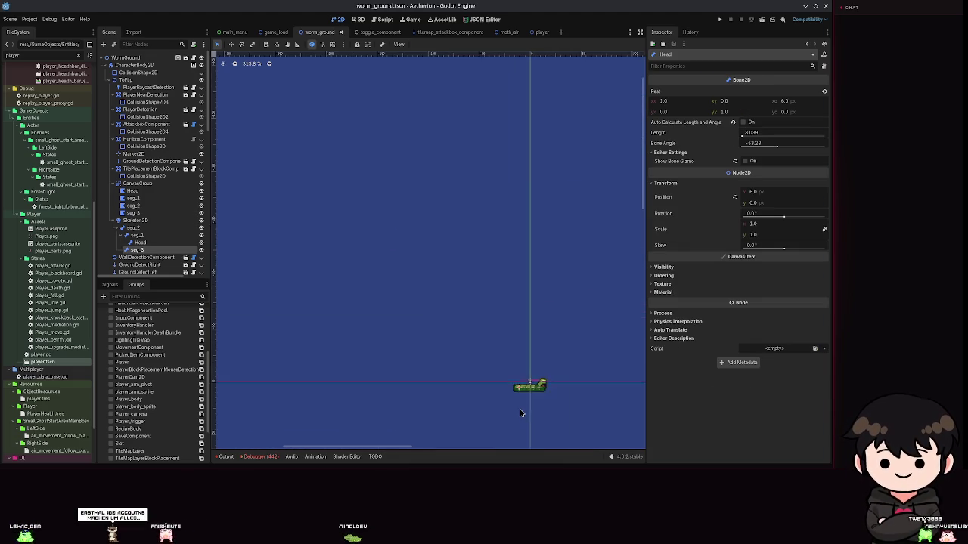
{"action": "scroll", "coordinate": [519, 412], "scroll_direction": "up", "scroll_amount": 5}
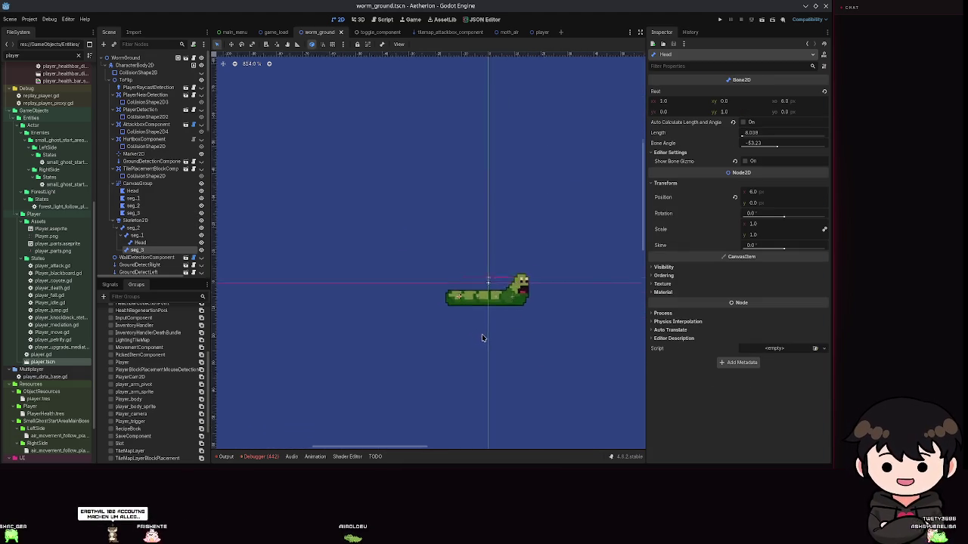
{"action": "scroll", "coordinate": [481, 338], "scroll_direction": "up", "scroll_amount": 8}
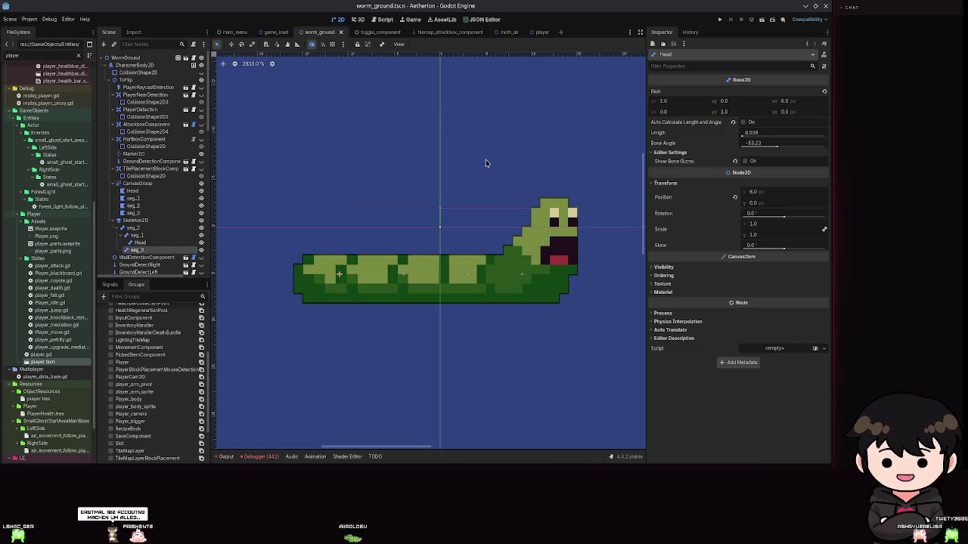
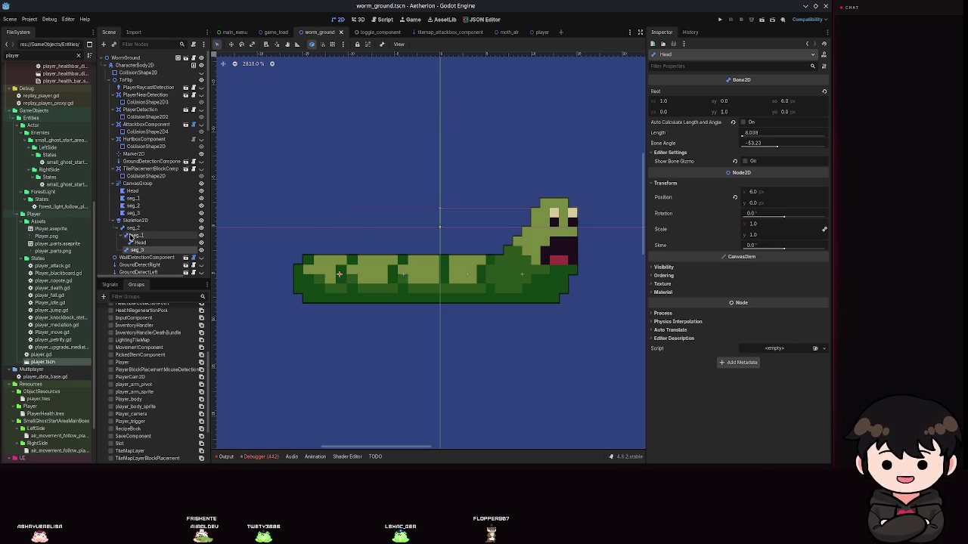
- Select the seg_3 polygon and move it up into line with the worm's tail end
{"action": "left_click", "coordinate": [317, 246]}
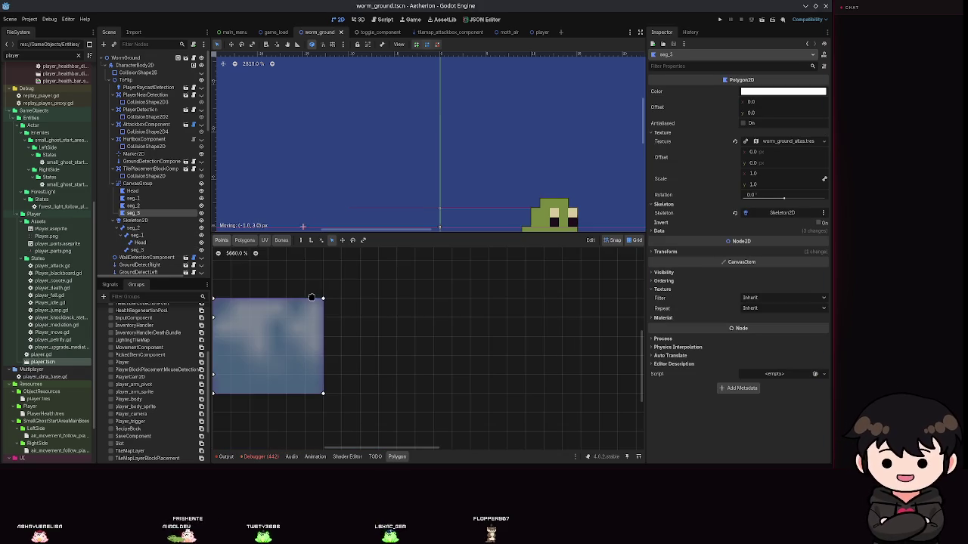
{"action": "scroll", "coordinate": [270, 125], "scroll_direction": "down", "scroll_amount": 3}
{"action": "left_click", "coordinate": [231, 44]}
{"action": "mouse_move", "coordinate": [318, 198]}
{"action": "left_mouse_down"}
{"action": "mouse_move", "coordinate": [350, 135]}
{"action": "mouse_move", "coordinate": [310, 170]}
{"action": "left_mouse_up"}
{"action": "scroll", "coordinate": [310, 171], "scroll_direction": "up", "scroll_amount": 1}
{"action": "scroll", "coordinate": [305, 170], "scroll_direction": "left", "scroll_amount": 3}
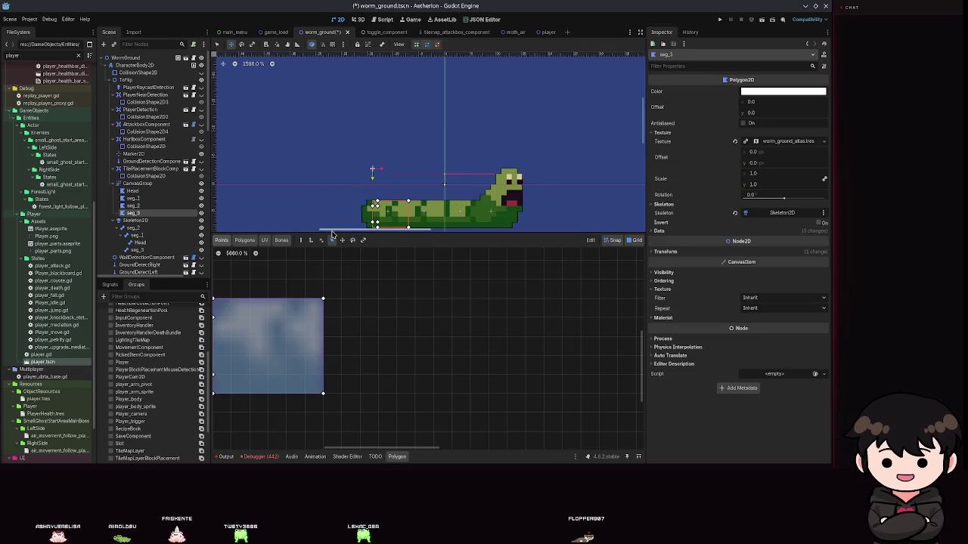
{"action": "scroll", "coordinate": [355, 166], "scroll_direction": "down", "scroll_amount": 3}
{"action": "mouse_move", "coordinate": [380, 148]}
{"action": "left_mouse_down"}
{"action": "mouse_move", "coordinate": [376, 155]}
{"action": "mouse_move", "coordinate": [381, 141]}
{"action": "left_mouse_up"}
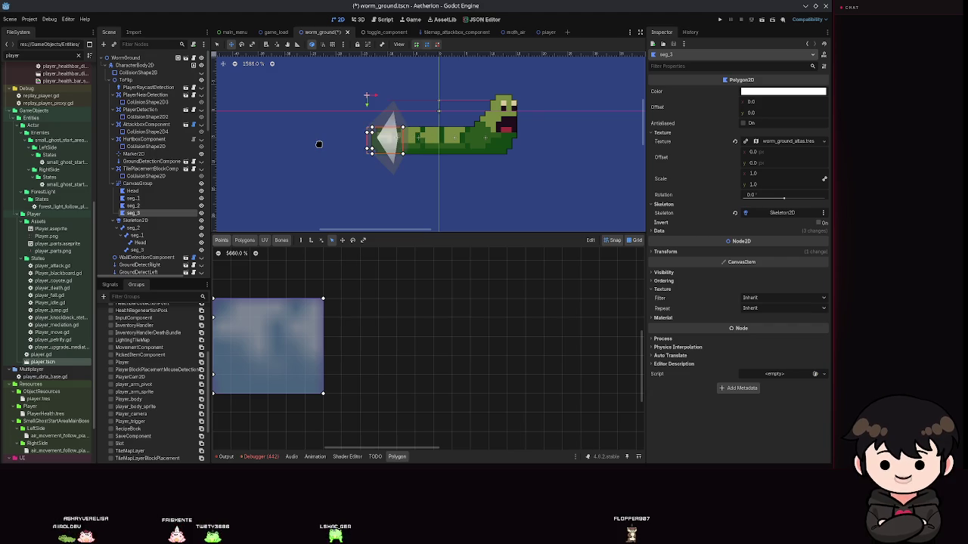
- Show seg_3's bone assignments in the Bones tab and shift it a few pixels right
{"action": "scroll", "coordinate": [303, 303], "scroll_direction": "left", "scroll_amount": 5}
{"action": "scroll", "coordinate": [302, 302], "scroll_direction": "down", "scroll_amount": 1}
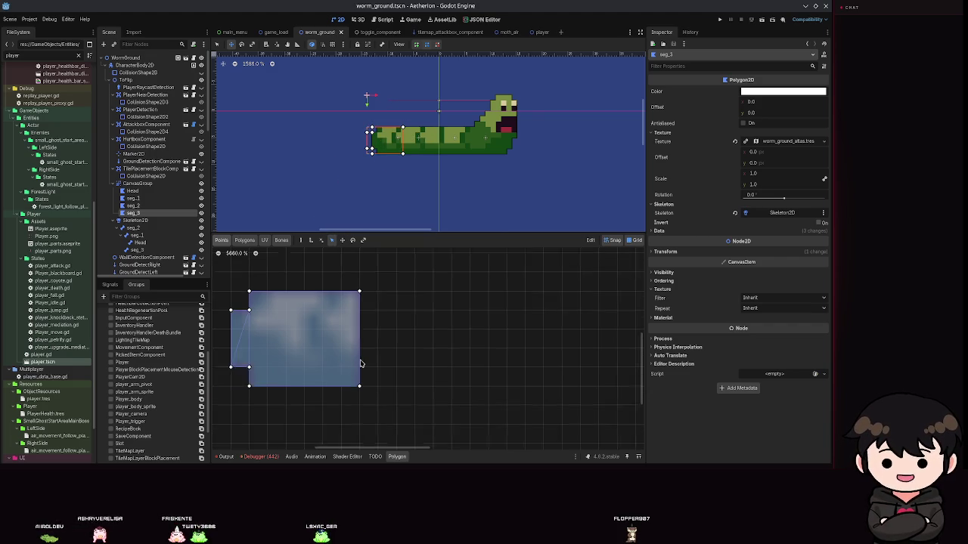
{"action": "left_click", "coordinate": [282, 239]}
{"action": "scroll", "coordinate": [371, 318], "scroll_direction": "down", "scroll_amount": 5}
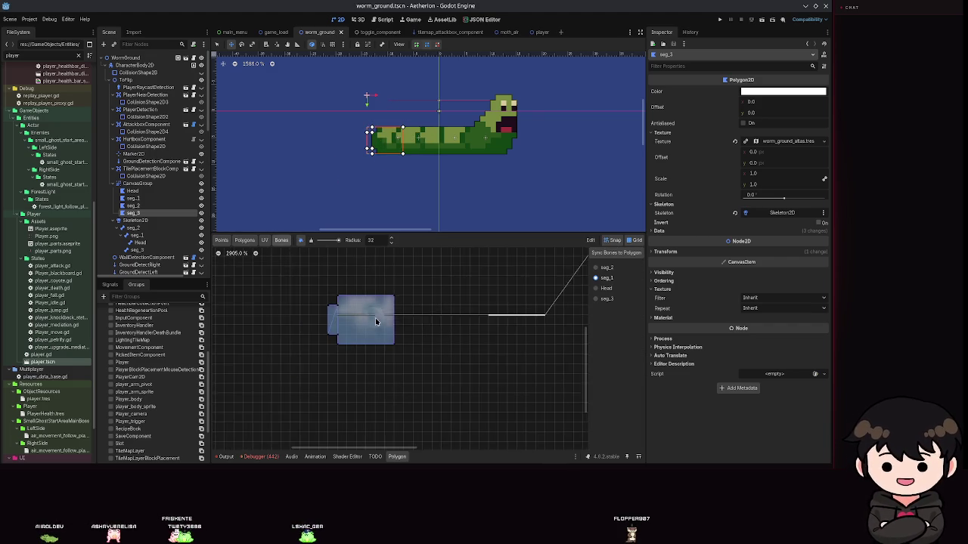
{"action": "scroll", "coordinate": [438, 170], "scroll_direction": "up", "scroll_amount": 4}
{"action": "mouse_move", "coordinate": [372, 131]}
{"action": "left_mouse_down"}
{"action": "mouse_move", "coordinate": [364, 132]}
{"action": "mouse_move", "coordinate": [403, 135]}
{"action": "mouse_move", "coordinate": [369, 135]}
{"action": "left_mouse_up"}
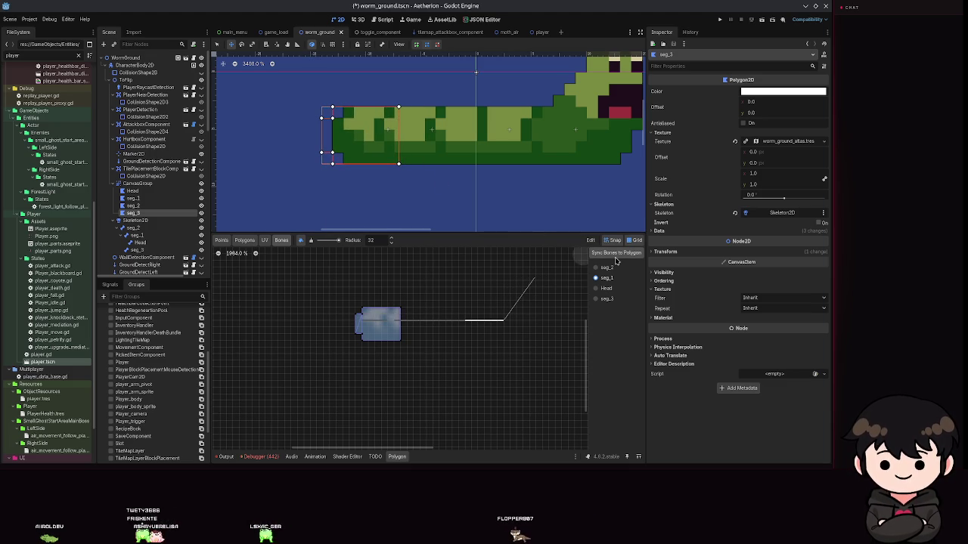
- Nudge the seg_3 bone and polygon to the right and save
{"action": "left_click", "coordinate": [136, 249]}
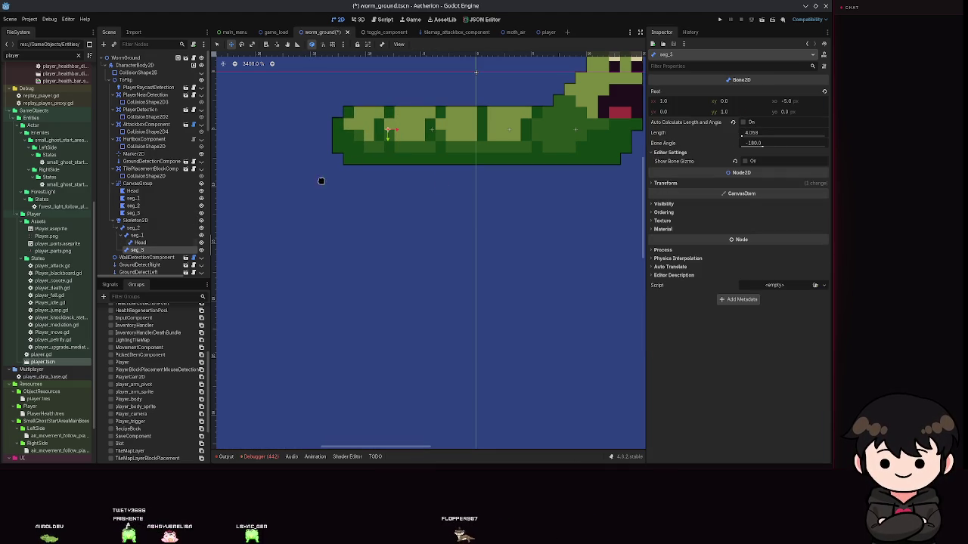
{"action": "left_click_drag", "start_coordinate": [370, 136], "coordinate": [378, 137]}
{"action": "key", "text": "ctrl+s"}
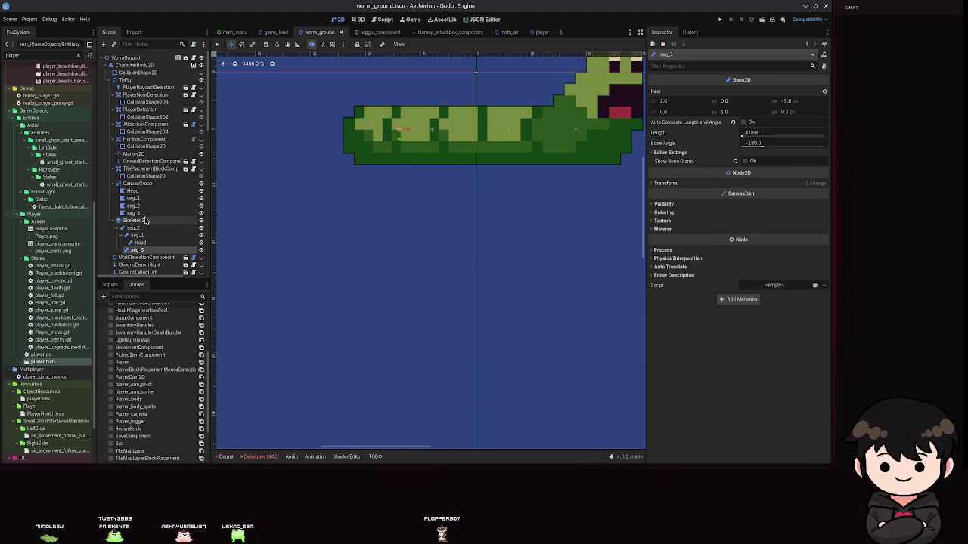
{"action": "left_click", "coordinate": [134, 212]}
{"action": "scroll", "coordinate": [436, 328], "scroll_direction": "up", "scroll_amount": 3}
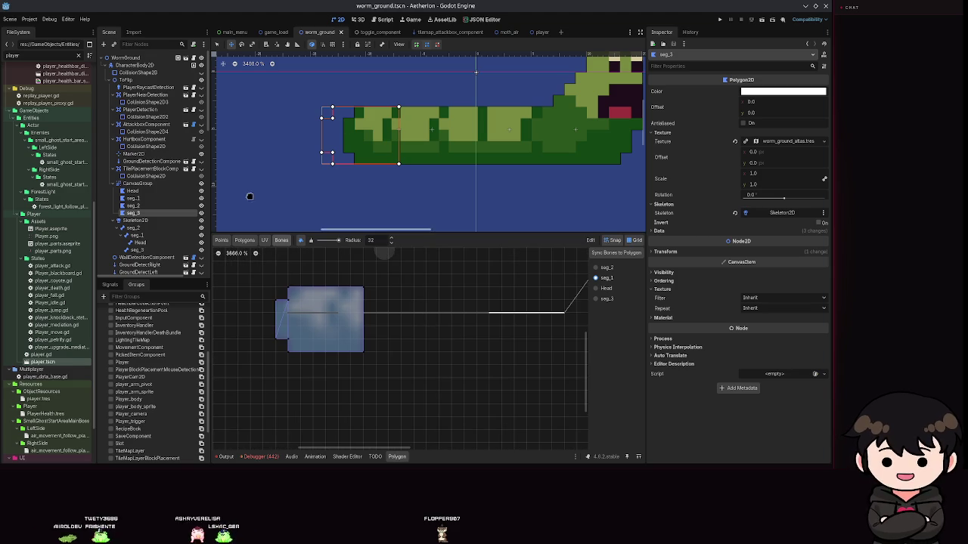
{"action": "left_click", "coordinate": [137, 250]}
{"action": "left_click_drag", "start_coordinate": [366, 166], "coordinate": [377, 166]}
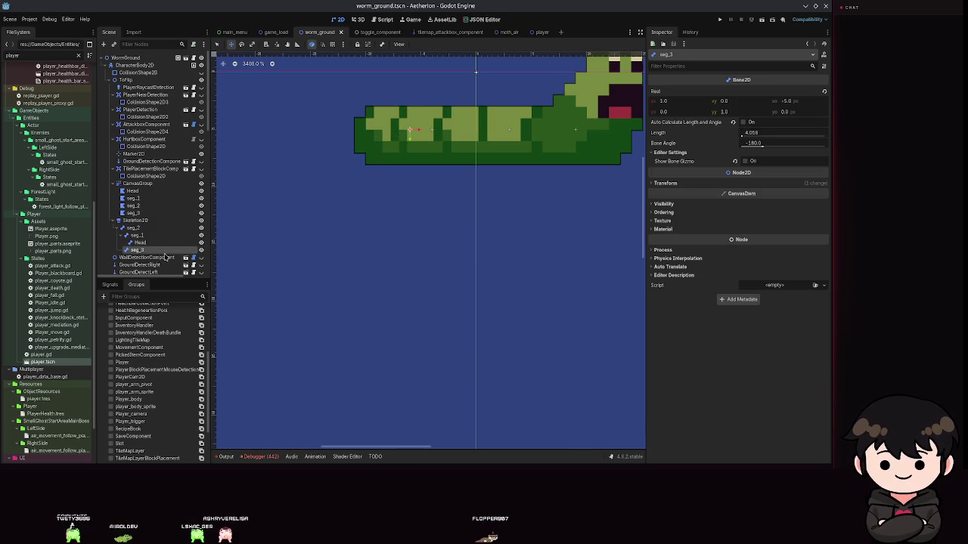
- Nudge seg_3 back left one pixel at a time, then save the scene
{"action": "left_click", "coordinate": [133, 213]}
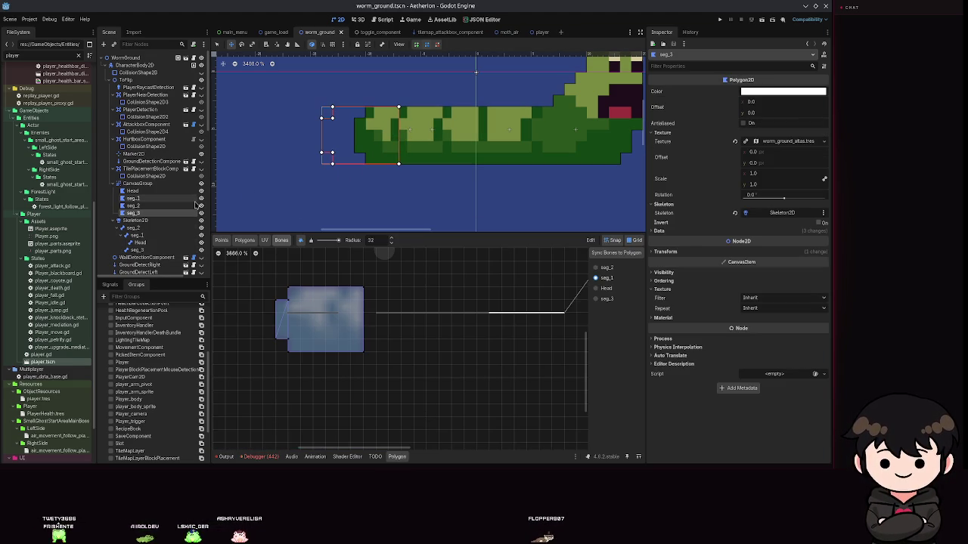
{"action": "left_click", "coordinate": [137, 250]}
{"action": "left_click_drag", "start_coordinate": [398, 130], "coordinate": [354, 130]}
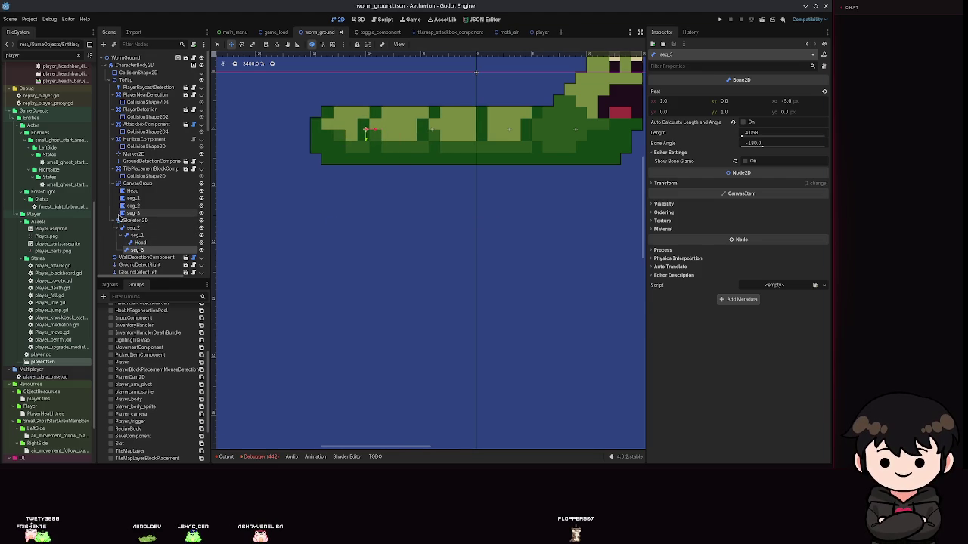
{"action": "left_click", "coordinate": [125, 214]}
{"action": "left_click", "coordinate": [137, 251]}
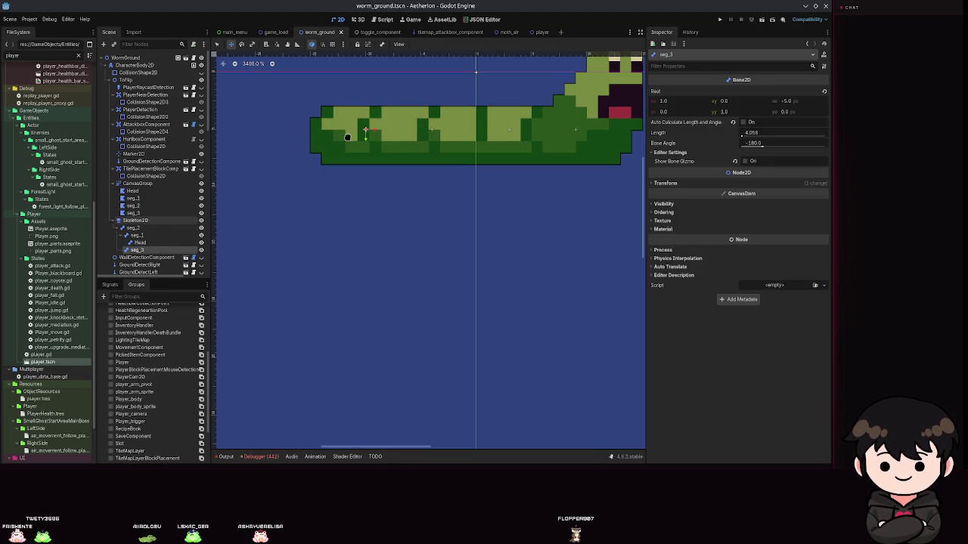
{"action": "left_click_drag", "start_coordinate": [341, 134], "coordinate": [339, 134]}
{"action": "left_click", "coordinate": [164, 214]}
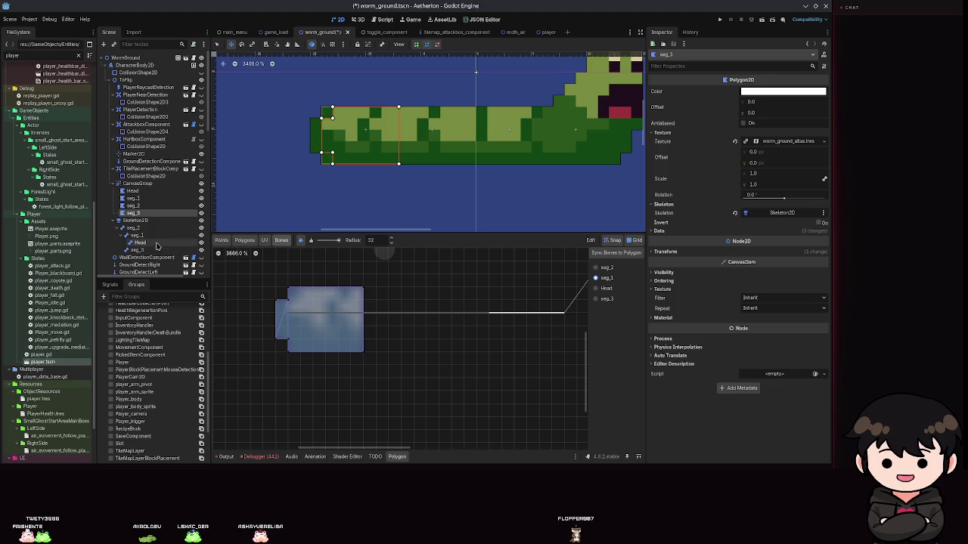
{"action": "left_click", "coordinate": [158, 251]}
{"action": "key", "text": "ctrl+s"}
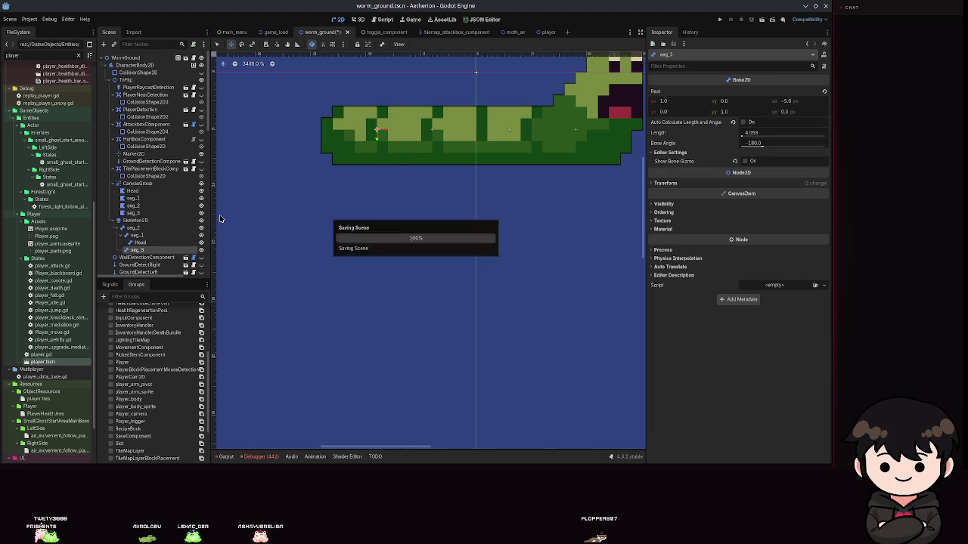
- Sync the skeleton's bones to the seg_3 polygon and save
{"action": "left_click", "coordinate": [189, 214]}
{"action": "scroll", "coordinate": [449, 332], "scroll_direction": "down", "scroll_amount": 2}
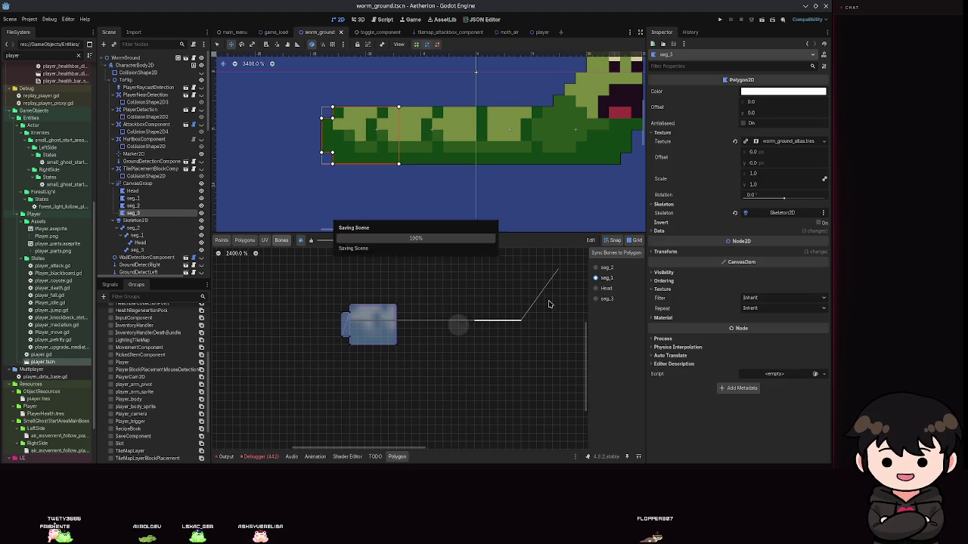
{"action": "left_click", "coordinate": [616, 254]}
{"action": "key", "text": "ctrl+s"}
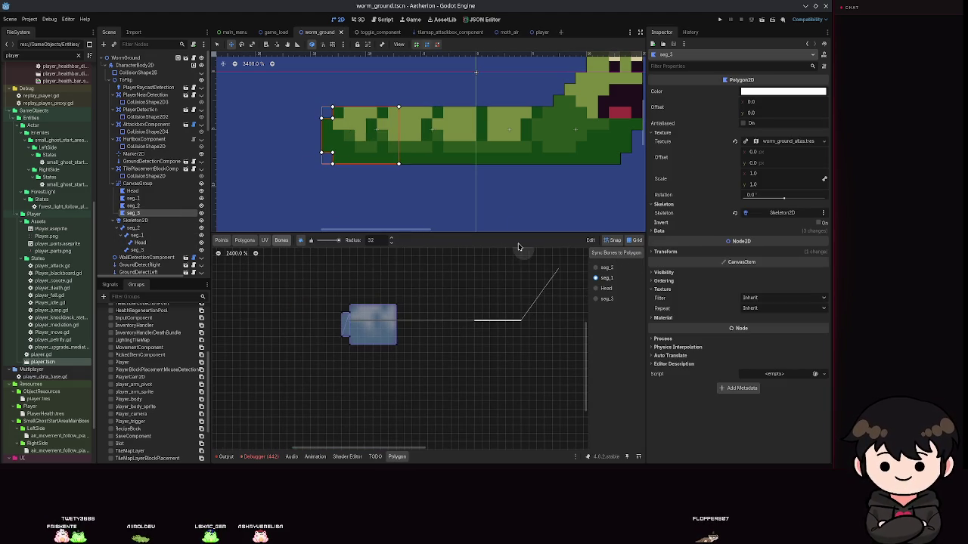
- Test-bend the tail by rotating the seg_3 bone downward, then save with the straight pose restored
{"action": "left_click_drag", "start_coordinate": [462, 223], "coordinate": [385, 205]}
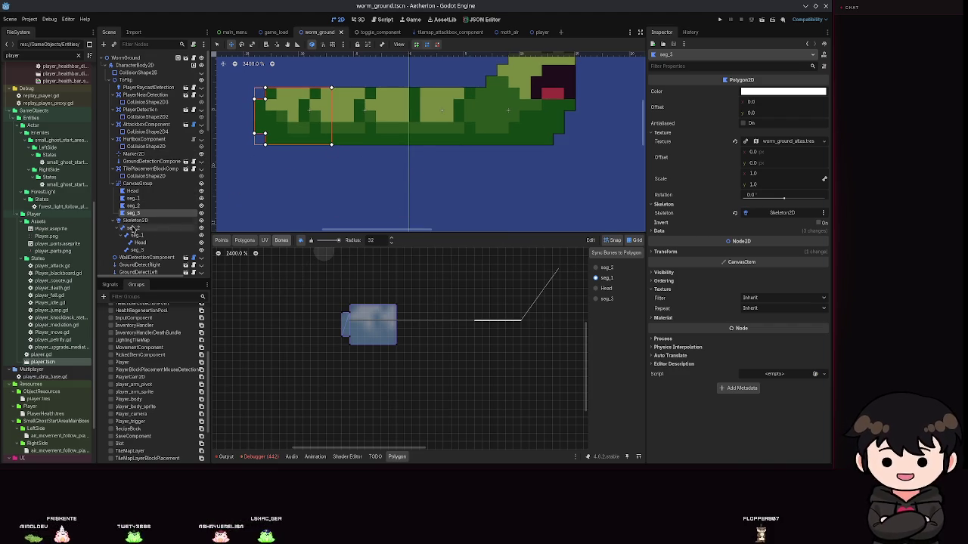
{"action": "left_click", "coordinate": [136, 250]}
{"action": "mouse_move", "coordinate": [347, 116]}
{"action": "left_mouse_down"}
{"action": "mouse_move", "coordinate": [346, 232]}
{"action": "mouse_move", "coordinate": [333, 241]}
{"action": "mouse_move", "coordinate": [285, 143]}
{"action": "left_mouse_up"}
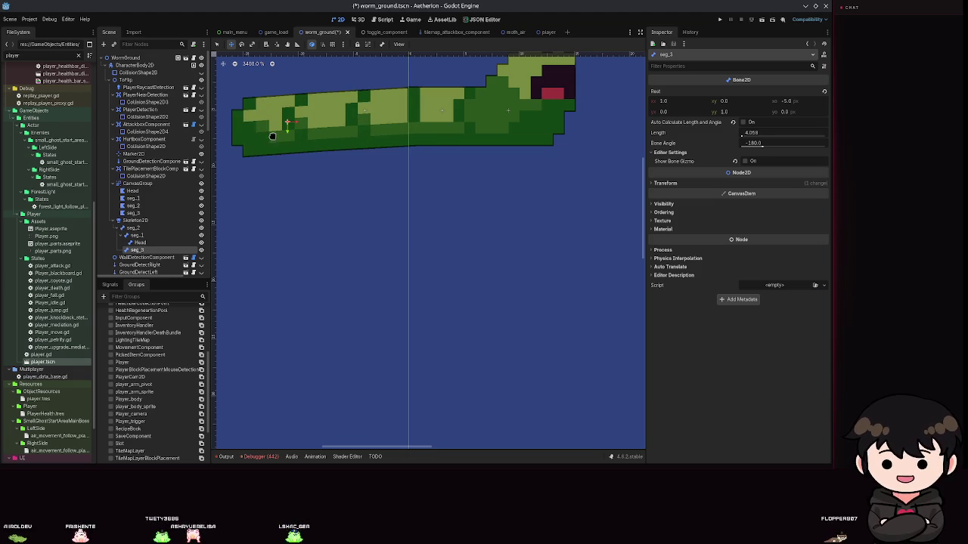
{"action": "key", "text": "ctrl+s"}
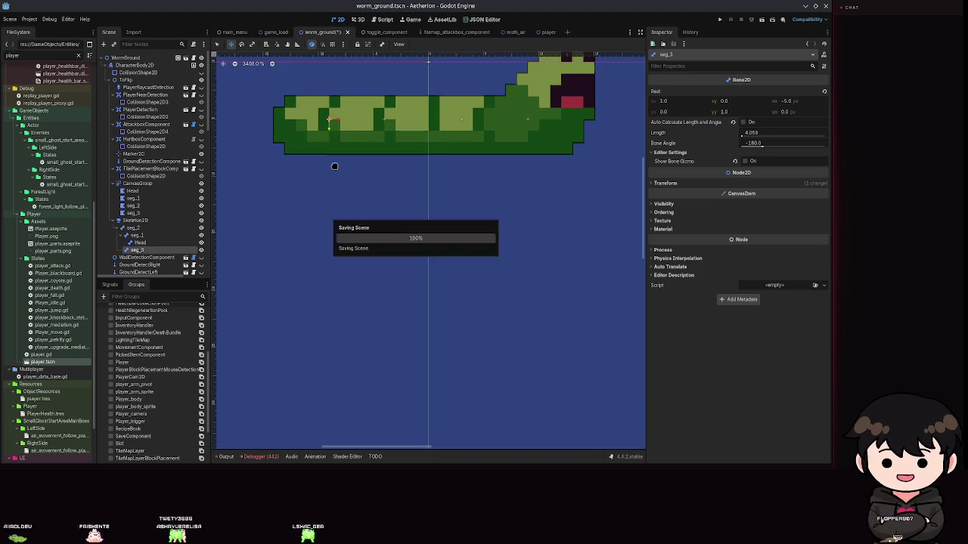
{"action": "scroll", "coordinate": [151, 221], "scroll_direction": "down", "scroll_amount": 5}
- Select the AnimationPlayer and open its 'move' animation
{"action": "scroll", "coordinate": [151, 221], "scroll_direction": "down", "scroll_amount": 1}
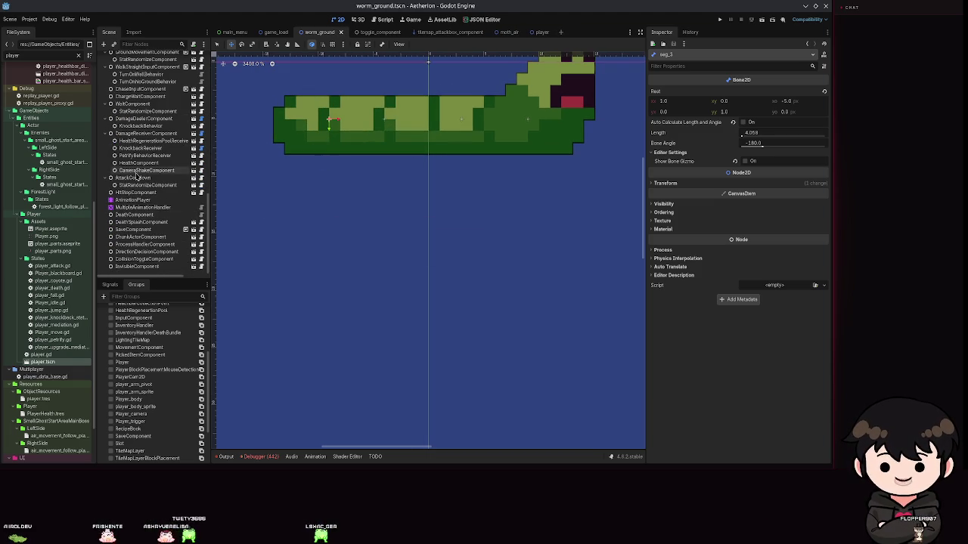
{"action": "left_click", "coordinate": [133, 199]}
{"action": "left_click", "coordinate": [352, 310]}
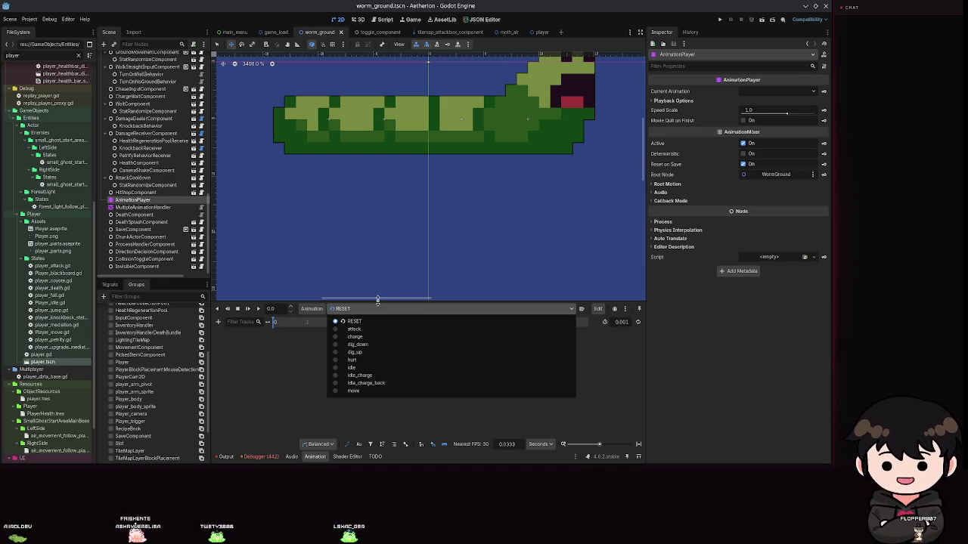
{"action": "left_click", "coordinate": [353, 391]}
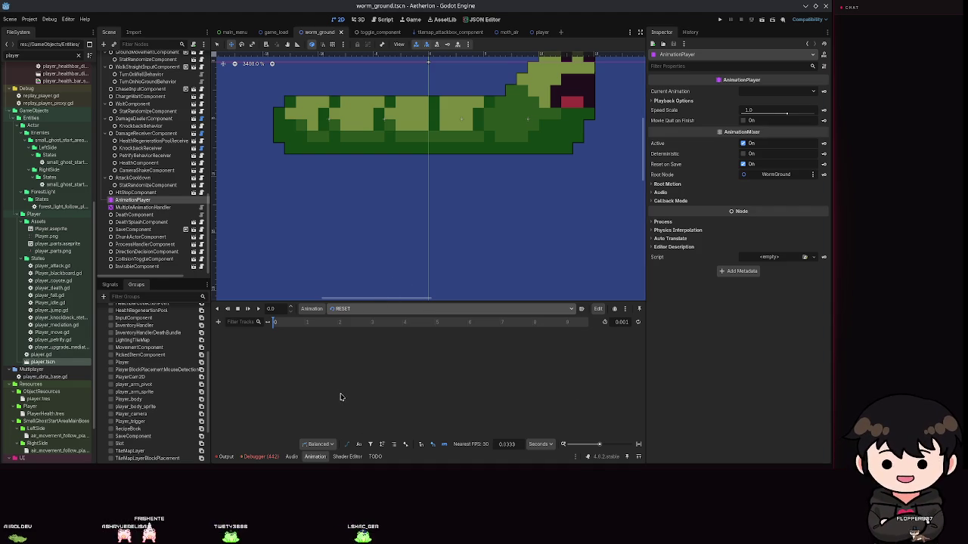
- Enlarge the animation timeline so the StepSFX track is clearly visible
{"action": "scroll", "coordinate": [310, 223], "scroll_direction": "down", "scroll_amount": 2}
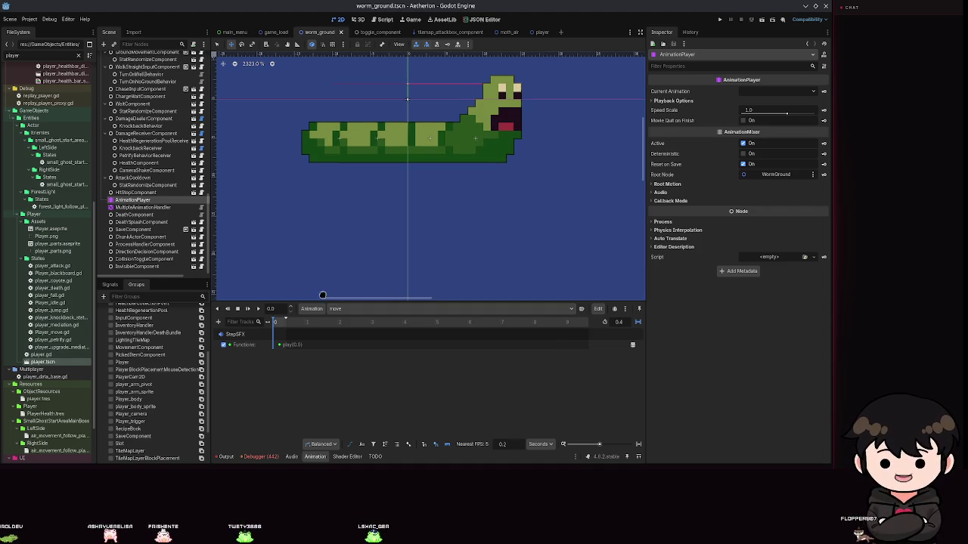
{"action": "left_click_drag", "start_coordinate": [335, 299], "coordinate": [319, 263]}
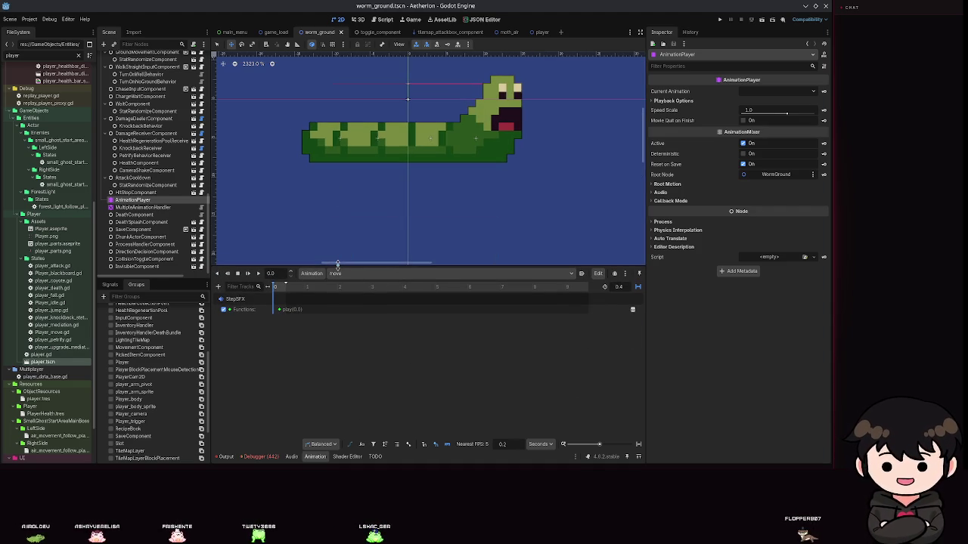
{"action": "scroll", "coordinate": [171, 151], "scroll_direction": "down", "scroll_amount": 5}
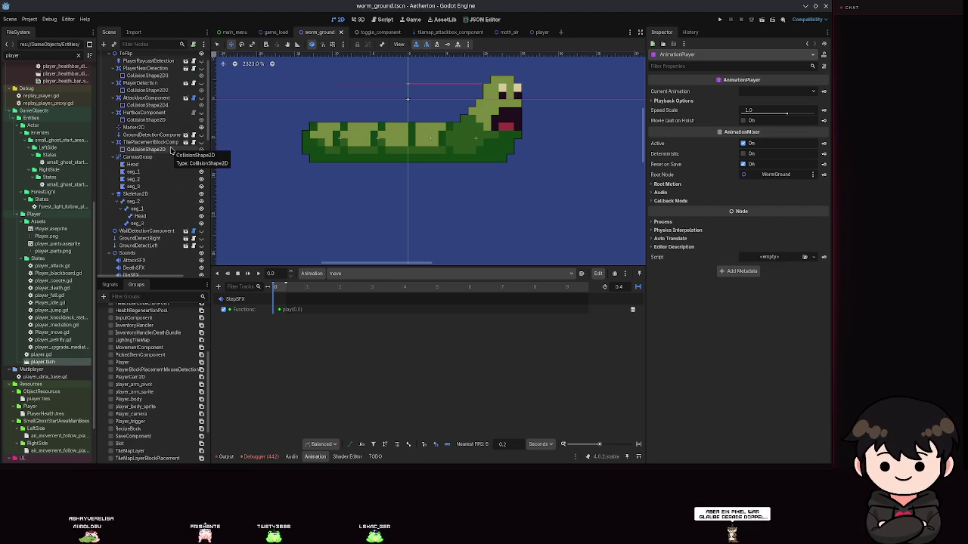
{"action": "scroll", "coordinate": [342, 135], "scroll_direction": "up", "scroll_amount": 6}
{"action": "scroll", "coordinate": [342, 136], "scroll_direction": "down", "scroll_amount": 3}
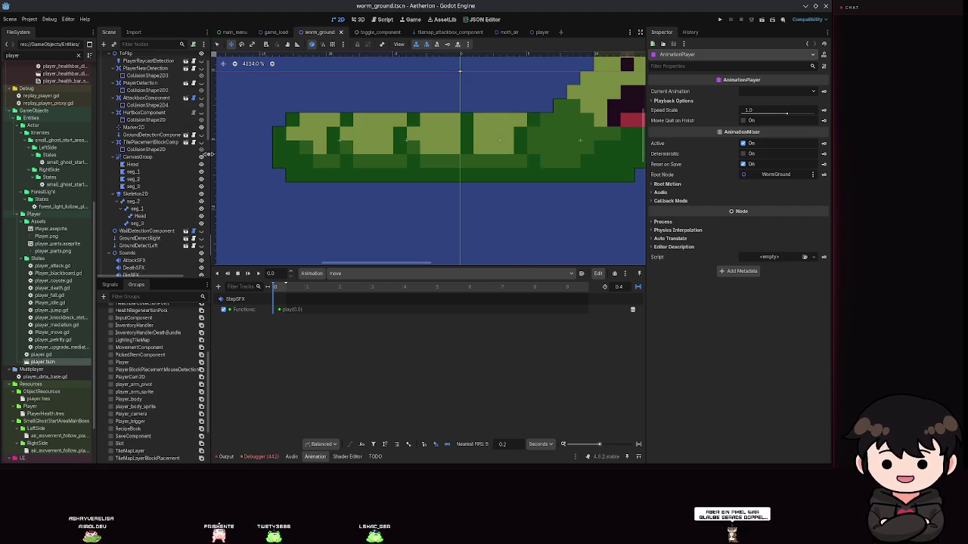
{"action": "left_click", "coordinate": [134, 186]}
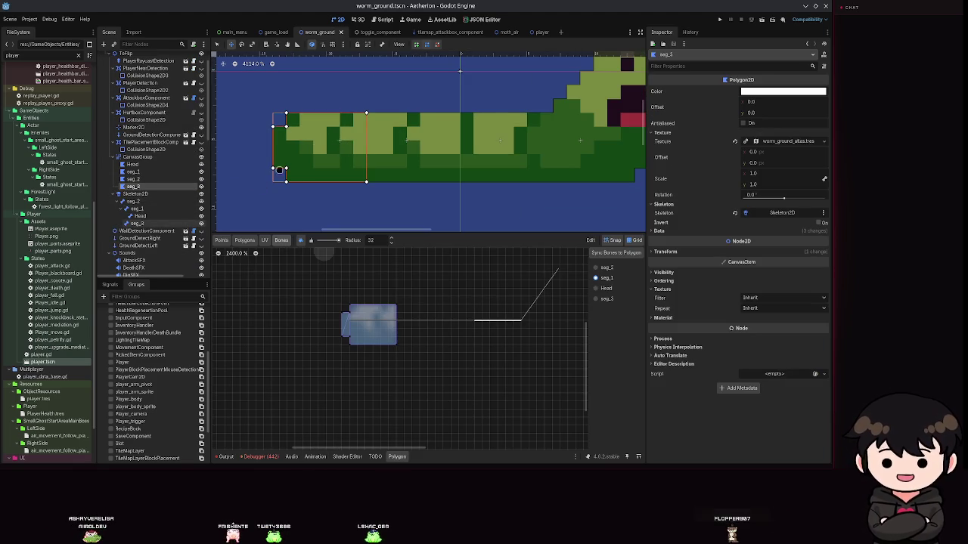
{"action": "scroll", "coordinate": [261, 184], "scroll_direction": "up", "scroll_amount": 2}
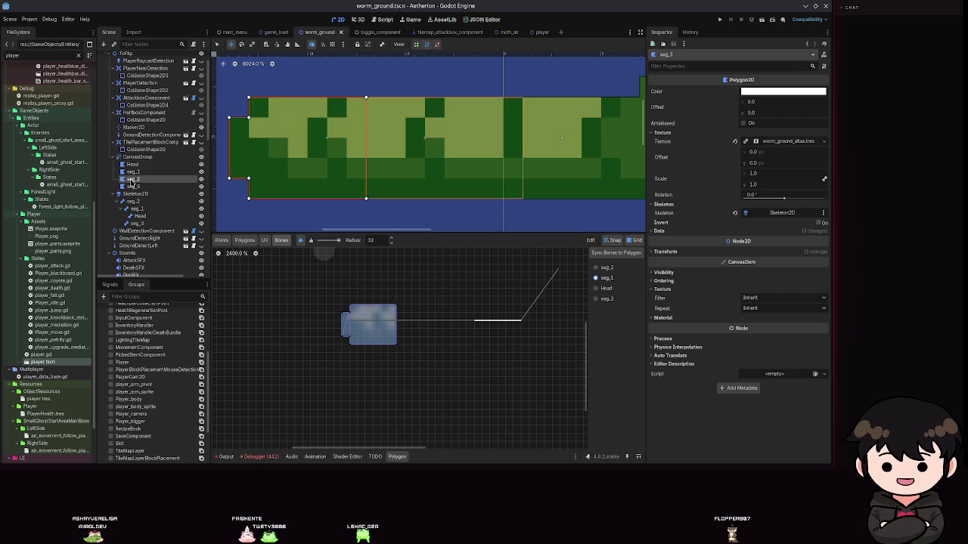
{"action": "left_click", "coordinate": [131, 180]}
{"action": "left_click", "coordinate": [132, 186]}
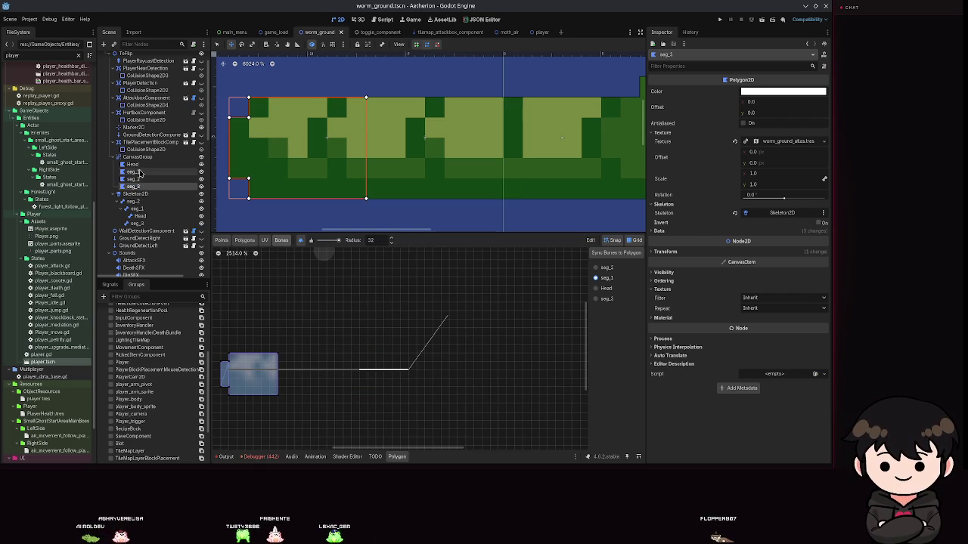
{"action": "left_click", "coordinate": [139, 173]}
{"action": "left_click", "coordinate": [136, 179]}
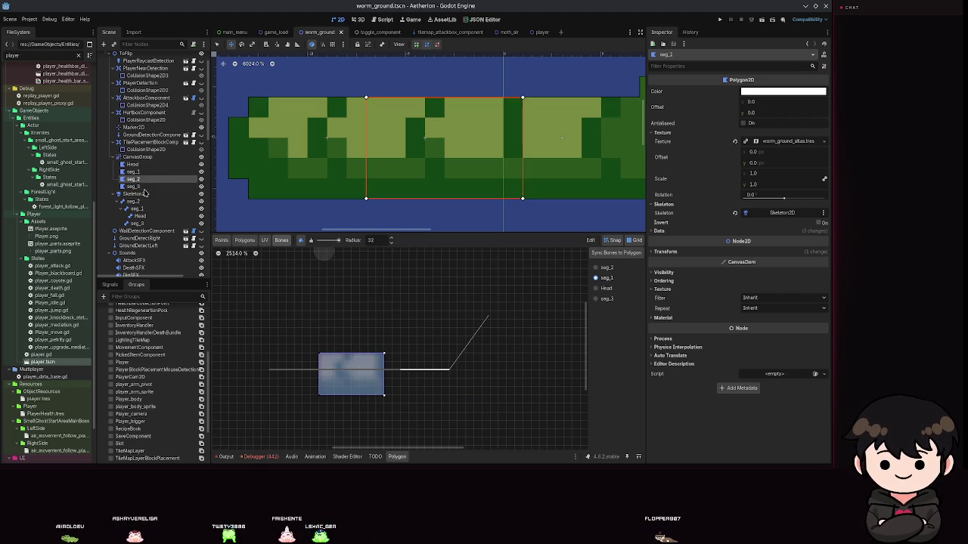
{"action": "left_click", "coordinate": [145, 173]}
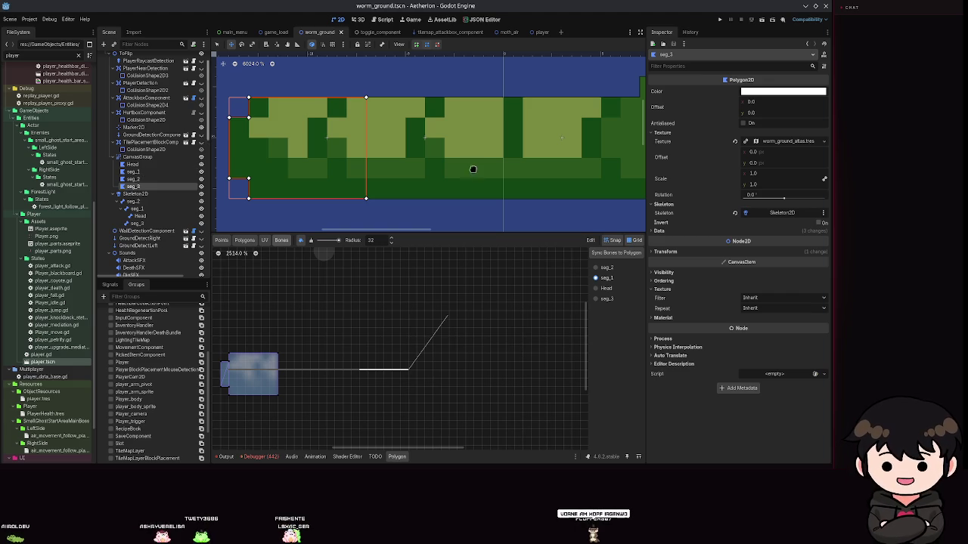
{"action": "double_click", "coordinate": [136, 165]}
{"action": "left_click", "coordinate": [134, 186]}
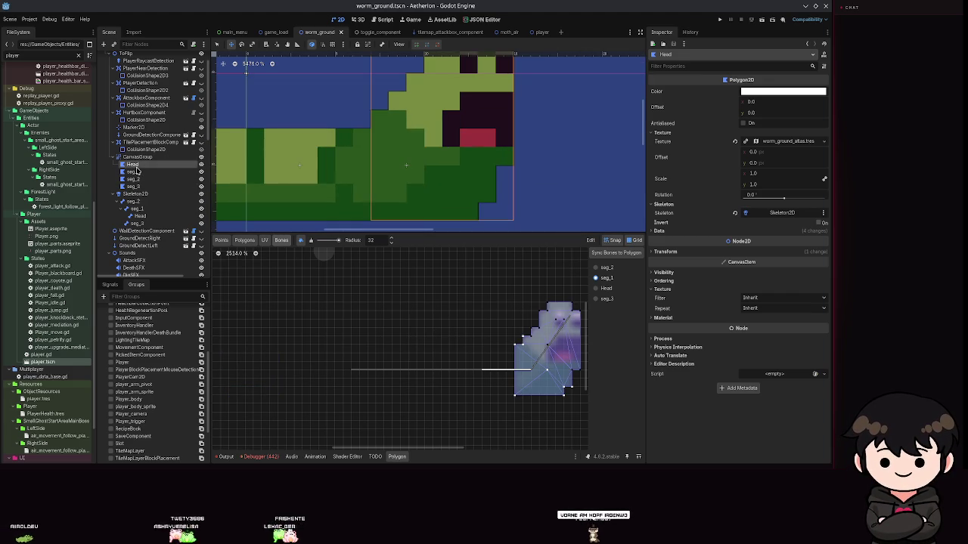
{"action": "left_click", "coordinate": [136, 172]}
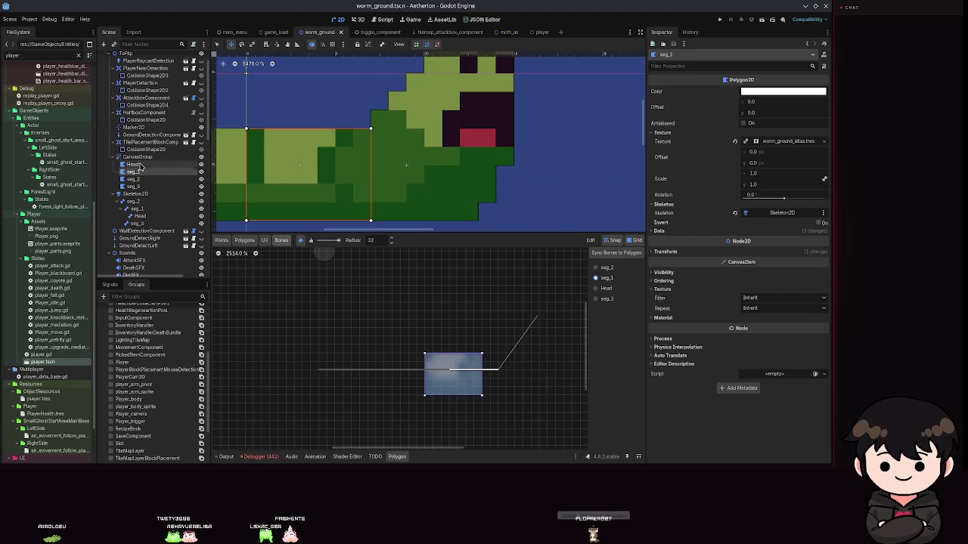
{"action": "left_click", "coordinate": [140, 164]}
{"action": "left_click", "coordinate": [142, 172]}
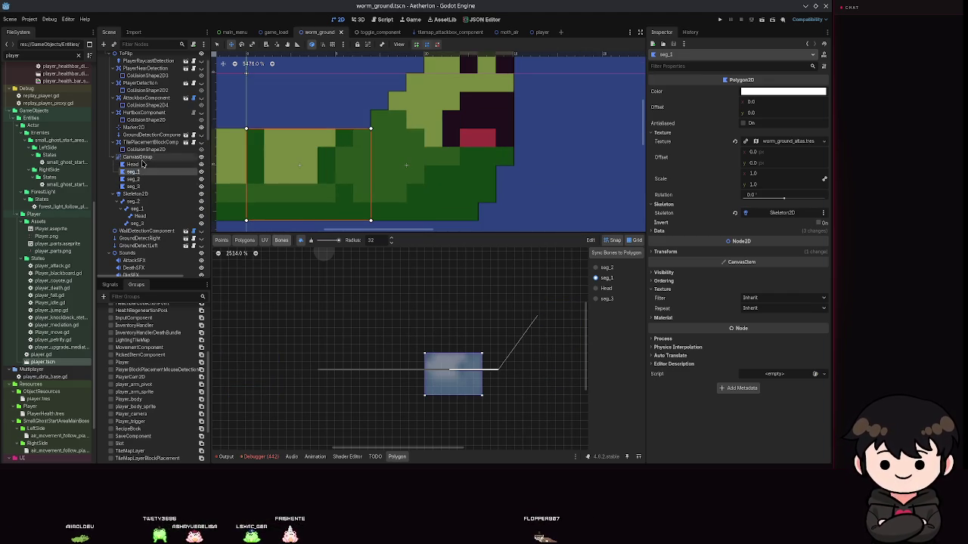
{"action": "left_click", "coordinate": [145, 166]}
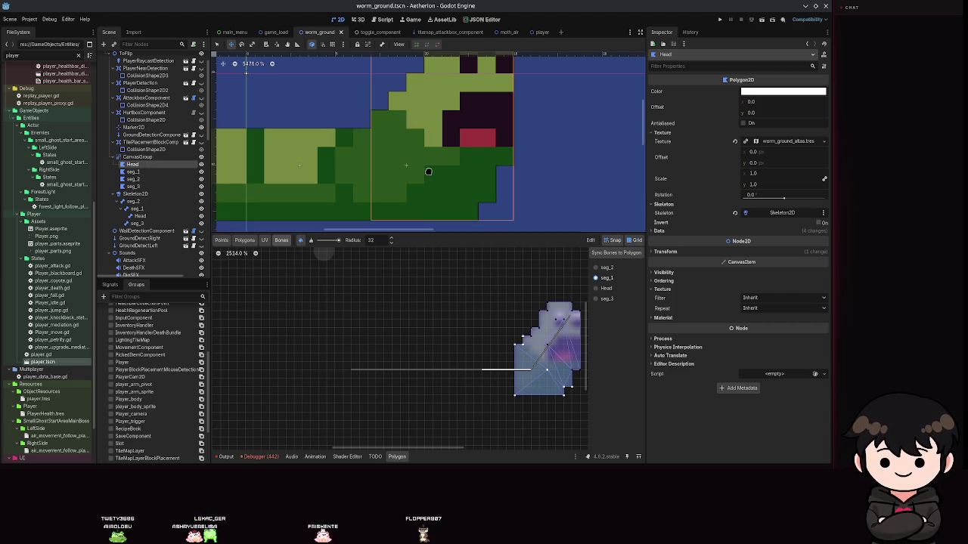
{"action": "scroll", "coordinate": [428, 171], "scroll_direction": "down", "scroll_amount": 10}
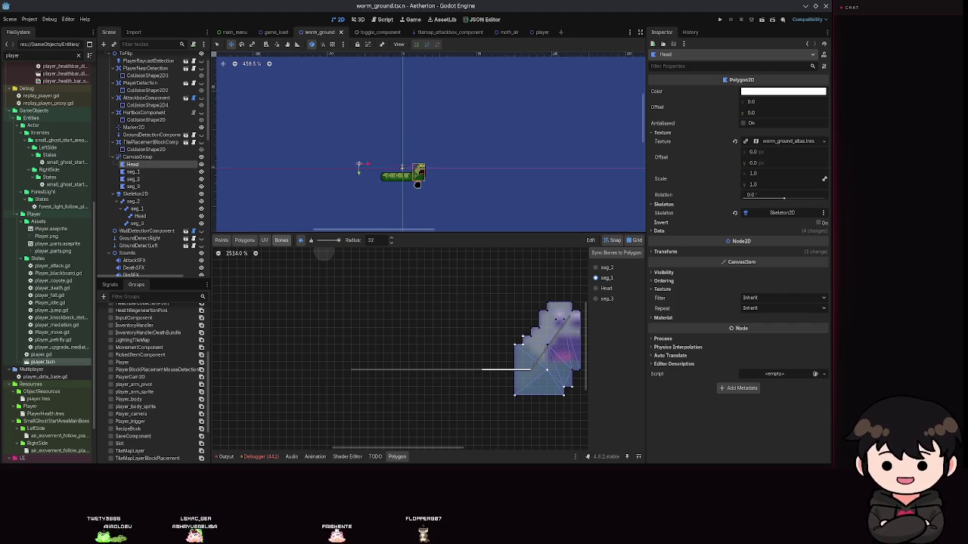
- Inspect the seg_3 bone's properties, then open the AnimationPlayer's move animation
{"action": "scroll", "coordinate": [417, 184], "scroll_direction": "up", "scroll_amount": 3}
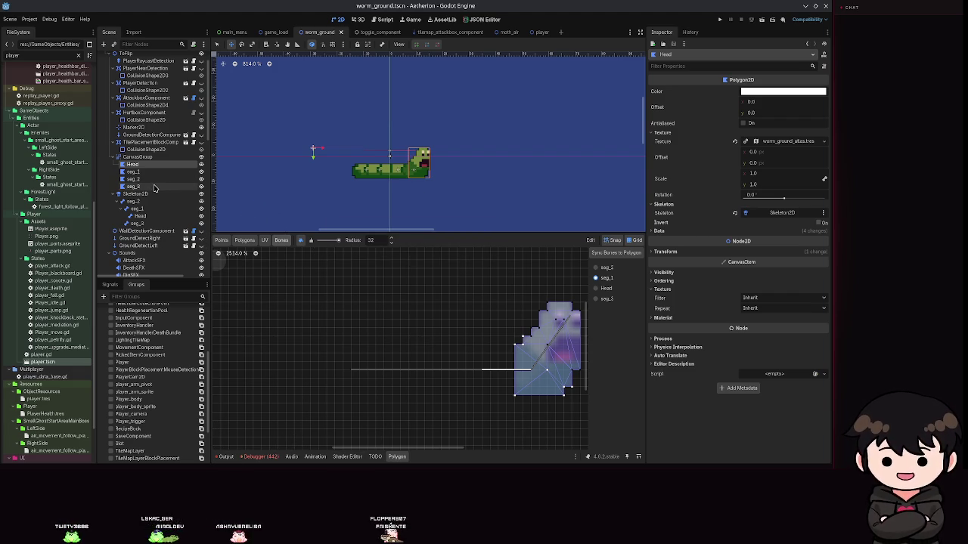
{"action": "scroll", "coordinate": [406, 165], "scroll_direction": "up", "scroll_amount": 4}
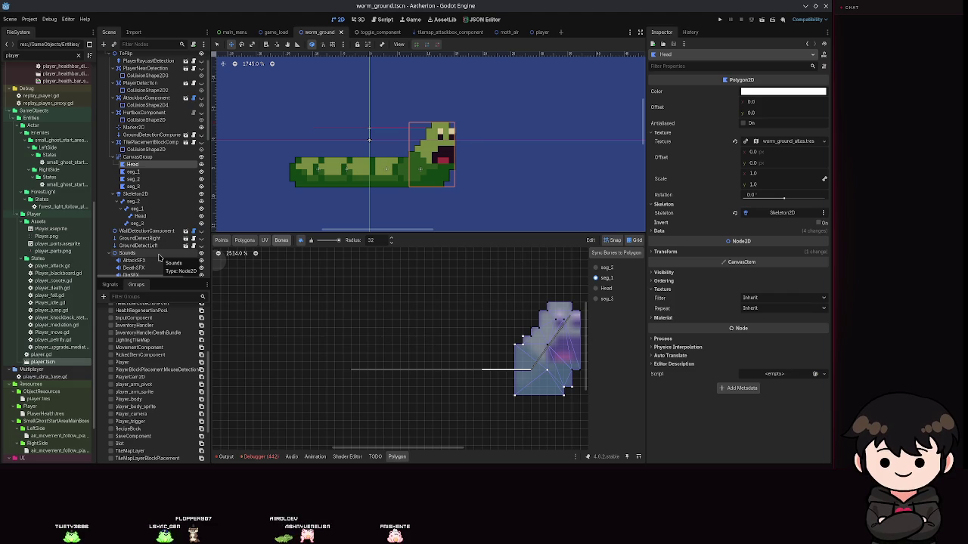
{"action": "left_click", "coordinate": [138, 223]}
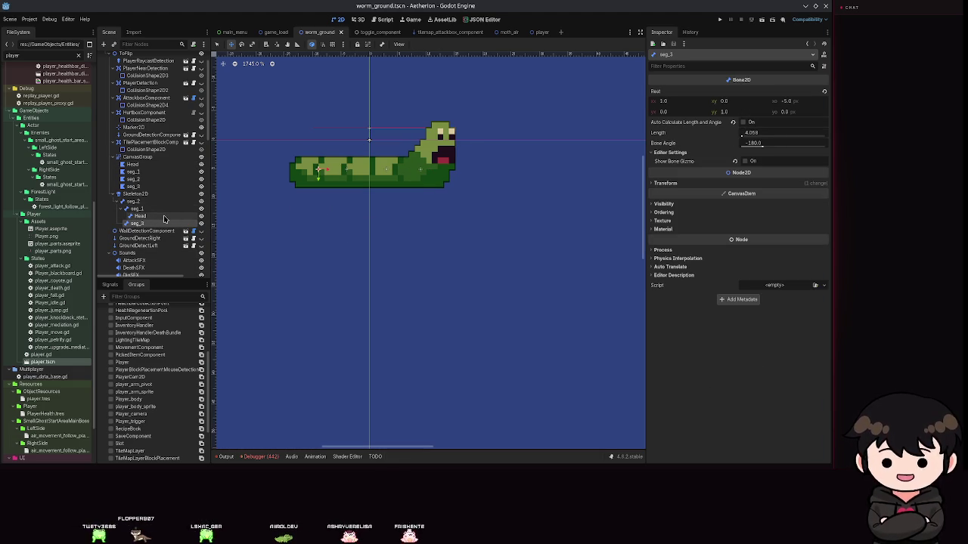
{"action": "scroll", "coordinate": [149, 241], "scroll_direction": "down", "scroll_amount": 3}
{"action": "scroll", "coordinate": [149, 242], "scroll_direction": "down", "scroll_amount": 5}
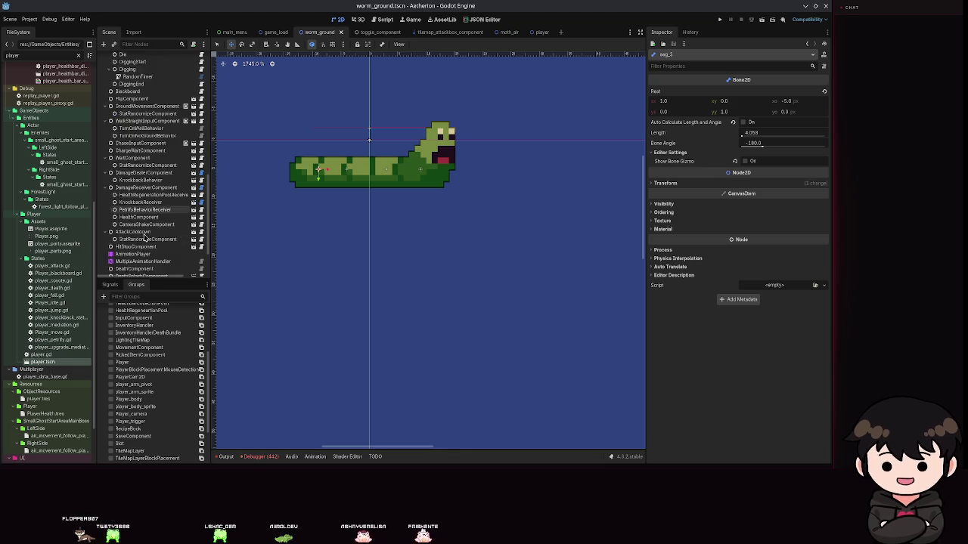
{"action": "left_click", "coordinate": [132, 227]}
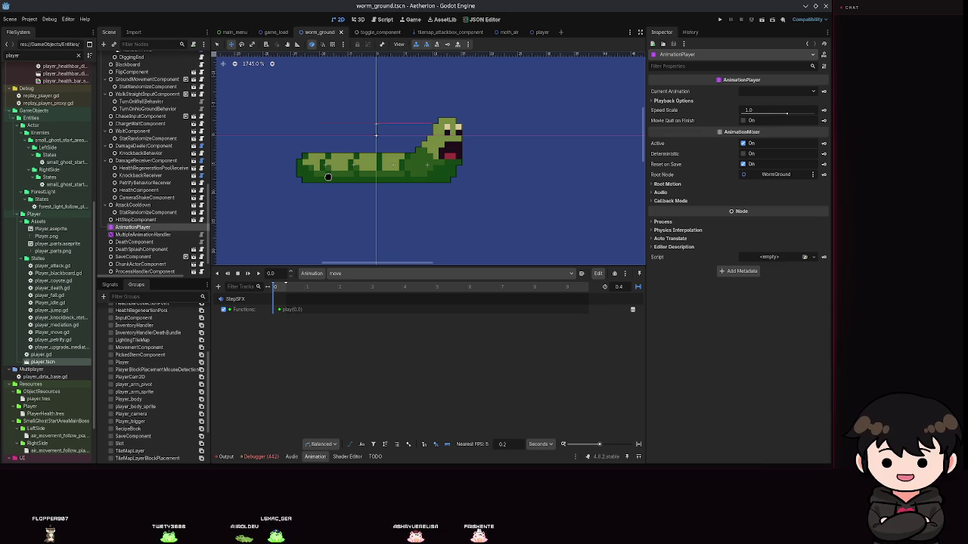
- Select the seg_2 bone and begin adding a child node under it
{"action": "scroll", "coordinate": [94, 227], "scroll_direction": "up", "scroll_amount": 5}
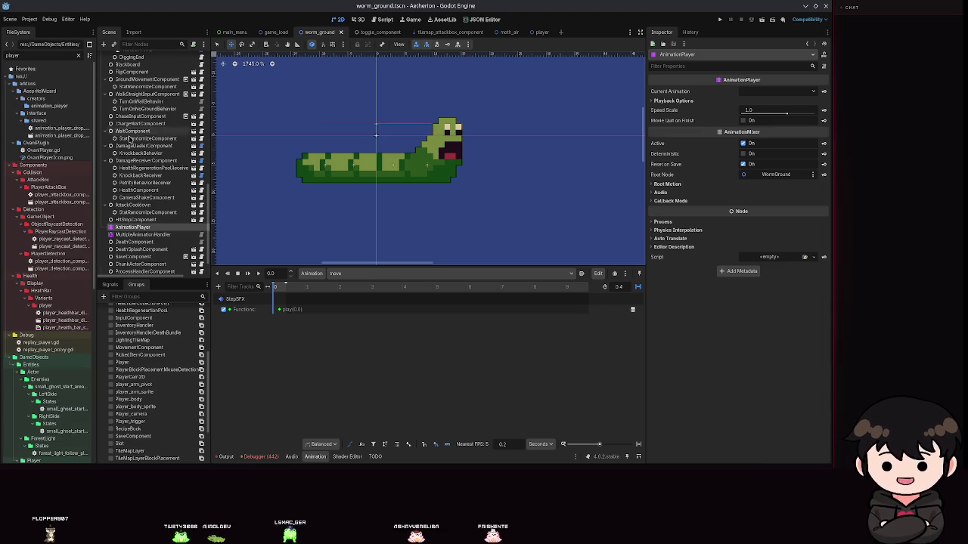
{"action": "scroll", "coordinate": [92, 229], "scroll_direction": "down", "scroll_amount": 8}
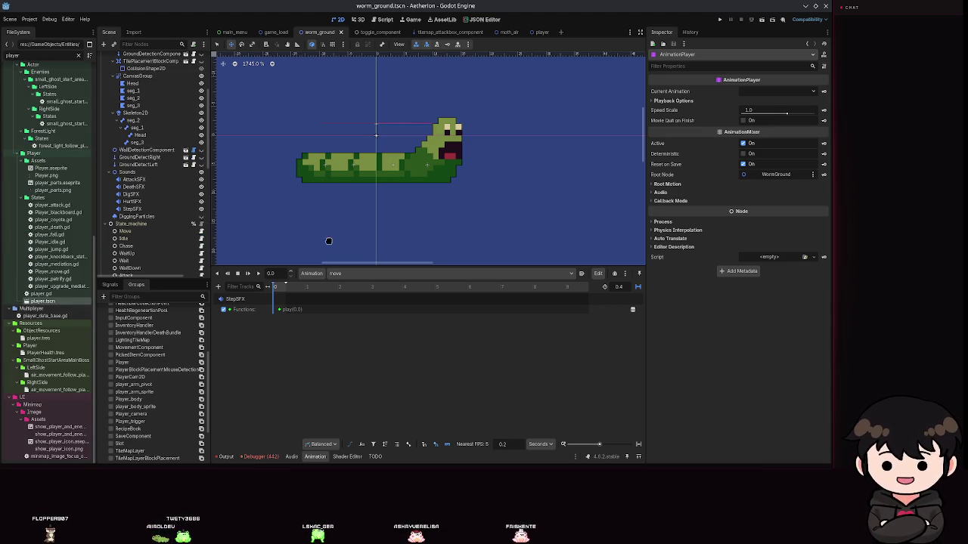
{"action": "scroll", "coordinate": [391, 206], "scroll_direction": "up", "scroll_amount": 4}
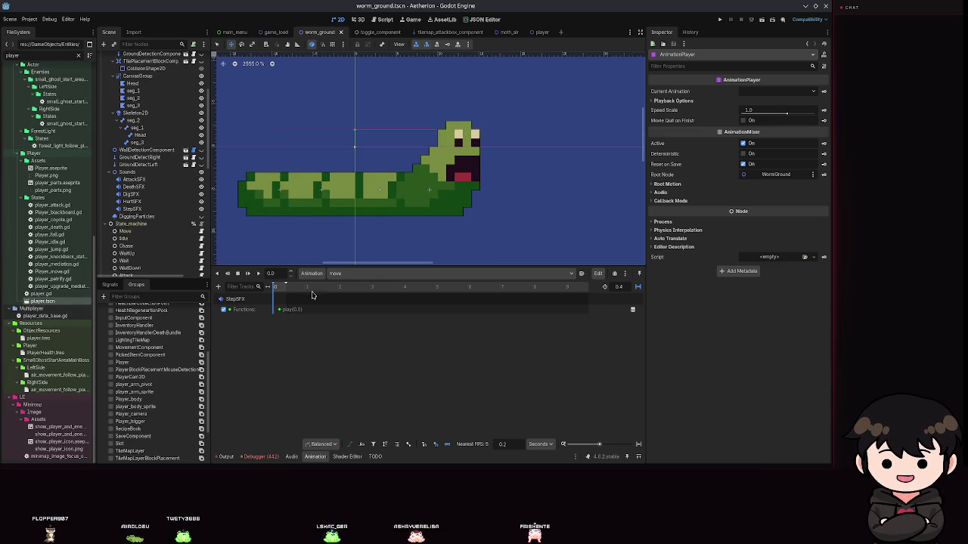
{"action": "scroll", "coordinate": [145, 101], "scroll_direction": "down", "scroll_amount": 2}
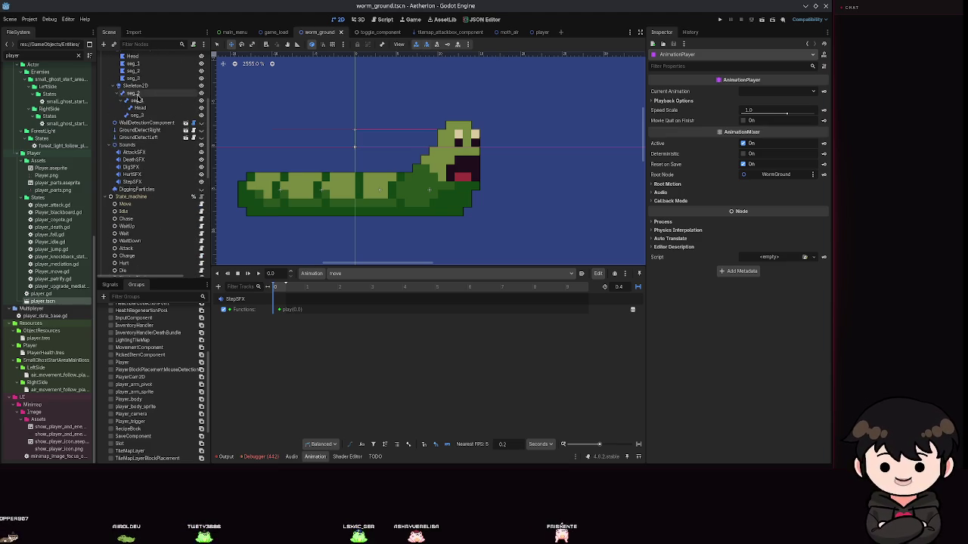
{"action": "left_click", "coordinate": [134, 93]}
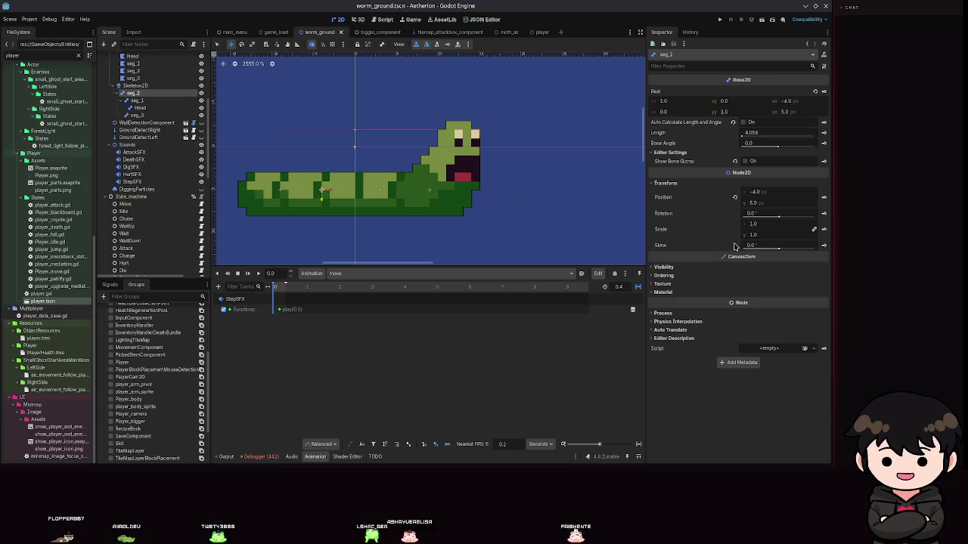
{"action": "left_click", "coordinate": [103, 44]}
- Create a Bone2D child under seg_2, name it segment_2, and save
{"action": "type", "text": "bone"}
{"action": "key", "text": "Return"}
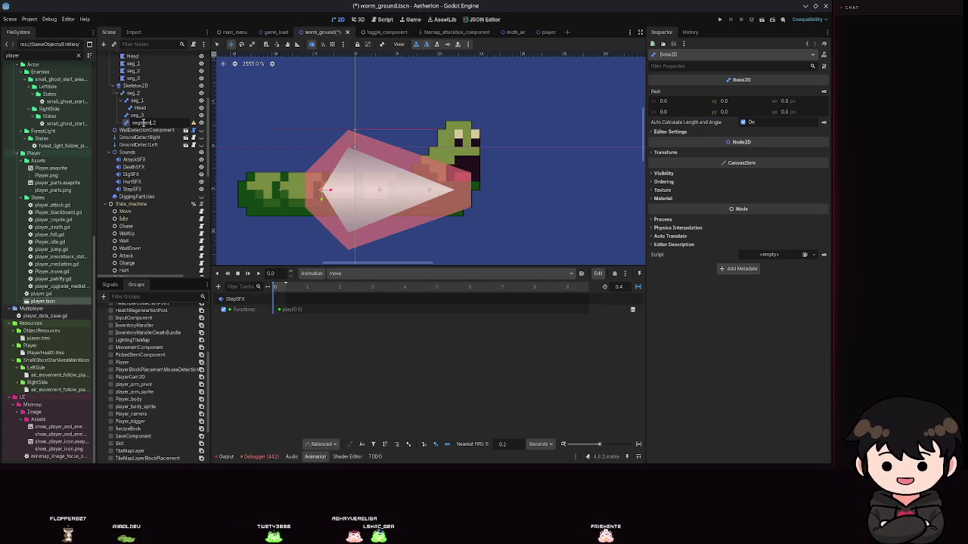
{"action": "key", "text": "Return"}
{"action": "key", "text": "ctrl+s"}
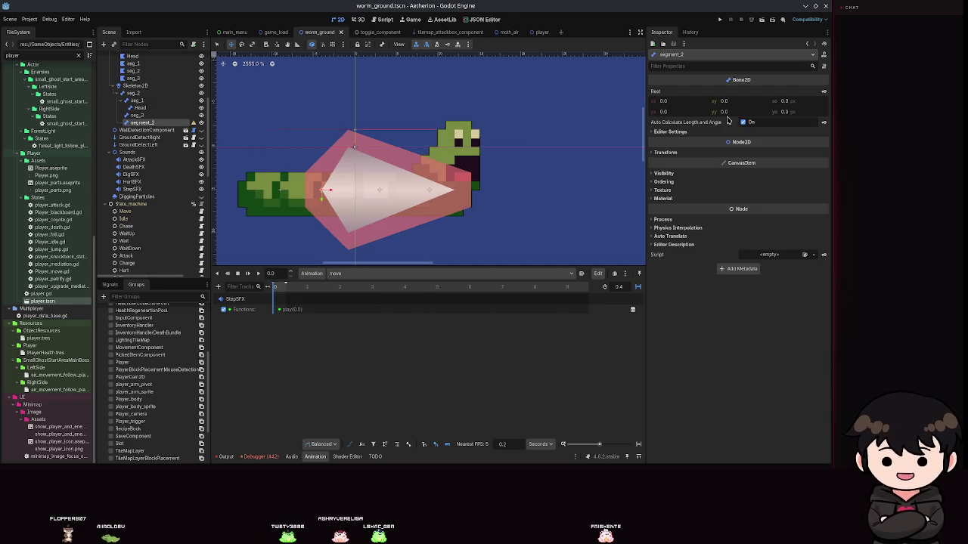
- Compare segment_2 with seg_2's bone settings and gizmo, then nudge segment_2 slightly
{"action": "left_click", "coordinate": [669, 132]}
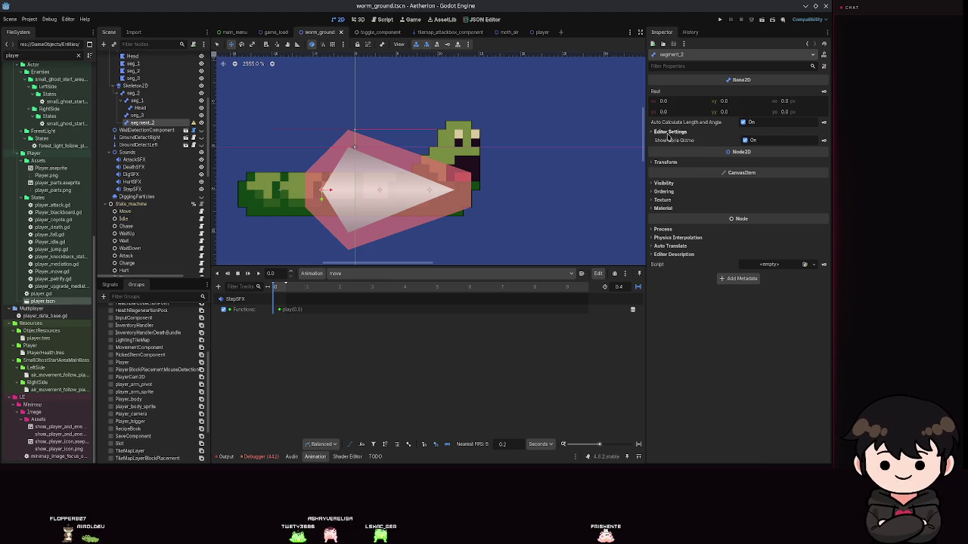
{"action": "left_click", "coordinate": [745, 141]}
{"action": "left_click", "coordinate": [145, 92]}
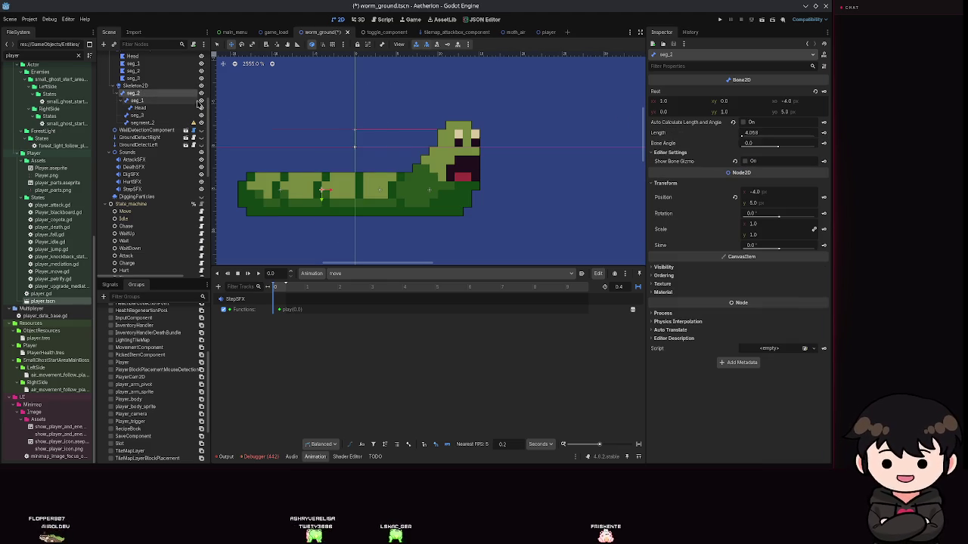
{"action": "left_click", "coordinate": [745, 161]}
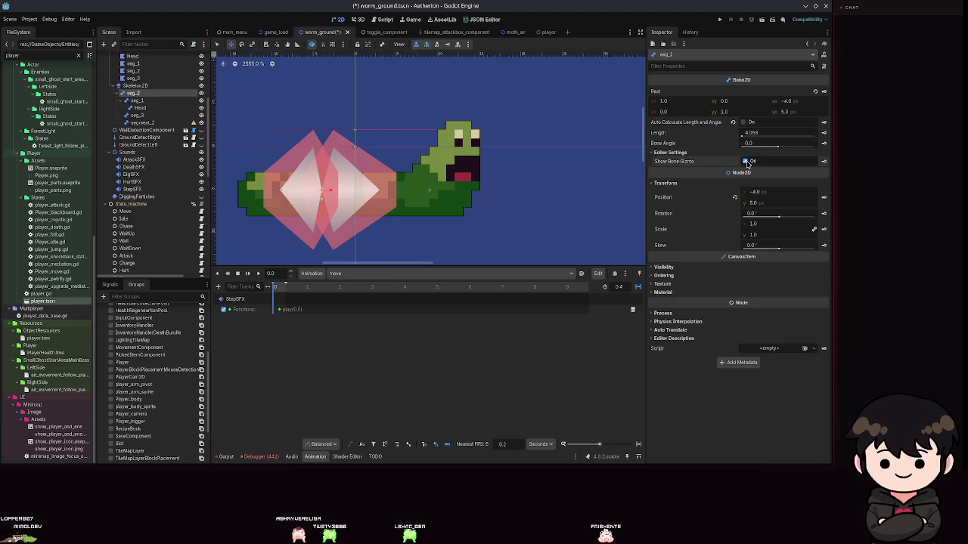
{"action": "left_click", "coordinate": [142, 122]}
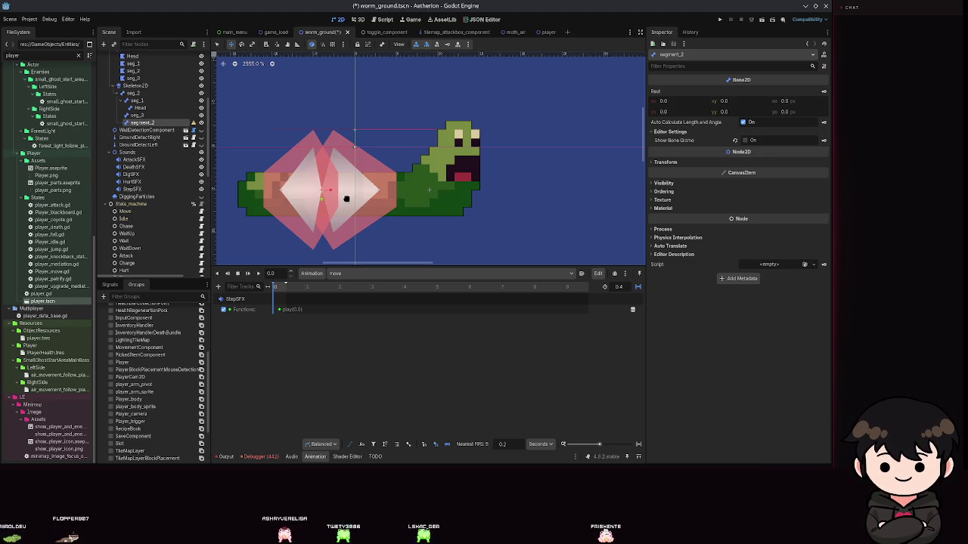
{"action": "mouse_move", "coordinate": [353, 202]}
{"action": "left_mouse_down"}
{"action": "mouse_move", "coordinate": [307, 202]}
{"action": "mouse_move", "coordinate": [358, 198]}
{"action": "left_mouse_up"}
{"action": "key", "text": "ctrl+s"}
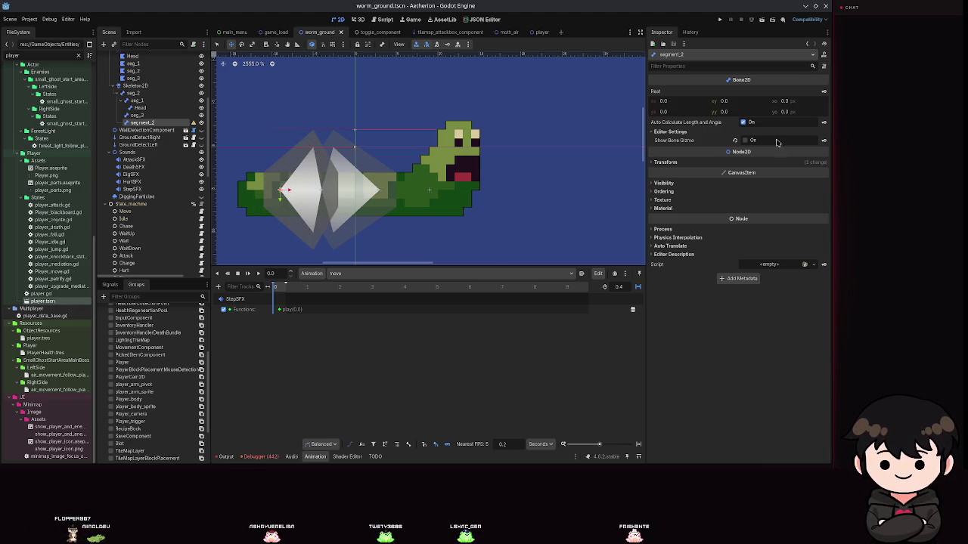
- Turn off auto-calculated length and angle, adjust segment_2's length, and reposition it along the body
{"action": "left_click", "coordinate": [743, 123]}
{"action": "left_click_drag", "start_coordinate": [743, 136], "coordinate": [792, 145]}
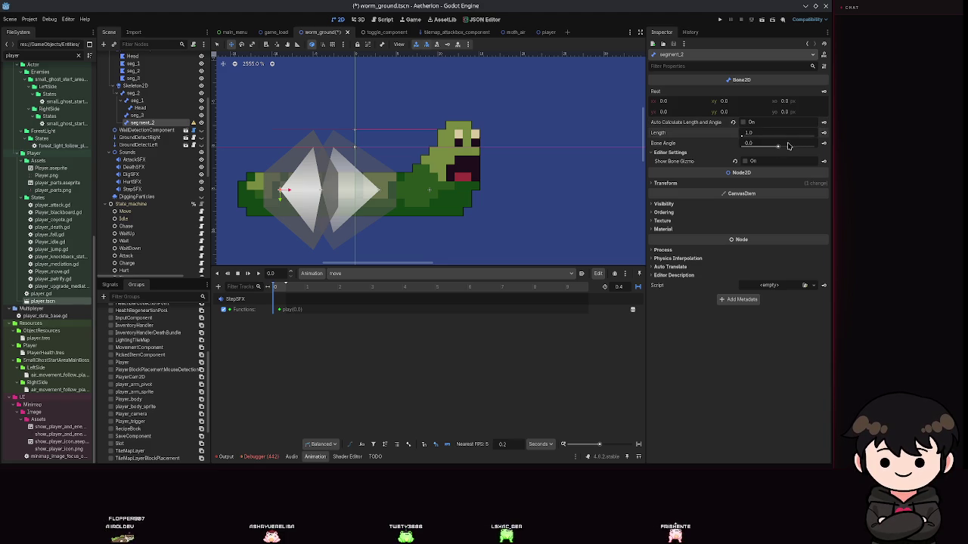
{"action": "type", "text": "16"}
{"action": "key", "text": "ctrl+s"}
{"action": "mouse_move", "coordinate": [296, 184]}
{"action": "left_mouse_down"}
{"action": "mouse_move", "coordinate": [270, 185]}
{"action": "mouse_move", "coordinate": [286, 190]}
{"action": "left_mouse_up"}
{"action": "key", "text": "ctrl+s"}
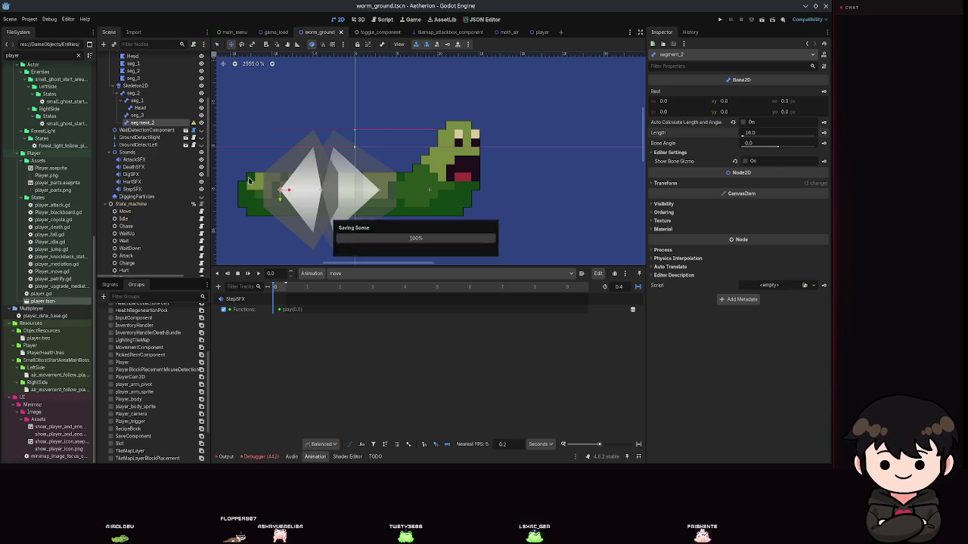
- Overwrite the Skeleton2D rest pose with the current pose and save the scene
{"action": "left_click", "coordinate": [134, 94]}
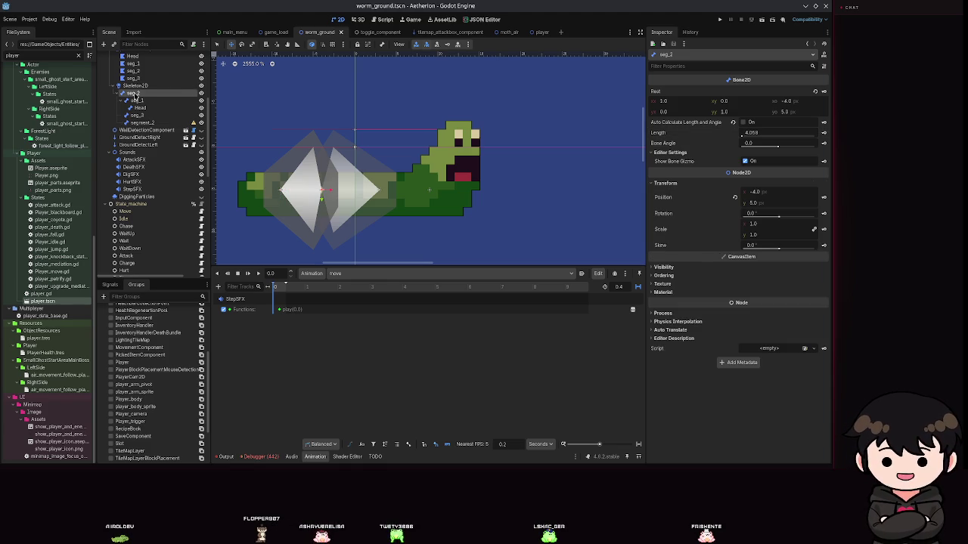
{"action": "left_click", "coordinate": [130, 85]}
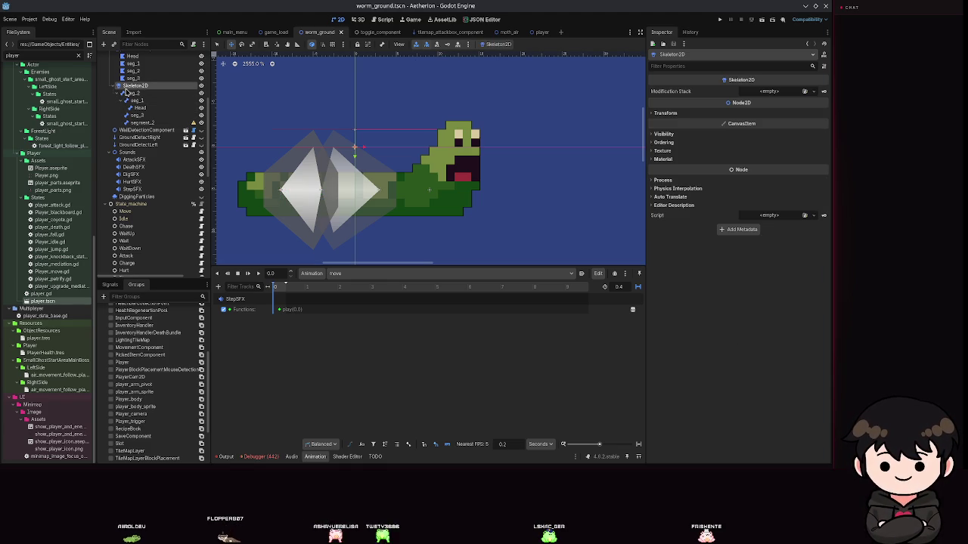
{"action": "left_click", "coordinate": [498, 44]}
{"action": "left_click", "coordinate": [511, 68]}
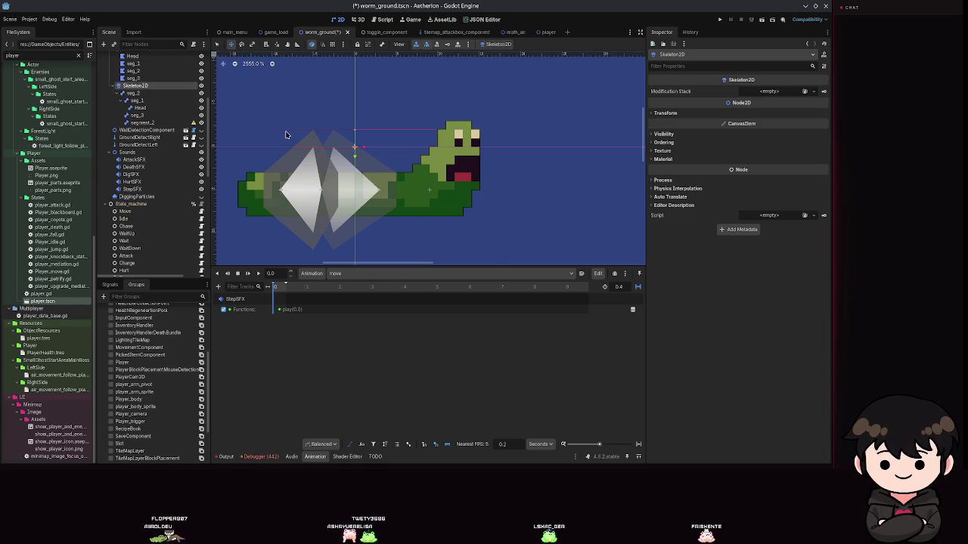
{"action": "left_click", "coordinate": [148, 115]}
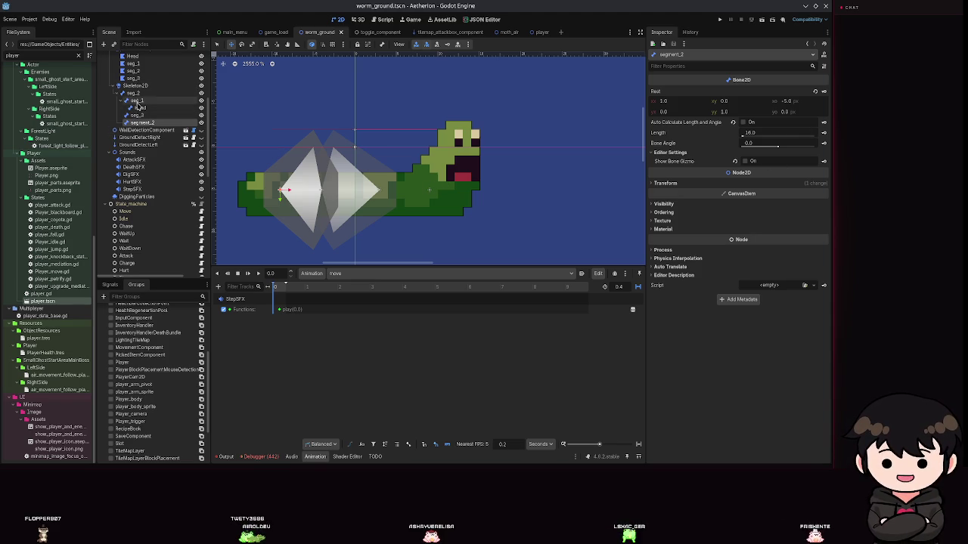
{"action": "left_click", "coordinate": [133, 95]}
{"action": "key", "text": "ctrl+s"}
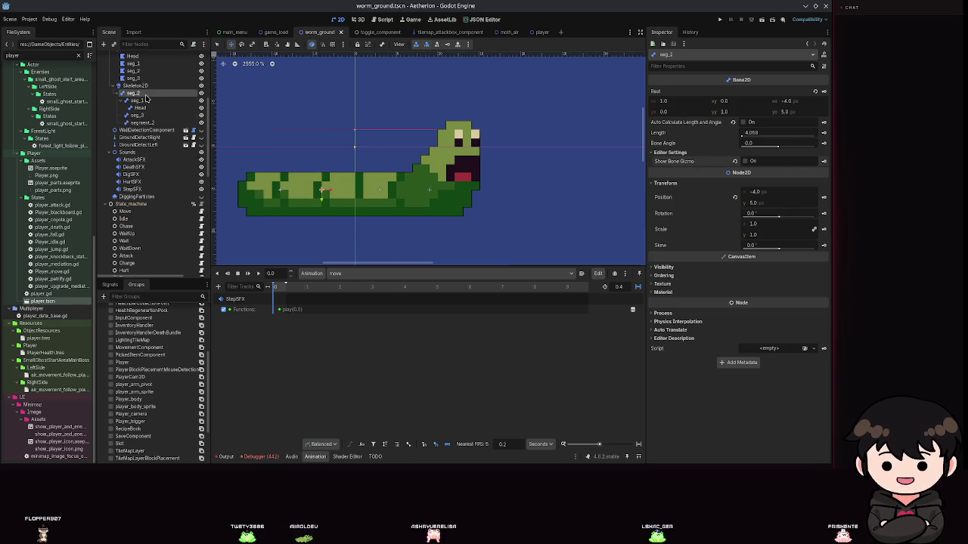
- Add the segment_2 bone to the seg_2 polygon and save
{"action": "scroll", "coordinate": [144, 98], "scroll_direction": "up", "scroll_amount": 4}
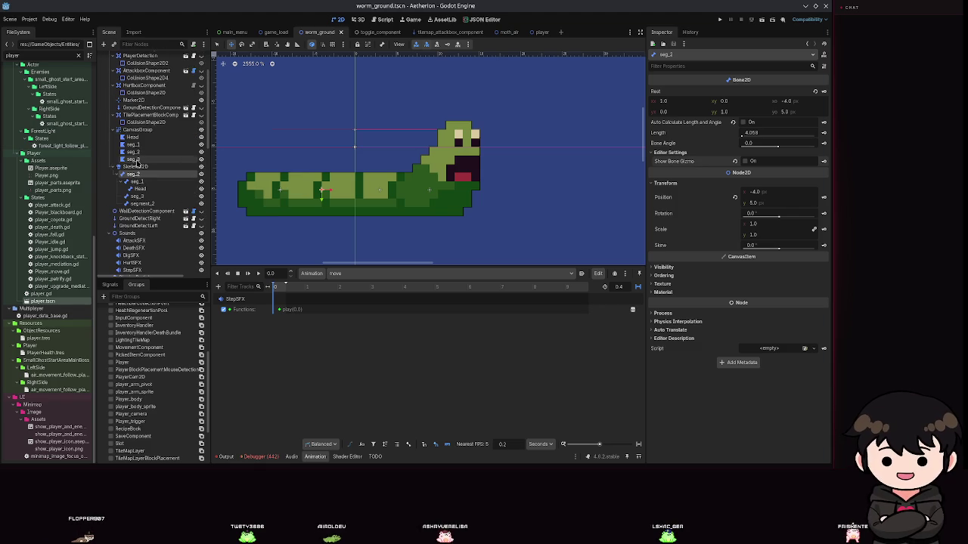
{"action": "left_click", "coordinate": [140, 144]}
{"action": "left_click", "coordinate": [146, 152]}
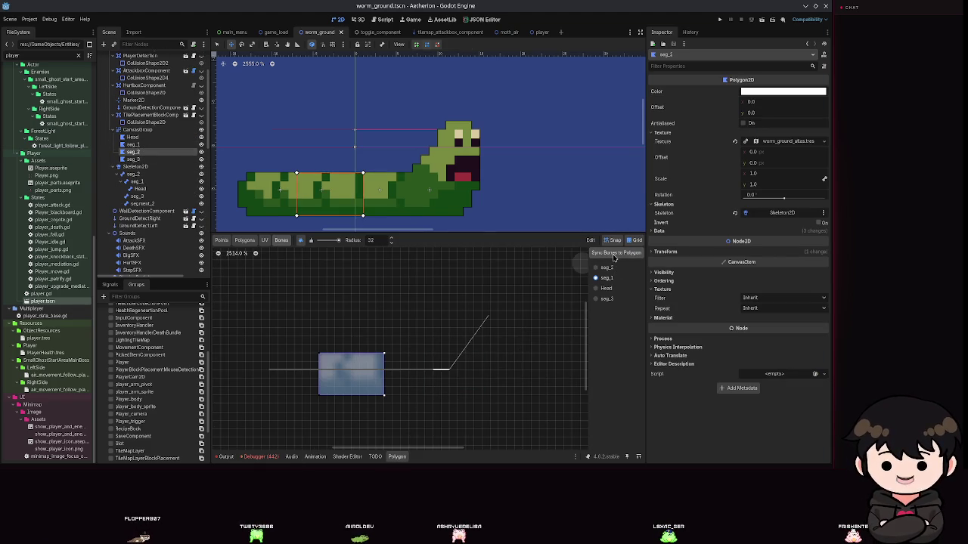
{"action": "key", "text": "ctrl+s"}
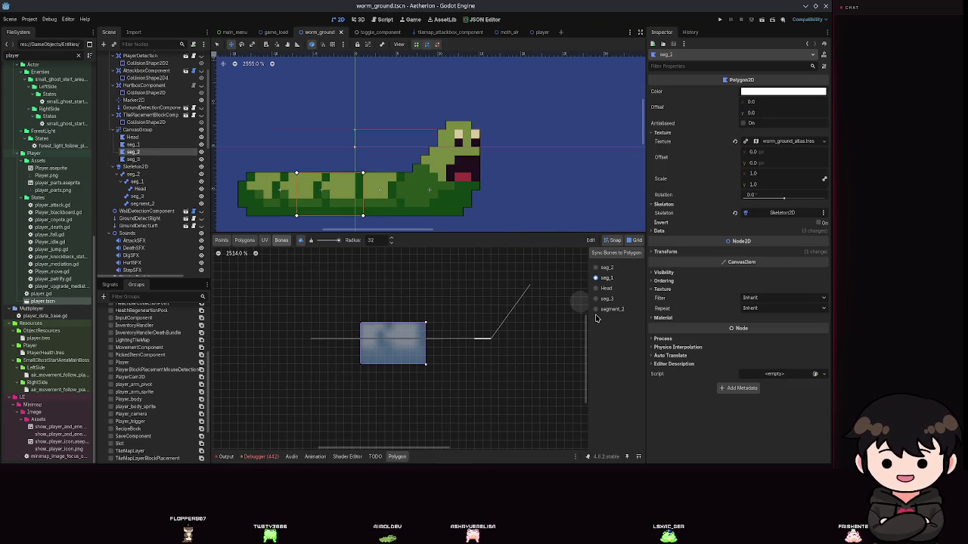
{"action": "left_click", "coordinate": [608, 310]}
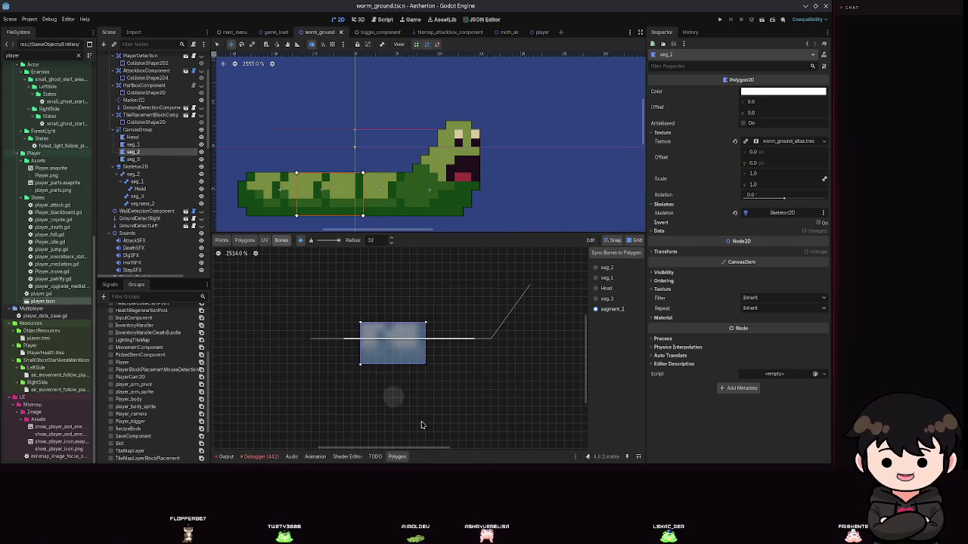
{"action": "key", "text": "ctrl+s"}
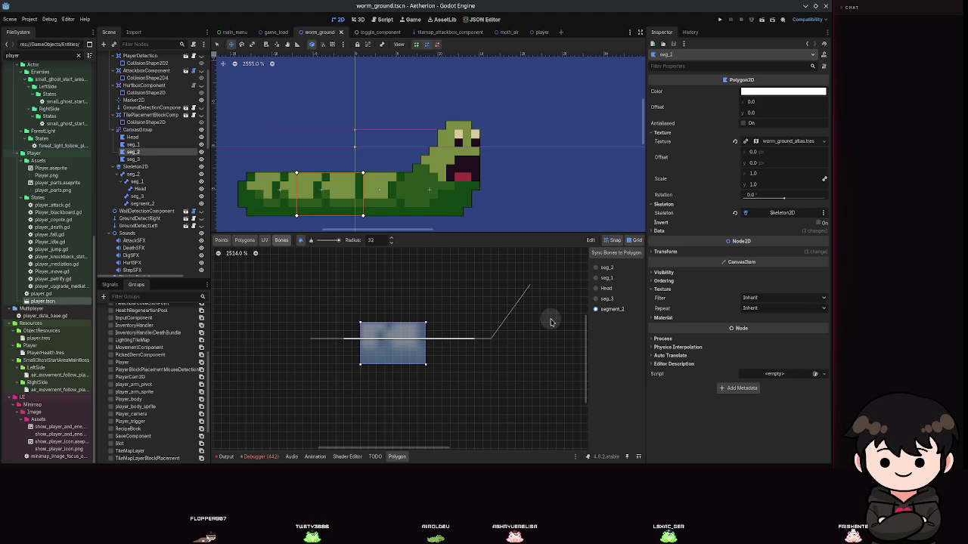
- Add segment_2 to the seg_3 and seg_1 polygons' bones, saving after each
{"action": "scroll", "coordinate": [503, 188], "scroll_direction": "down", "scroll_amount": 2}
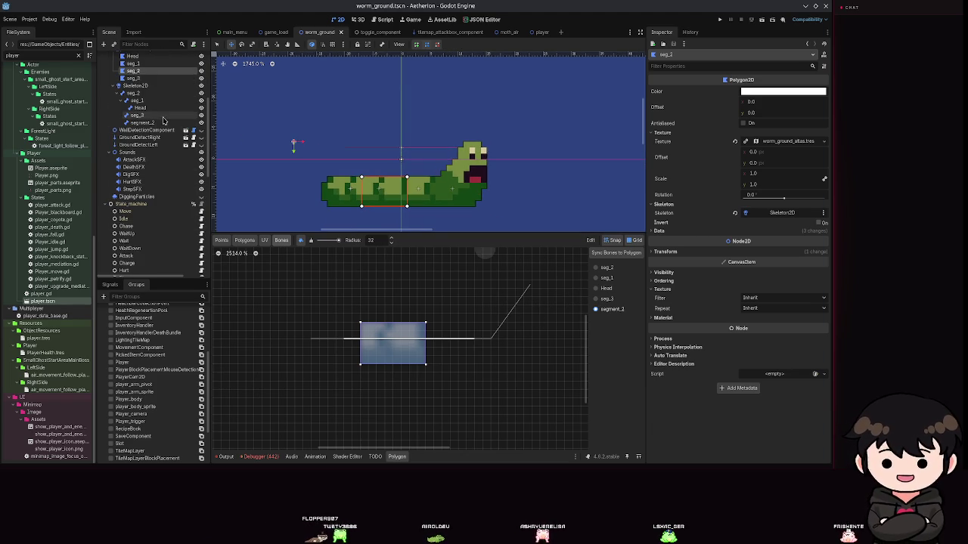
{"action": "left_click", "coordinate": [151, 115]}
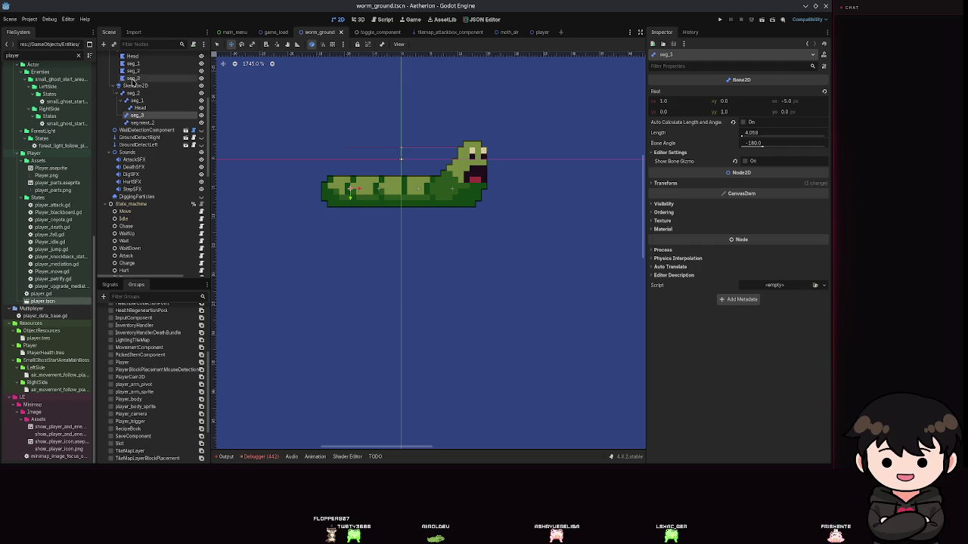
{"action": "left_click", "coordinate": [132, 78]}
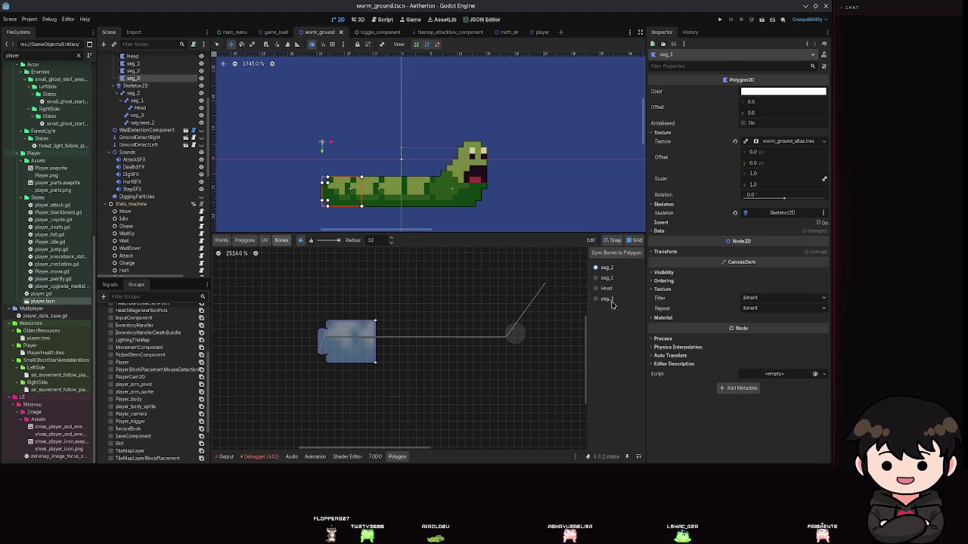
{"action": "left_click", "coordinate": [621, 254]}
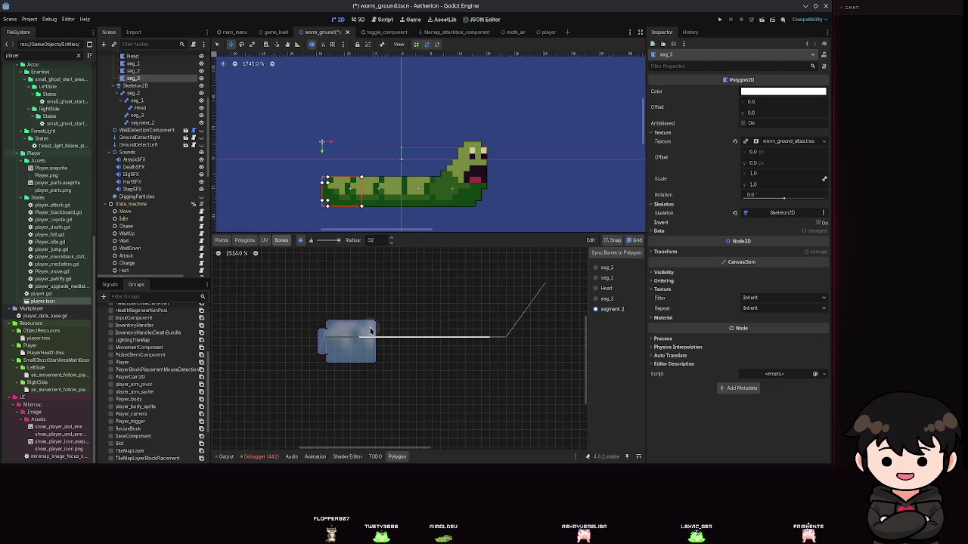
{"action": "key", "text": "ctrl+s"}
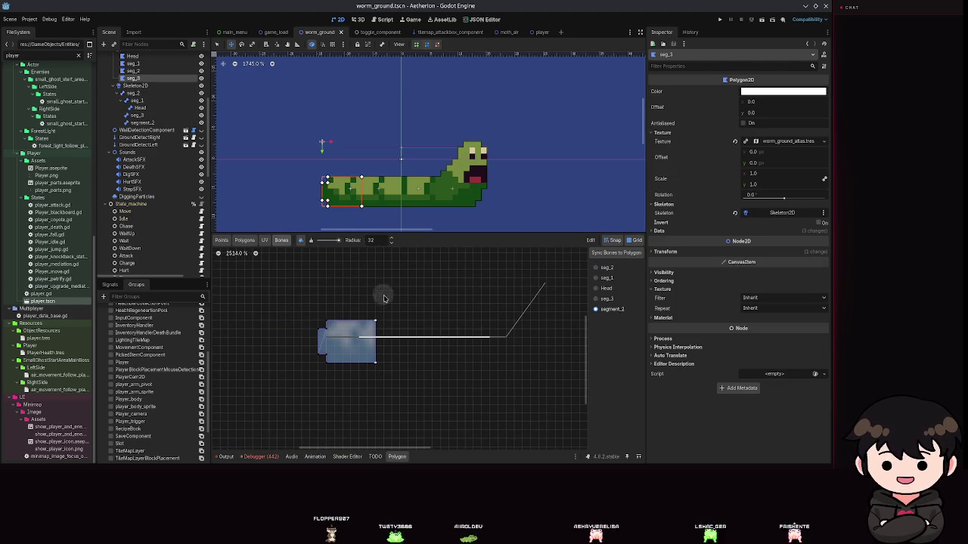
{"action": "left_click", "coordinate": [132, 64]}
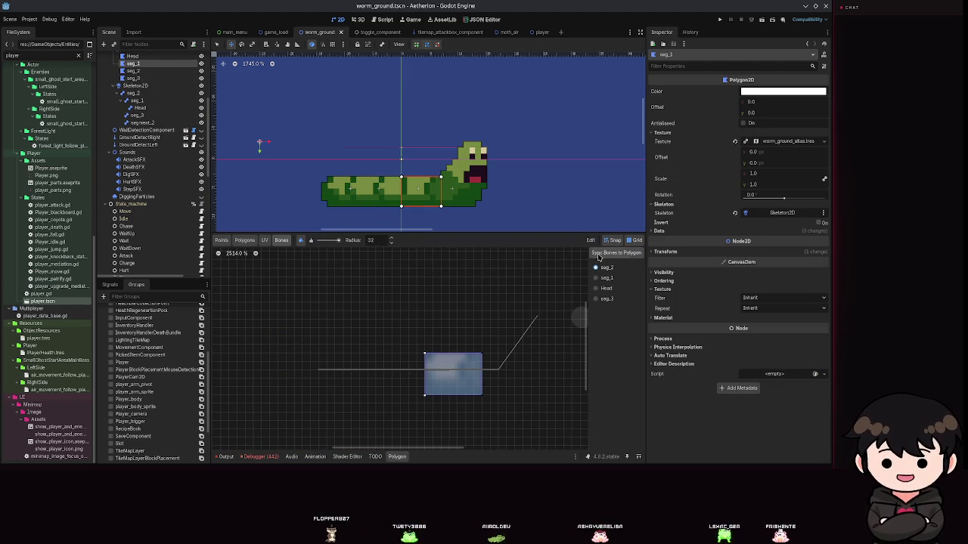
{"action": "left_click", "coordinate": [612, 309]}
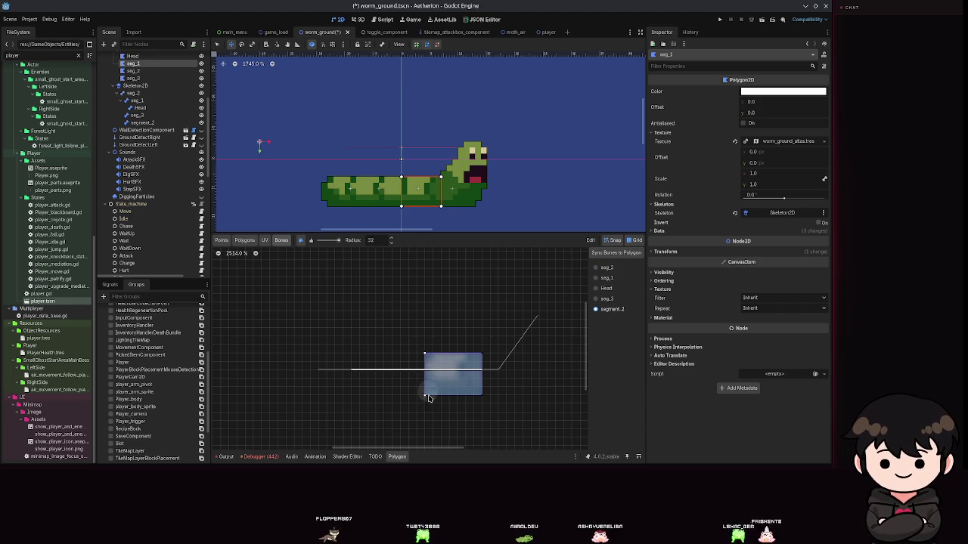
{"action": "key", "text": "ctrl+s"}
- Drag the segment_2 bone to test-bend the worm's body
{"action": "scroll", "coordinate": [404, 178], "scroll_direction": "down", "scroll_amount": 4}
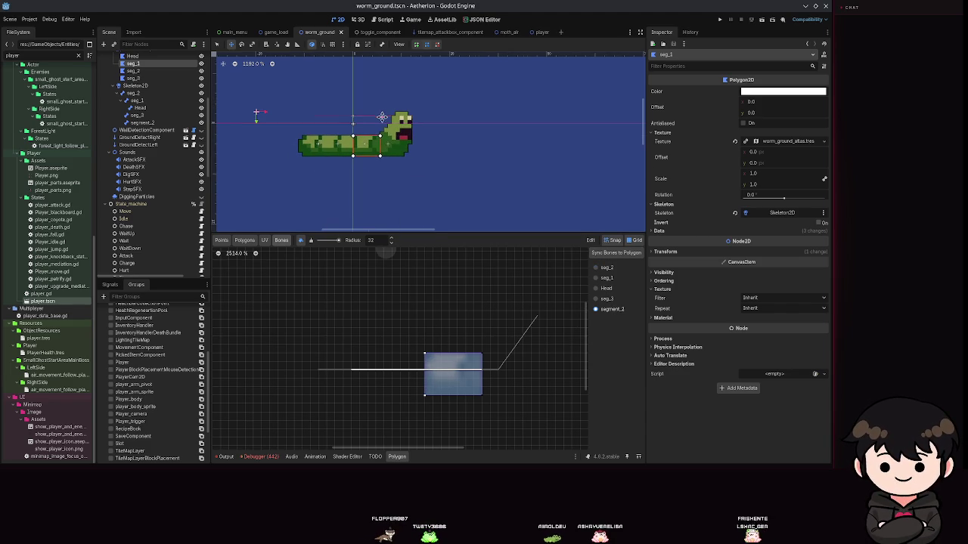
{"action": "left_click", "coordinate": [142, 122]}
{"action": "mouse_move", "coordinate": [338, 142]}
{"action": "left_mouse_down"}
{"action": "mouse_move", "coordinate": [311, 96]}
{"action": "mouse_move", "coordinate": [339, 140]}
{"action": "mouse_move", "coordinate": [357, 232]}
{"action": "mouse_move", "coordinate": [351, 146]}
{"action": "left_mouse_up"}
{"action": "mouse_move", "coordinate": [343, 109]}
{"action": "left_mouse_down"}
{"action": "mouse_move", "coordinate": [344, 133]}
{"action": "mouse_move", "coordinate": [302, 144]}
{"action": "mouse_move", "coordinate": [335, 234]}
{"action": "mouse_move", "coordinate": [388, 78]}
{"action": "mouse_move", "coordinate": [309, 358]}
{"action": "mouse_move", "coordinate": [539, 139]}
{"action": "mouse_move", "coordinate": [208, 190]}
{"action": "mouse_move", "coordinate": [472, 423]}
{"action": "mouse_move", "coordinate": [302, 372]}
{"action": "mouse_move", "coordinate": [344, 242]}
{"action": "mouse_move", "coordinate": [340, 170]}
{"action": "left_mouse_up"}
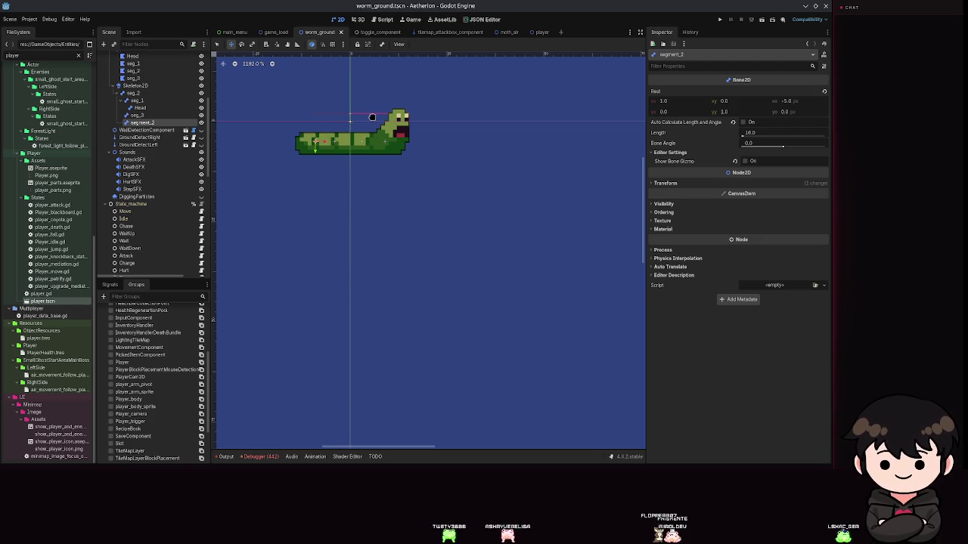
{"action": "scroll", "coordinate": [170, 207], "scroll_direction": "down", "scroll_amount": 5}
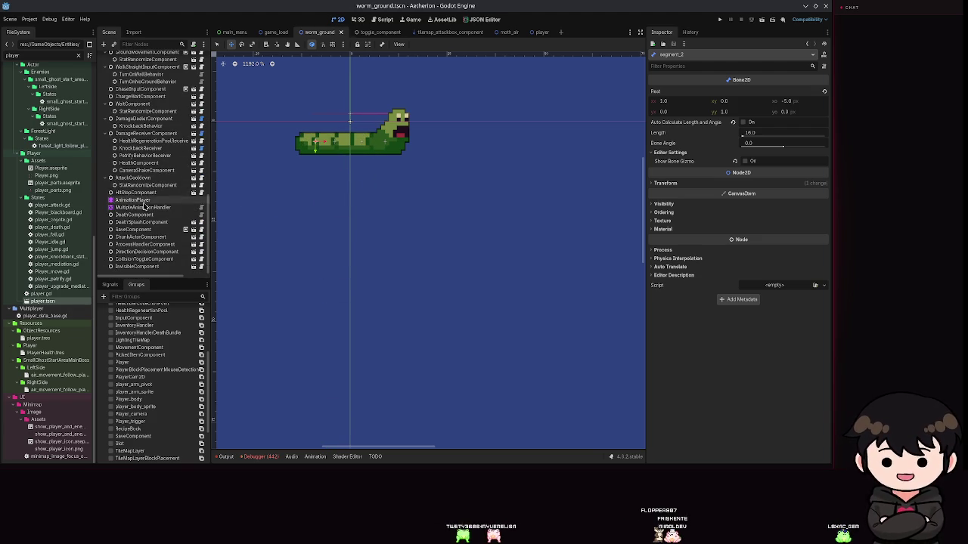
- Key the transforms of all five selected worm bones, creating their new tracks, and save
{"action": "scroll", "coordinate": [170, 208], "scroll_direction": "up", "scroll_amount": 5}
{"action": "left_click", "coordinate": [132, 151]}
{"action": "scroll", "coordinate": [159, 182], "scroll_direction": "up", "scroll_amount": 4}
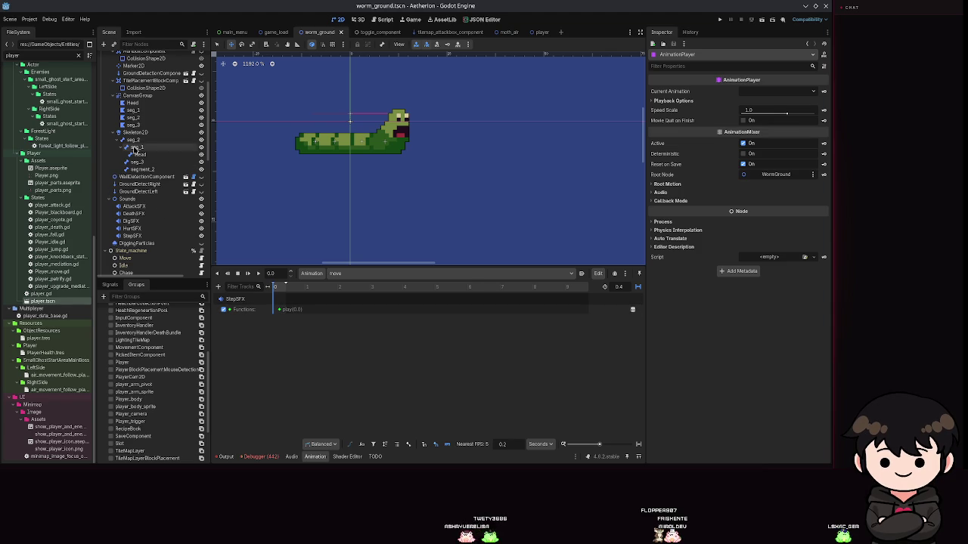
{"action": "left_click", "coordinate": [133, 141]}
{"action": "left_click", "coordinate": [140, 170], "text": "shift"}
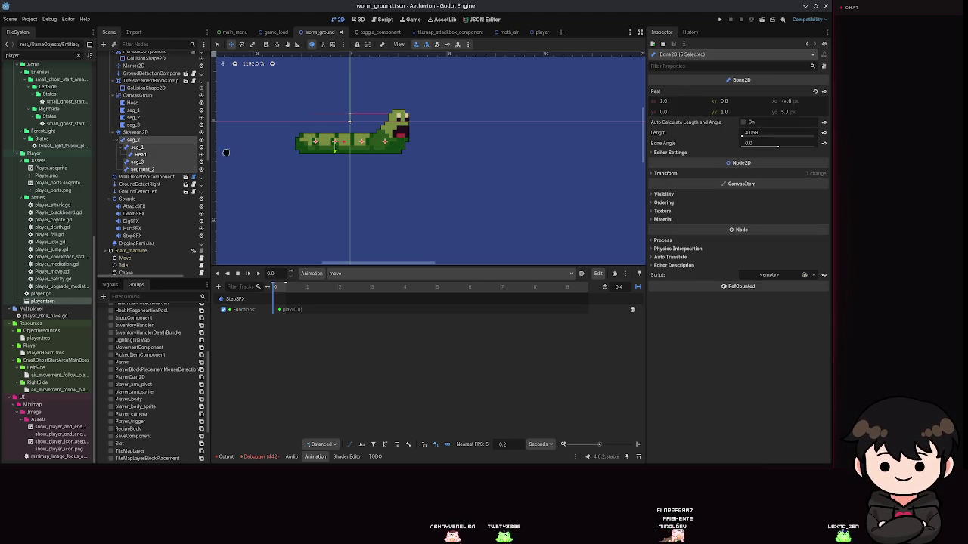
{"action": "left_click", "coordinate": [448, 45]}
{"action": "left_click", "coordinate": [445, 259]}
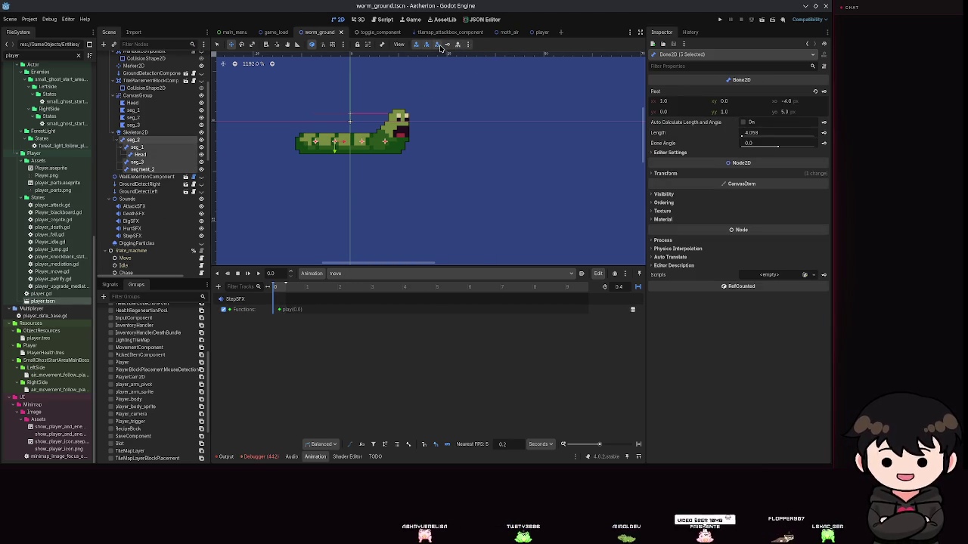
{"action": "left_click", "coordinate": [454, 46]}
{"action": "left_click", "coordinate": [378, 260]}
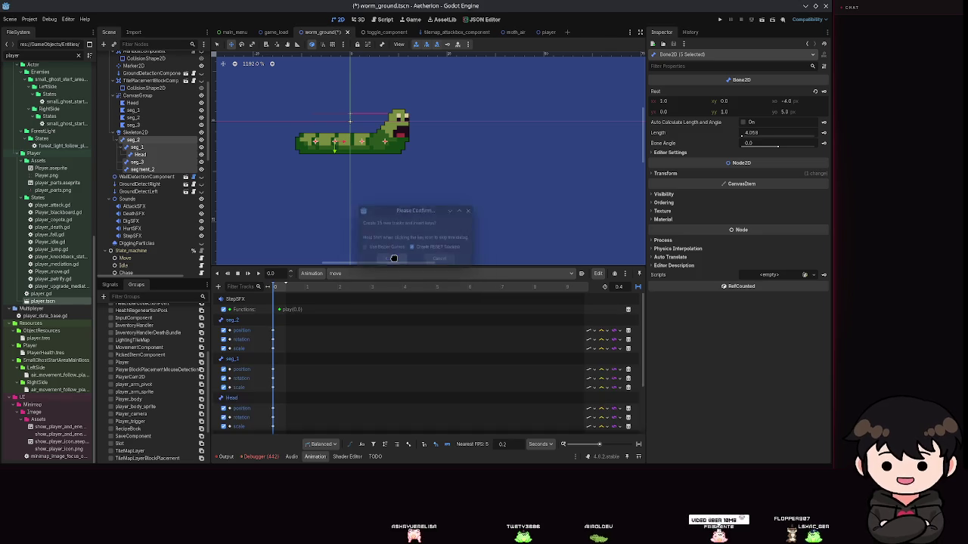
{"action": "key", "text": "ctrl+s"}
- Set the update modes and rotation interpolation for the seg_2 tracks
{"action": "scroll", "coordinate": [360, 350], "scroll_direction": "up", "scroll_amount": 3}
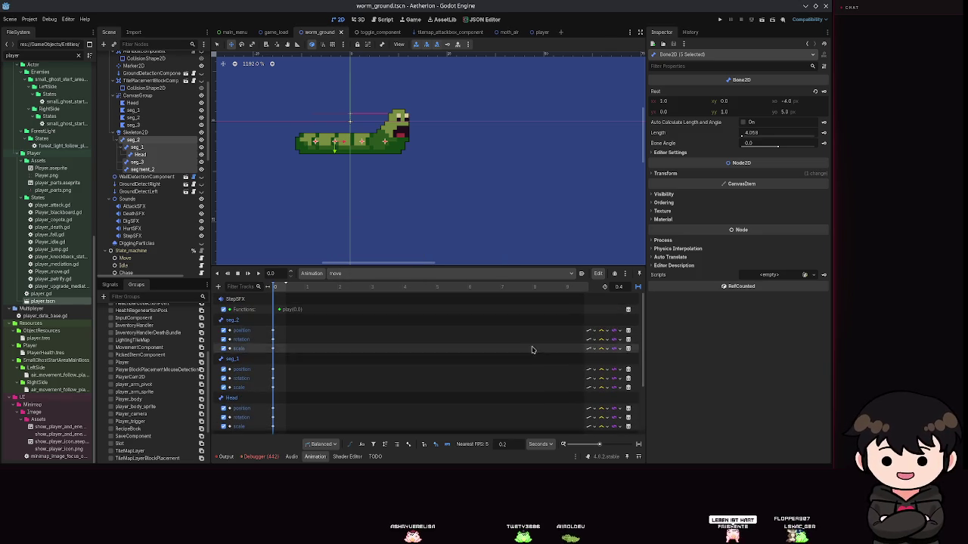
{"action": "left_click", "coordinate": [589, 331]}
{"action": "left_click", "coordinate": [608, 348]}
{"action": "left_click", "coordinate": [590, 340]}
{"action": "left_click", "coordinate": [608, 357]}
{"action": "left_click", "coordinate": [604, 345]}
{"action": "left_click", "coordinate": [614, 356]}
- Set interpolation for seg_1's position, rotation and scale tracks and Head's position track
{"action": "left_click", "coordinate": [604, 369]}
{"action": "left_click", "coordinate": [614, 378]}
{"action": "left_click", "coordinate": [604, 378]}
{"action": "left_click", "coordinate": [611, 385]}
{"action": "left_click", "coordinate": [604, 387]}
{"action": "left_click", "coordinate": [614, 397]}
{"action": "left_click", "coordinate": [604, 387]}
{"action": "left_click", "coordinate": [613, 397]}
{"action": "left_click", "coordinate": [604, 408]}
{"action": "left_click", "coordinate": [614, 417]}
- Set Head scale interpolation and switch the seg_3 tracks to Cubic interpolation
{"action": "scroll", "coordinate": [601, 416], "scroll_direction": "down", "scroll_amount": 1}
{"action": "scroll", "coordinate": [601, 416], "scroll_direction": "down", "scroll_amount": 2}
{"action": "left_click", "coordinate": [603, 372]}
{"action": "left_click", "coordinate": [604, 381]}
{"action": "left_click", "coordinate": [610, 400]}
{"action": "left_click", "coordinate": [603, 403]}
{"action": "left_click", "coordinate": [603, 412]}
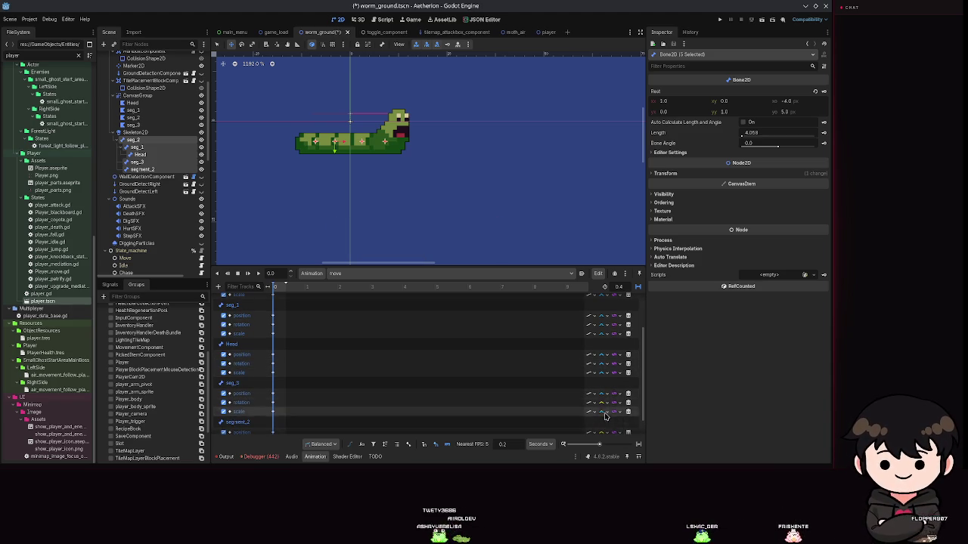
{"action": "left_click", "coordinate": [604, 413]}
- Switch segment_2's position, rotation and scale tracks to Cubic interpolation and save
{"action": "left_click", "coordinate": [605, 430]}
{"action": "scroll", "coordinate": [605, 423], "scroll_direction": "down", "scroll_amount": 1}
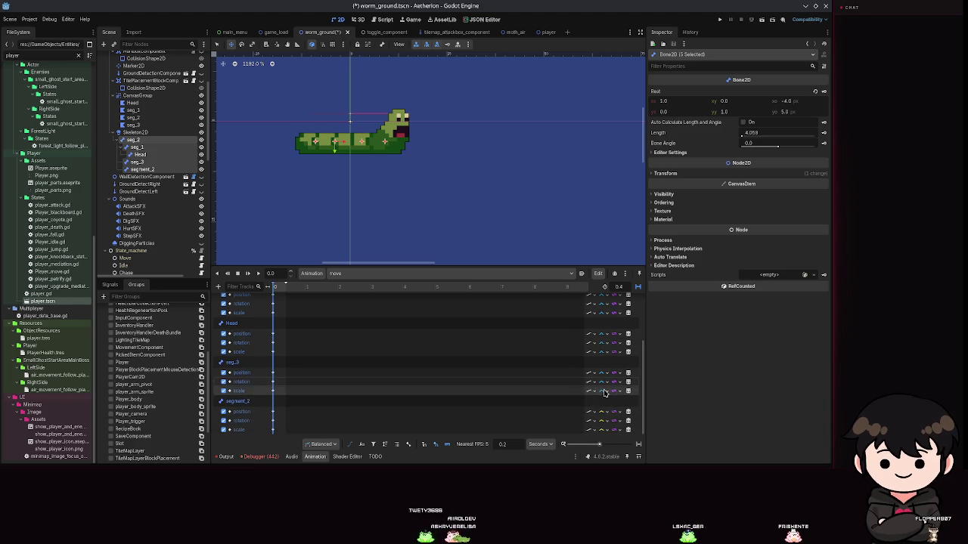
{"action": "left_click", "coordinate": [602, 412]}
{"action": "left_click", "coordinate": [607, 431]}
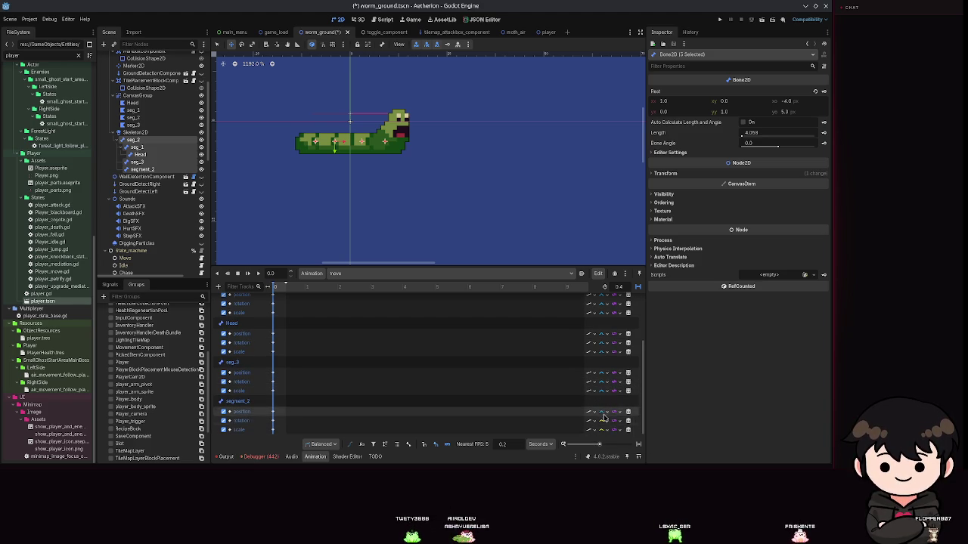
{"action": "left_click", "coordinate": [602, 430]}
{"action": "left_click", "coordinate": [606, 431]}
{"action": "key", "text": "ctrl+s"}
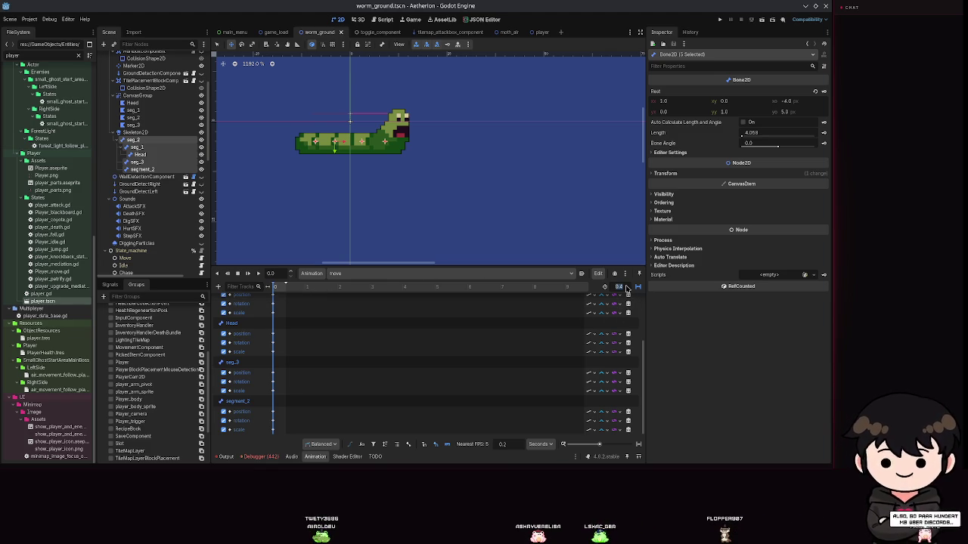
{"action": "type", "text": "0.1"}
- Undo the length change to restore the animation length to 0.4 and save
{"action": "key", "text": "ctrl+s"}
{"action": "scroll", "coordinate": [307, 325], "scroll_direction": "up", "scroll_amount": 3}
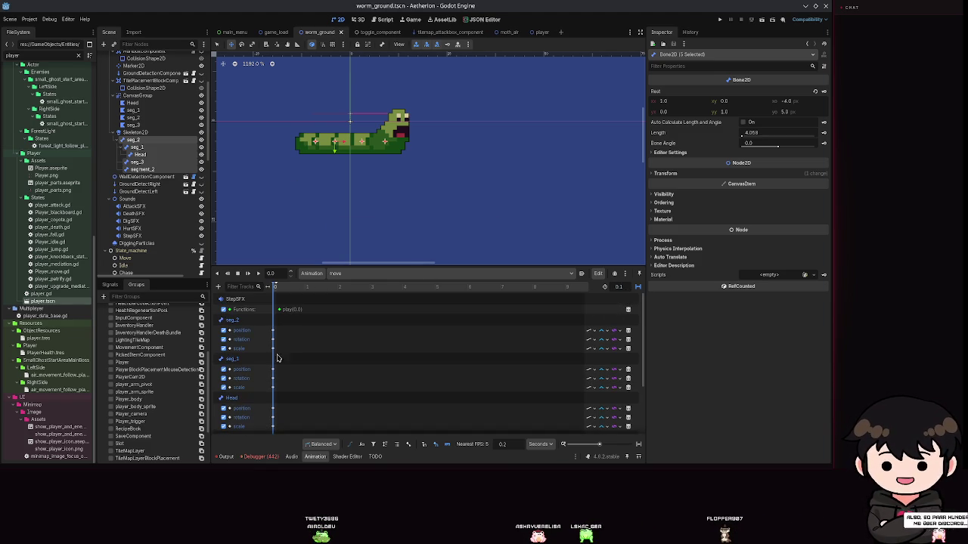
{"action": "key", "text": "ctrl+z"}
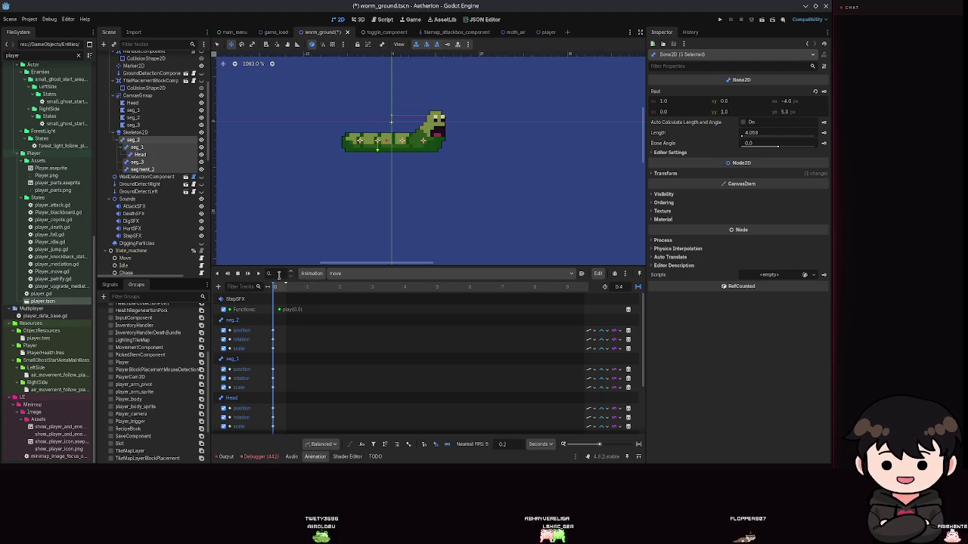
{"action": "key", "text": "ctrl+s"}
{"action": "scroll", "coordinate": [367, 149], "scroll_direction": "up", "scroll_amount": 5}
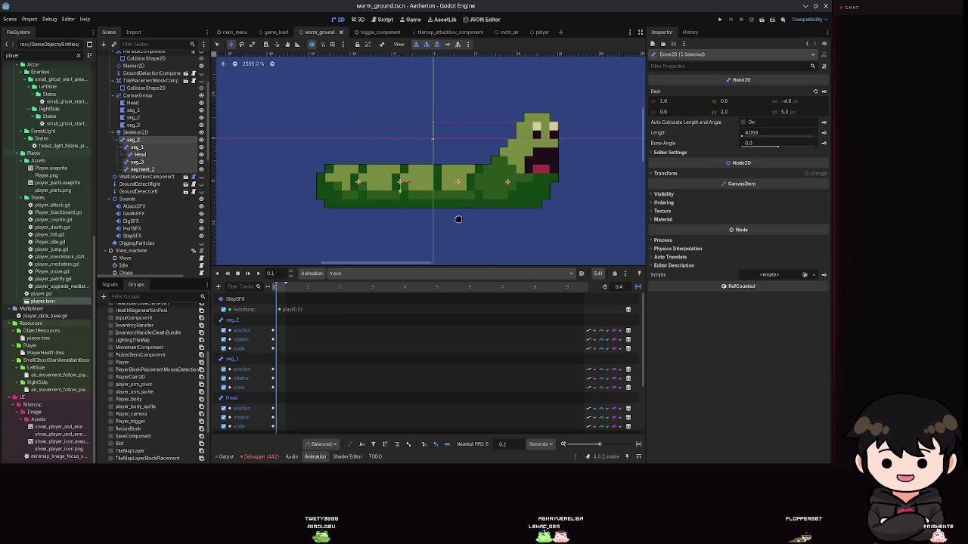
- Raise the left body segment, shift seg_3 right, pull seg_1 left, and save
{"action": "left_click", "coordinate": [135, 140]}
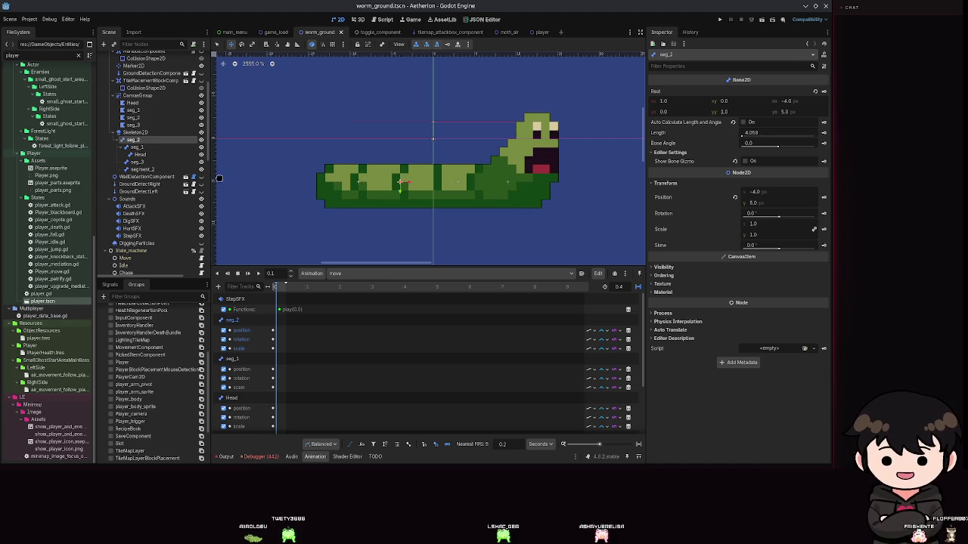
{"action": "left_click", "coordinate": [144, 170]}
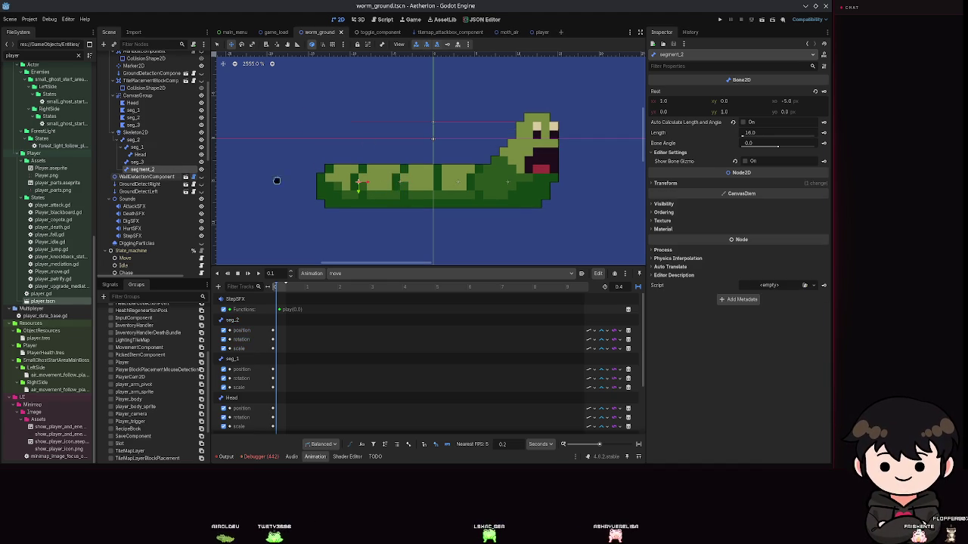
{"action": "mouse_move", "coordinate": [358, 182]}
{"action": "left_mouse_down"}
{"action": "mouse_move", "coordinate": [359, 156]}
{"action": "mouse_move", "coordinate": [365, 165]}
{"action": "left_mouse_up"}
{"action": "key", "text": "ctrl+s"}
{"action": "left_click", "coordinate": [343, 190]}
{"action": "left_click_drag", "start_coordinate": [343, 190], "coordinate": [349, 190]}
{"action": "left_click", "coordinate": [487, 187]}
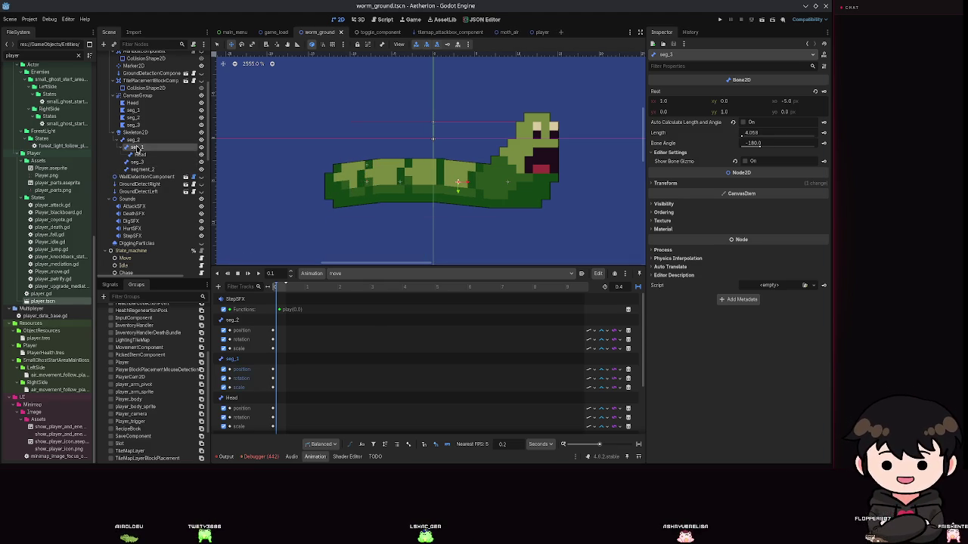
{"action": "left_click_drag", "start_coordinate": [488, 188], "coordinate": [475, 187]}
{"action": "key", "text": "ctrl+s"}
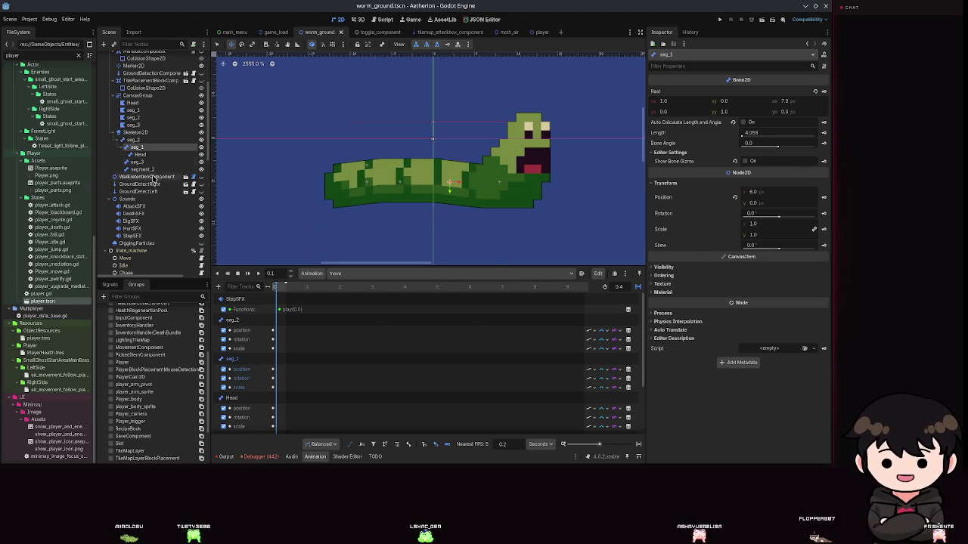
- Raise the tail via segment_2 by 2 px, save, and keyframe segment_2's pose
{"action": "left_click", "coordinate": [137, 162]}
{"action": "left_click", "coordinate": [141, 170]}
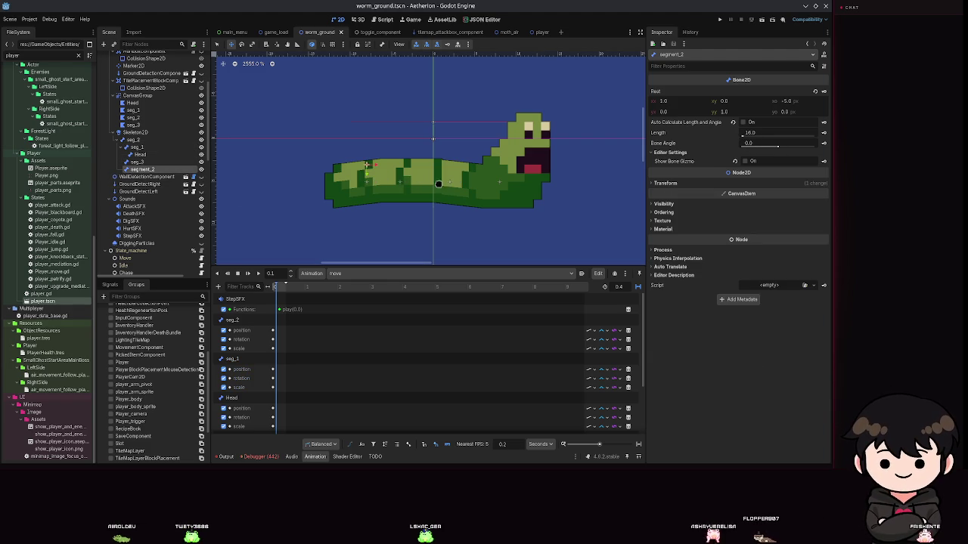
{"action": "left_click_drag", "start_coordinate": [408, 188], "coordinate": [406, 176]}
{"action": "key", "text": "ctrl+s"}
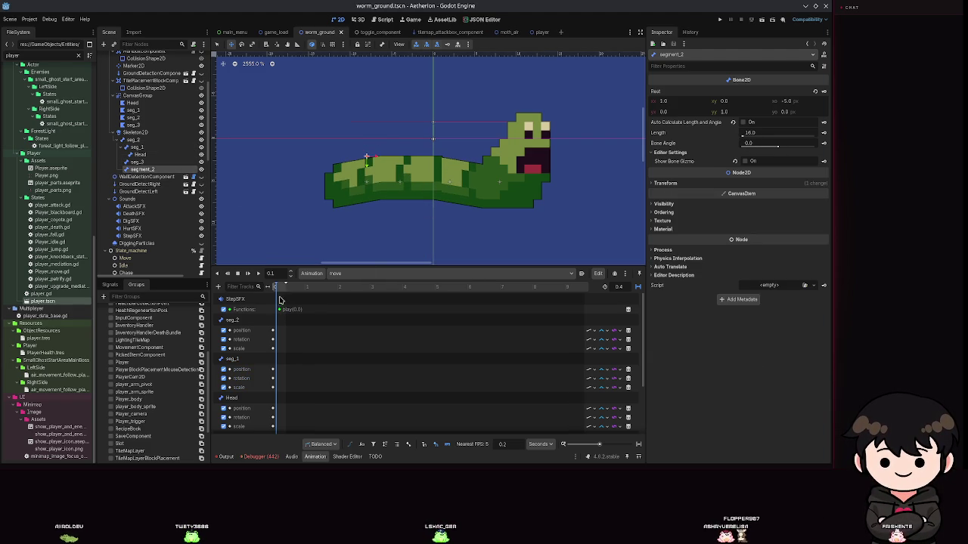
{"action": "left_click", "coordinate": [456, 44]}
{"action": "scroll", "coordinate": [321, 373], "scroll_direction": "down", "scroll_amount": 3}
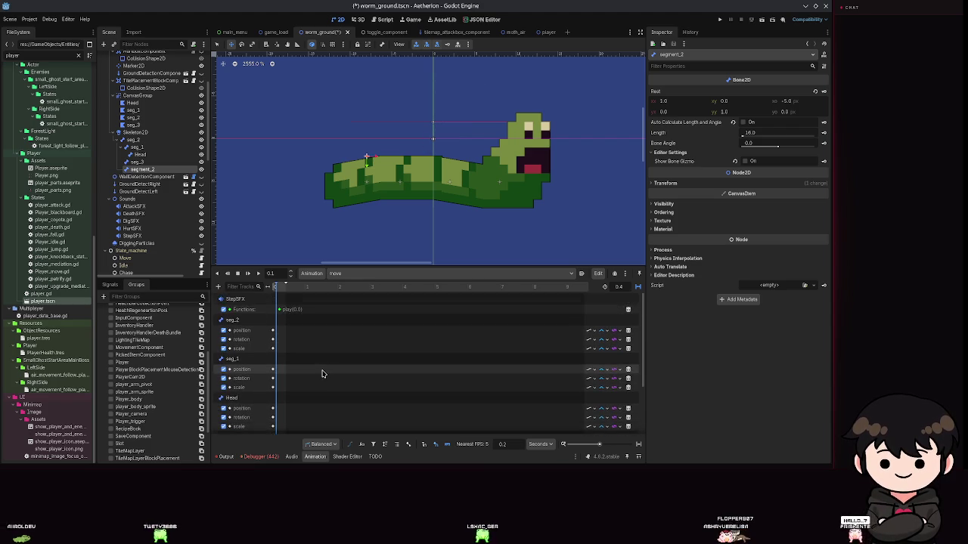
- Move the Head bone 1 px left, save, and select the Head polygon
{"action": "left_click", "coordinate": [153, 164]}
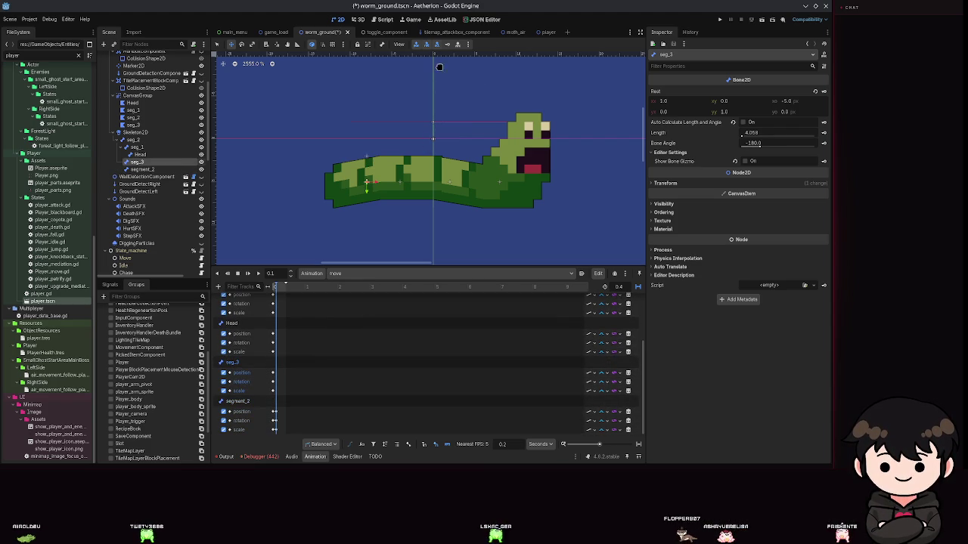
{"action": "left_click", "coordinate": [137, 147]}
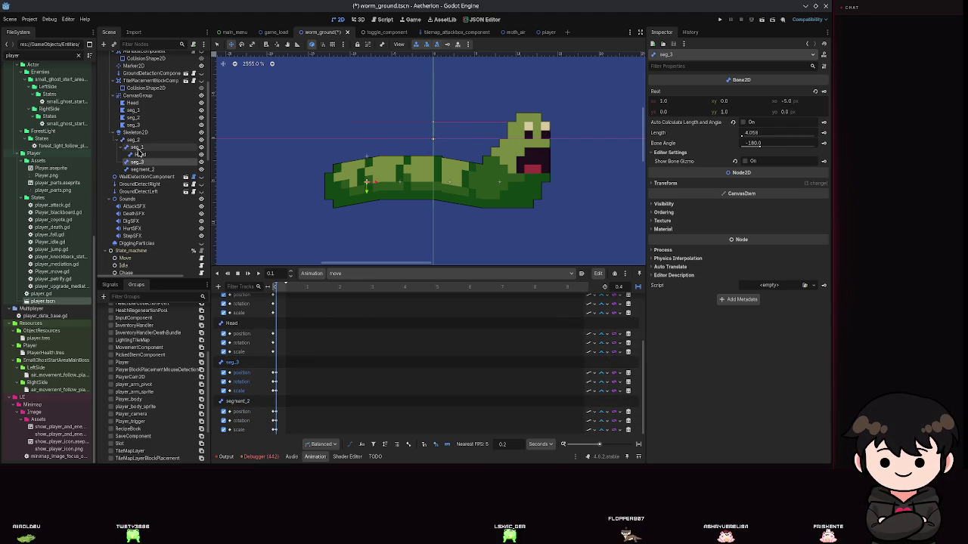
{"action": "key", "text": "ctrl+s"}
{"action": "left_click", "coordinate": [516, 180]}
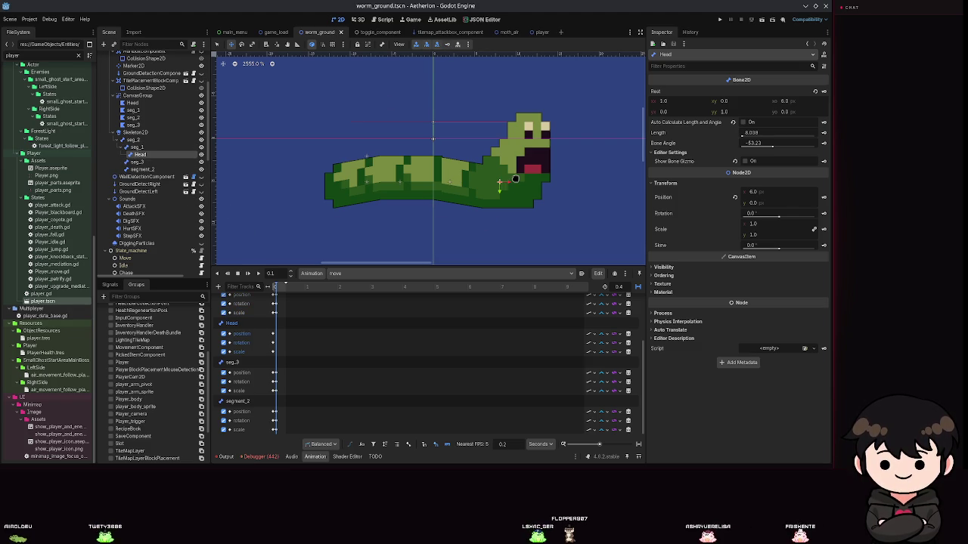
{"action": "mouse_move", "coordinate": [524, 179]}
{"action": "left_mouse_down"}
{"action": "mouse_move", "coordinate": [515, 196]}
{"action": "mouse_move", "coordinate": [520, 189]}
{"action": "left_mouse_up"}
{"action": "key", "text": "ctrl+s"}
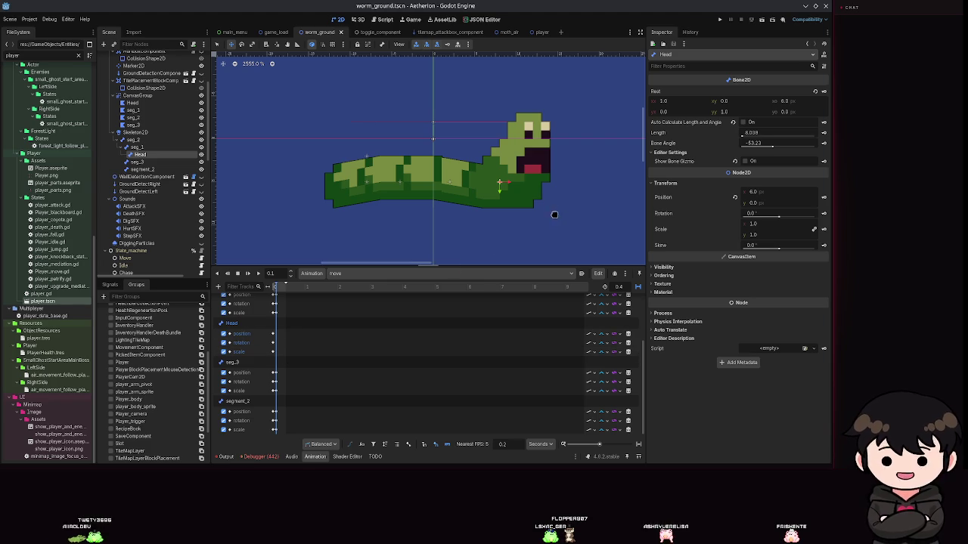
{"action": "left_click", "coordinate": [140, 118]}
{"action": "left_click", "coordinate": [133, 103]}
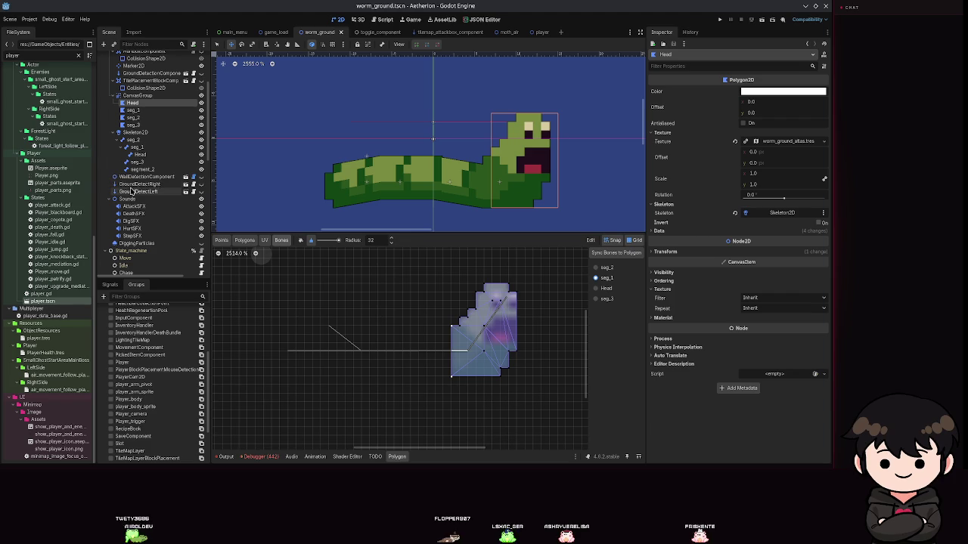
- Save the scene with the Head bone at x 4.0, then select the seg_1 bone
{"action": "scroll", "coordinate": [133, 193], "scroll_direction": "down", "scroll_amount": 3}
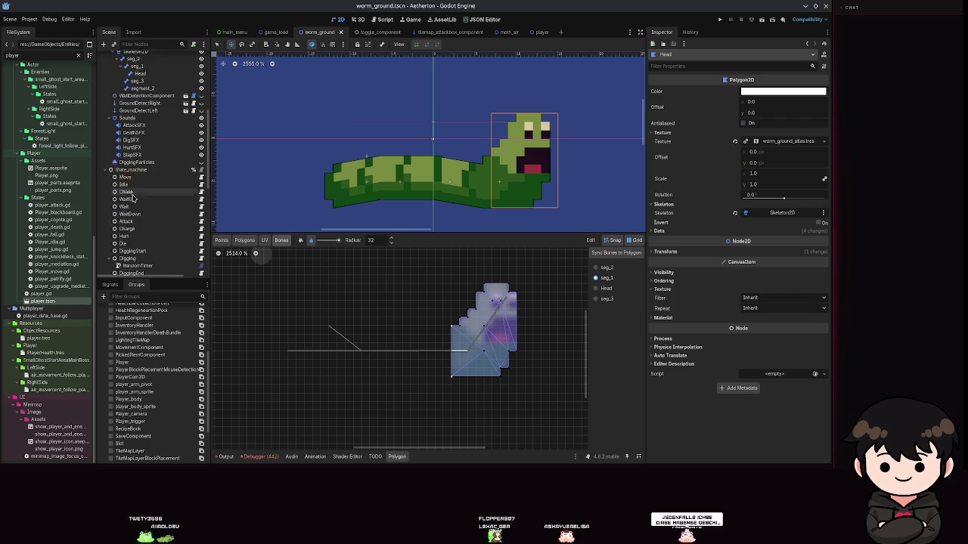
{"action": "scroll", "coordinate": [133, 198], "scroll_direction": "up", "scroll_amount": 5}
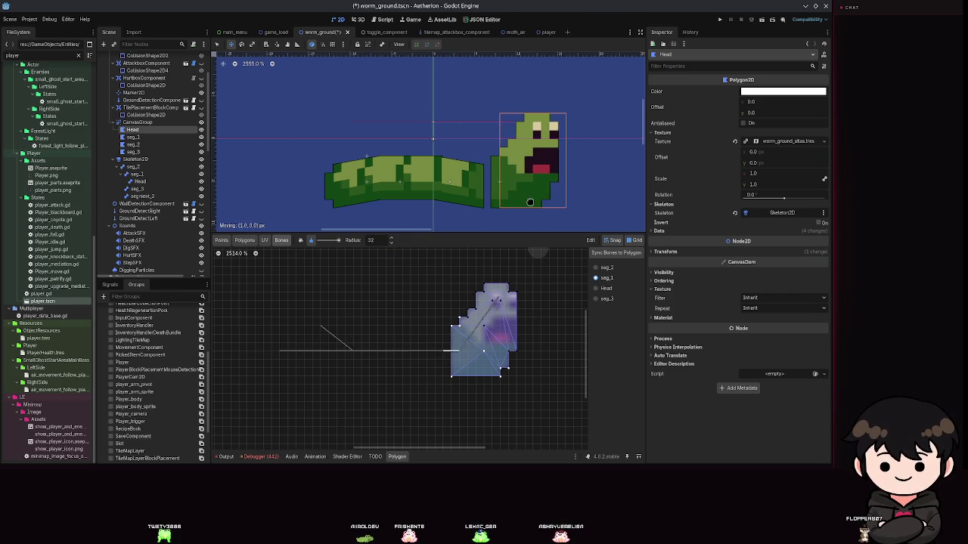
{"action": "key", "text": "ctrl+s"}
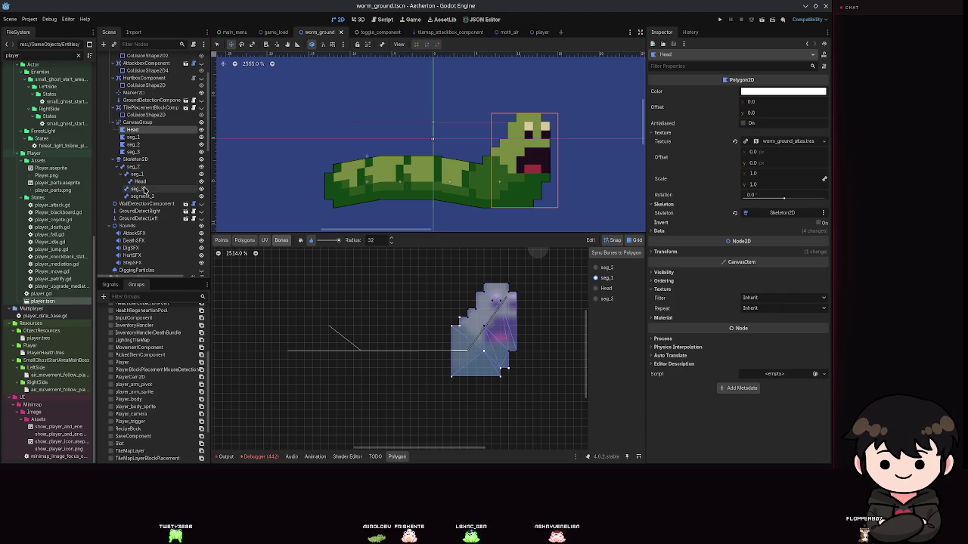
{"action": "left_click", "coordinate": [137, 174]}
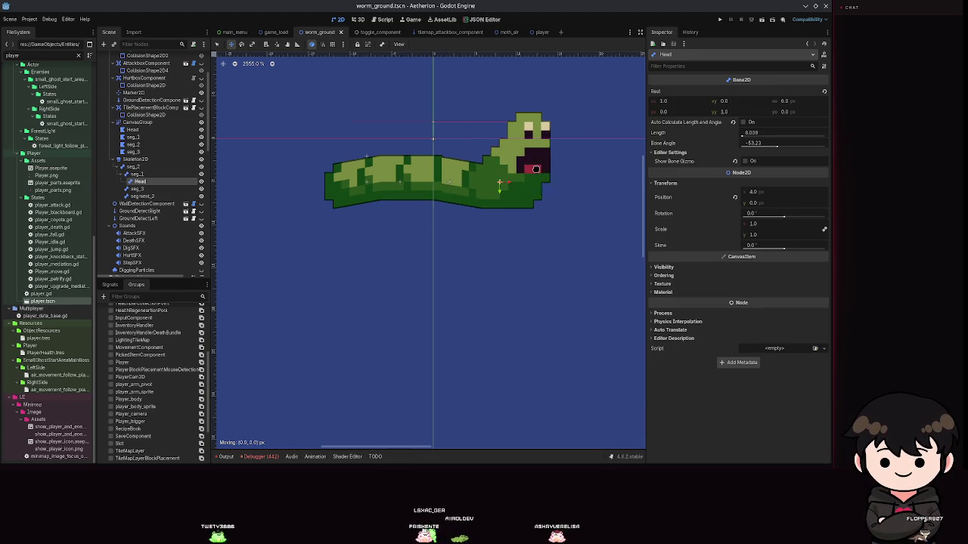
- Restore the Head bone to x 6.0 and try moving the seg_3 polygon down, then undo
{"action": "key", "text": "ctrl+s"}
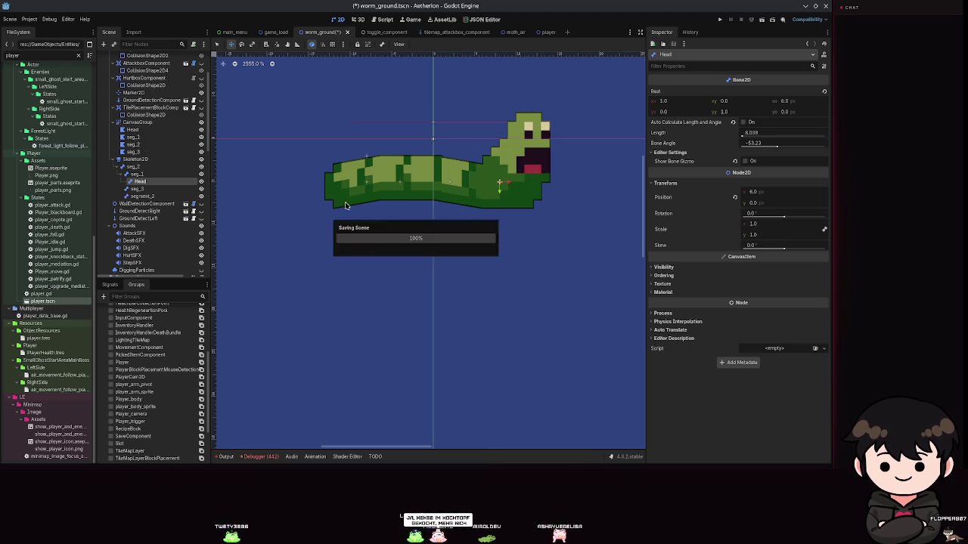
{"action": "left_click", "coordinate": [140, 189]}
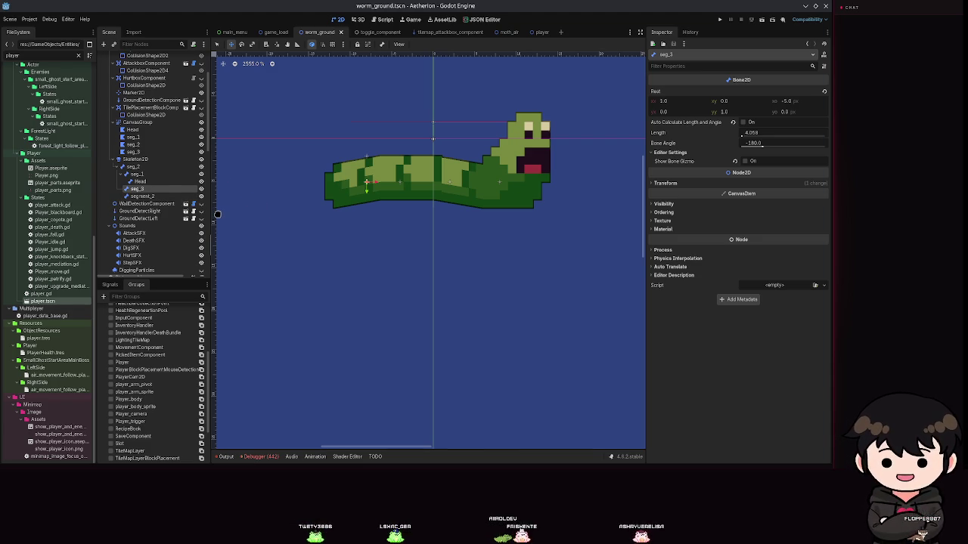
{"action": "double_click", "coordinate": [150, 197]}
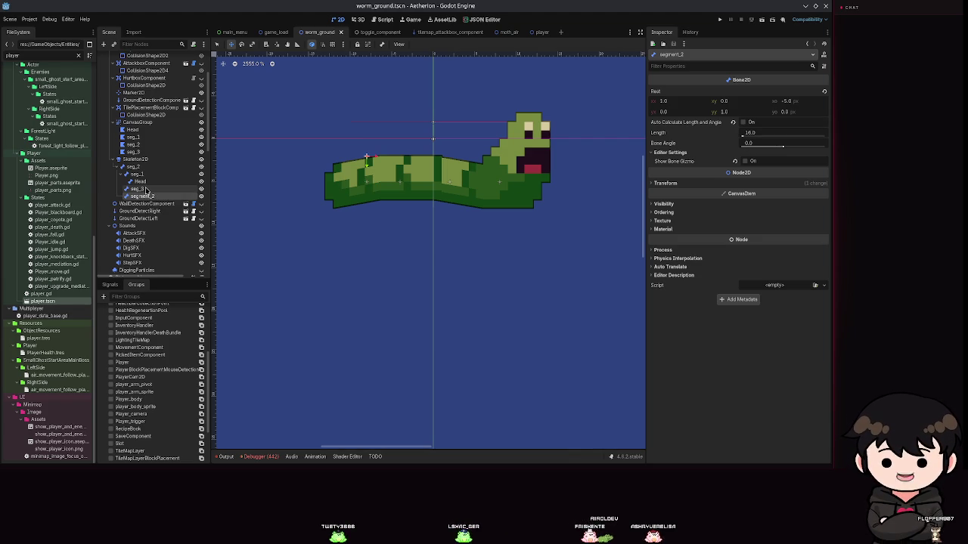
{"action": "scroll", "coordinate": [147, 189], "scroll_direction": "up", "scroll_amount": 1}
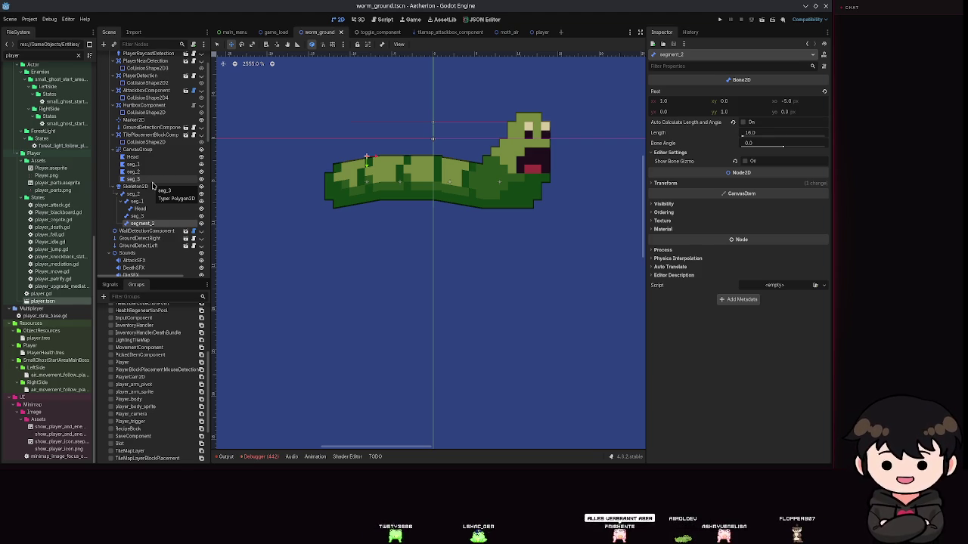
{"action": "left_click", "coordinate": [152, 181]}
{"action": "left_click_drag", "start_coordinate": [335, 196], "coordinate": [334, 207]}
{"action": "key", "text": "ctrl+z"}
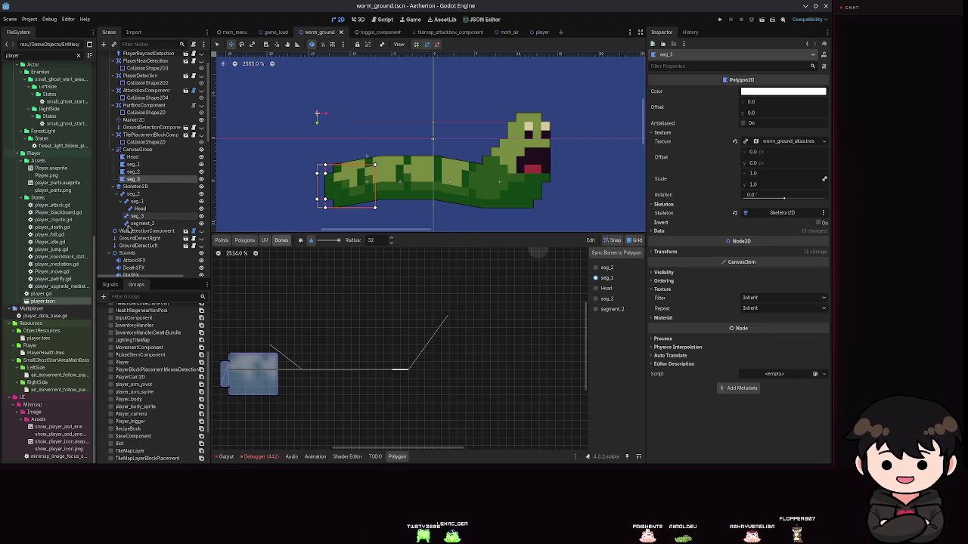
- Try bending the tail downward, undo it, and select the AnimationPlayer to show the move tracks
{"action": "left_click", "coordinate": [136, 216]}
{"action": "mouse_move", "coordinate": [361, 181]}
{"action": "left_mouse_down"}
{"action": "mouse_move", "coordinate": [359, 231]}
{"action": "mouse_move", "coordinate": [493, 335]}
{"action": "mouse_move", "coordinate": [350, 260]}
{"action": "left_mouse_up"}
{"action": "key", "text": "ctrl+z"}
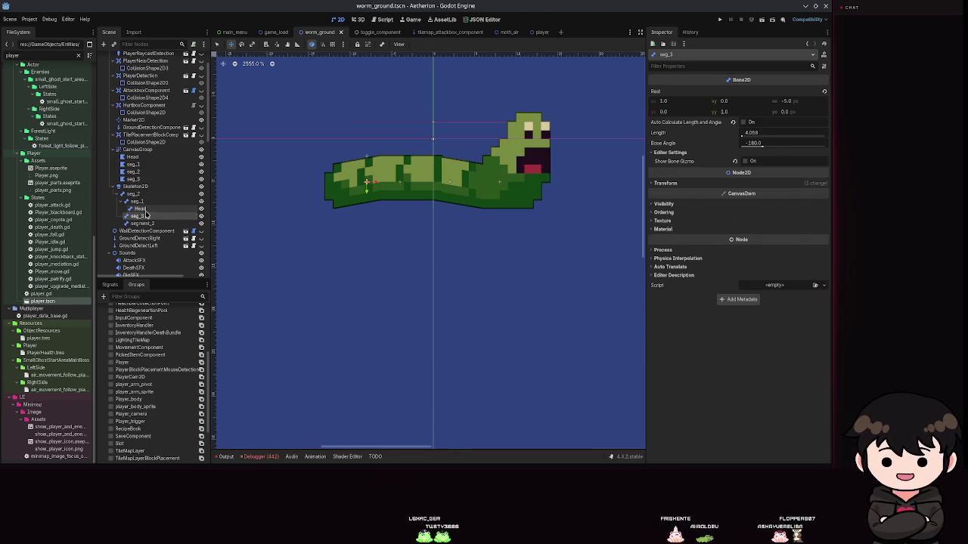
{"action": "left_click", "coordinate": [141, 208]}
{"action": "scroll", "coordinate": [148, 212], "scroll_direction": "down", "scroll_amount": 5}
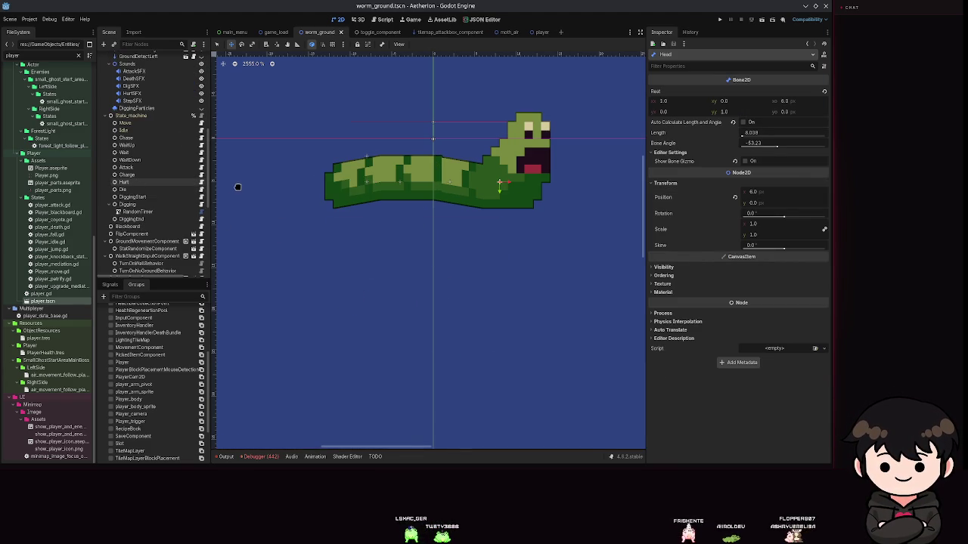
{"action": "scroll", "coordinate": [130, 216], "scroll_direction": "down", "scroll_amount": 5}
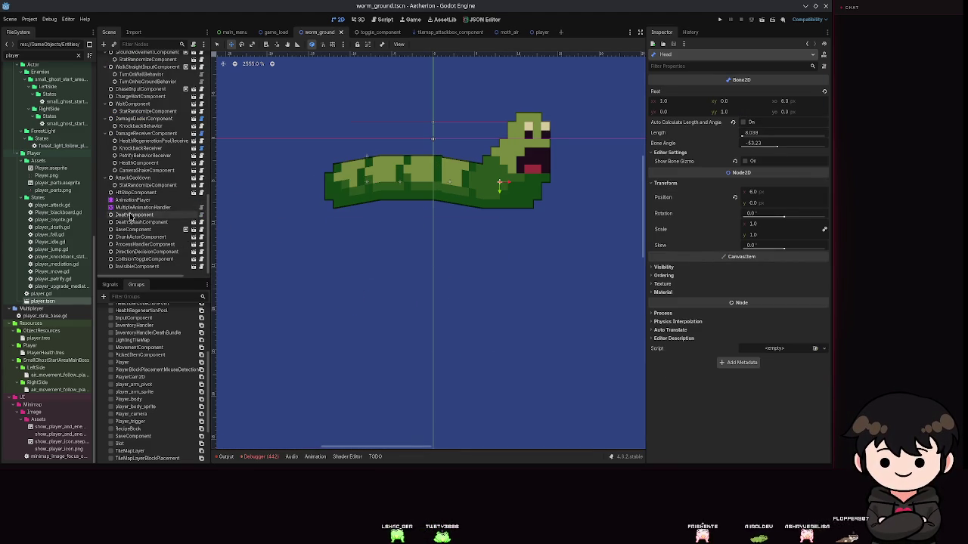
{"action": "left_click", "coordinate": [132, 199]}
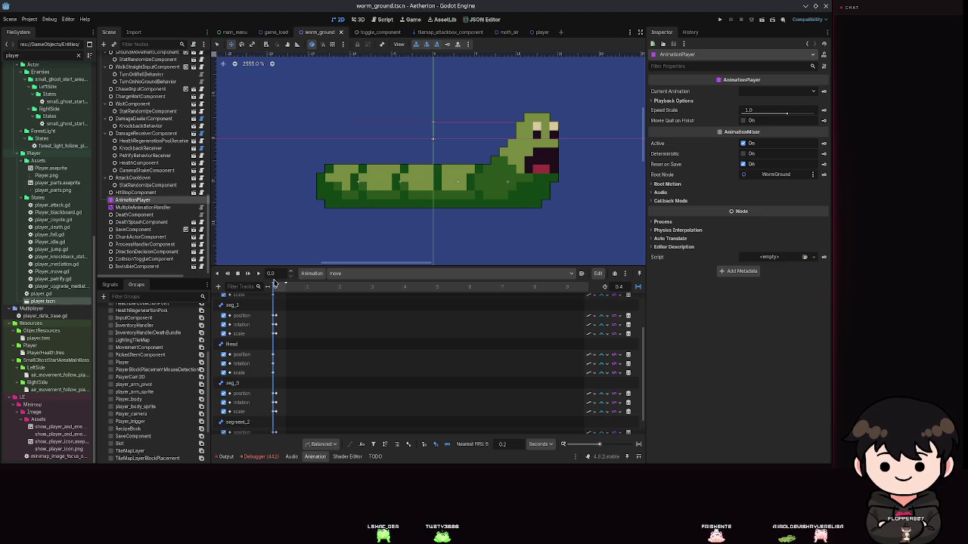
- Reposition the worm's Head bone and save the scene
{"action": "scroll", "coordinate": [275, 274], "scroll_direction": "up", "scroll_amount": 1}
{"action": "key", "text": "ctrl+s"}
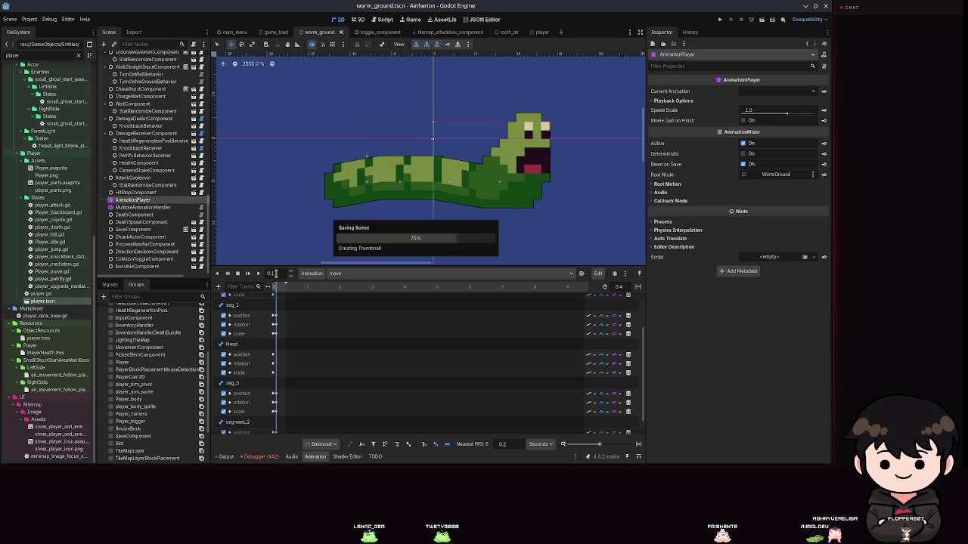
{"action": "scroll", "coordinate": [129, 197], "scroll_direction": "up", "scroll_amount": 5}
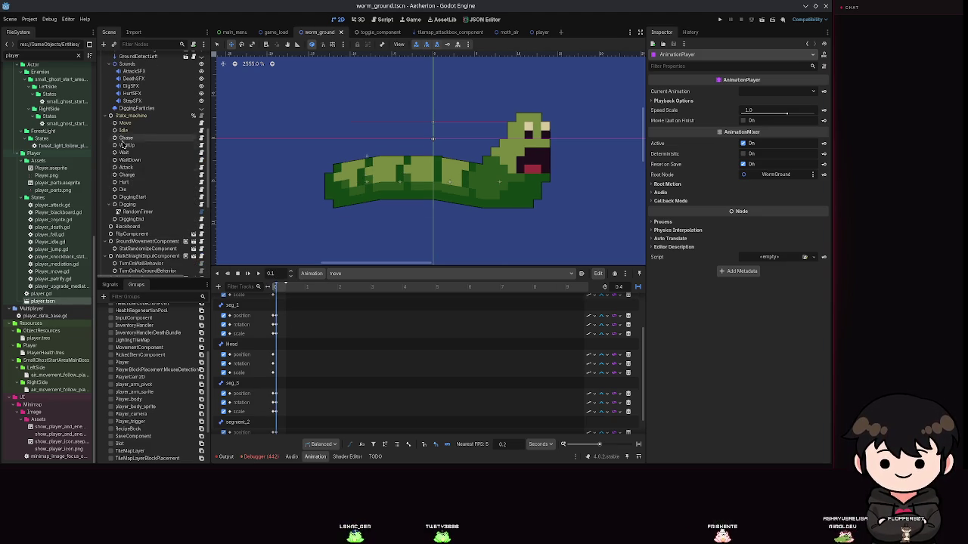
{"action": "scroll", "coordinate": [125, 176], "scroll_direction": "up", "scroll_amount": 4}
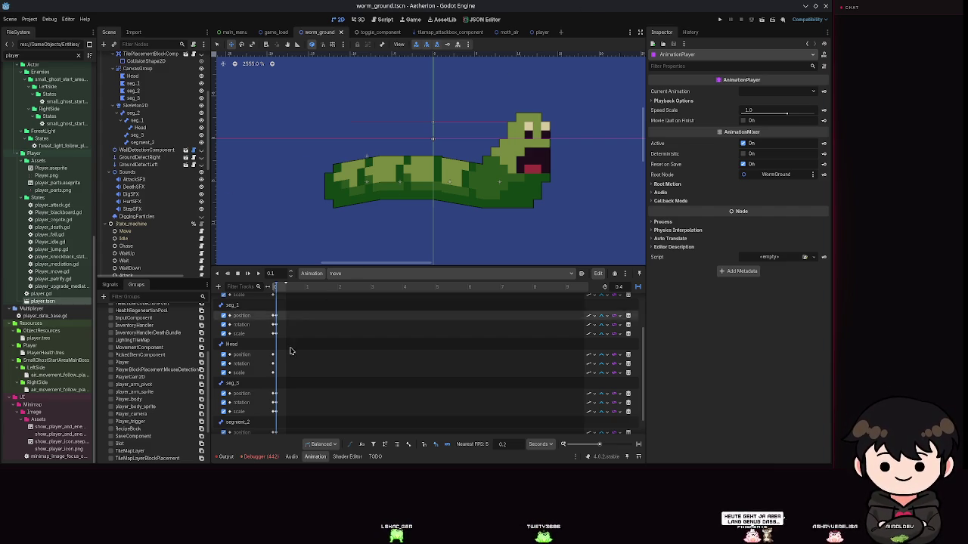
{"action": "left_click", "coordinate": [140, 128]}
{"action": "mouse_move", "coordinate": [429, 160]}
{"action": "left_mouse_down"}
{"action": "mouse_move", "coordinate": [383, 149]}
{"action": "mouse_move", "coordinate": [434, 151]}
{"action": "left_mouse_up"}
{"action": "key", "text": "ctrl+s"}
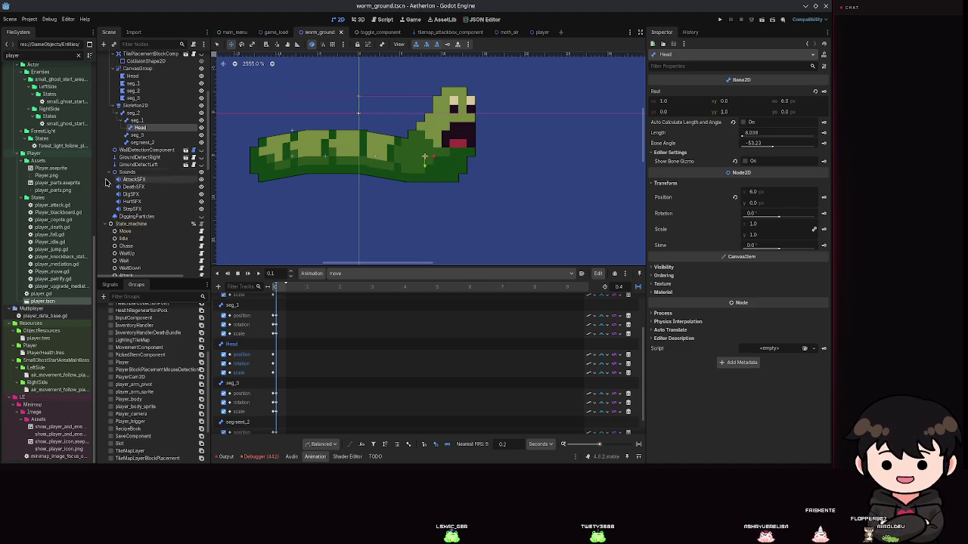
- Reduce the Head polygon's bone weights along its left edge, then bring up the move animation
{"action": "left_click", "coordinate": [133, 76]}
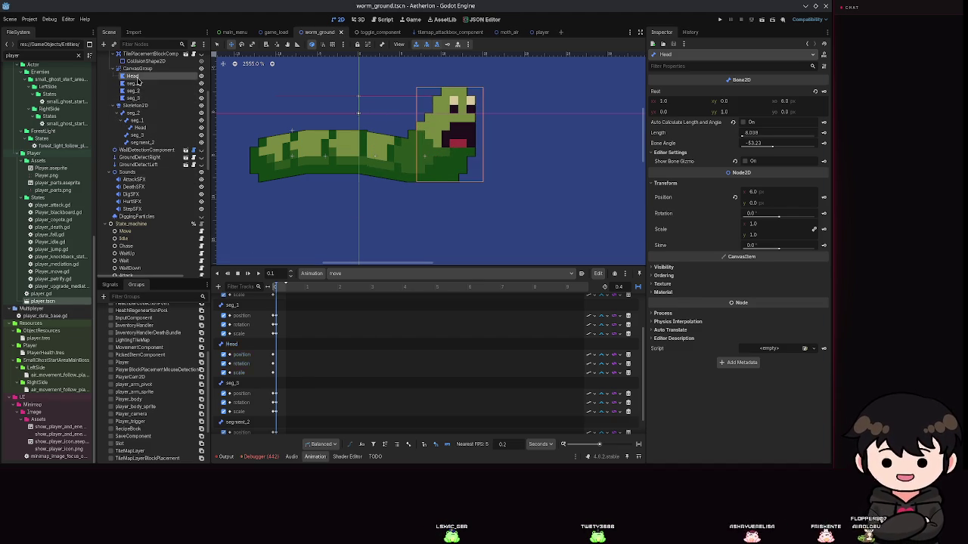
{"action": "scroll", "coordinate": [419, 343], "scroll_direction": "right", "scroll_amount": 1}
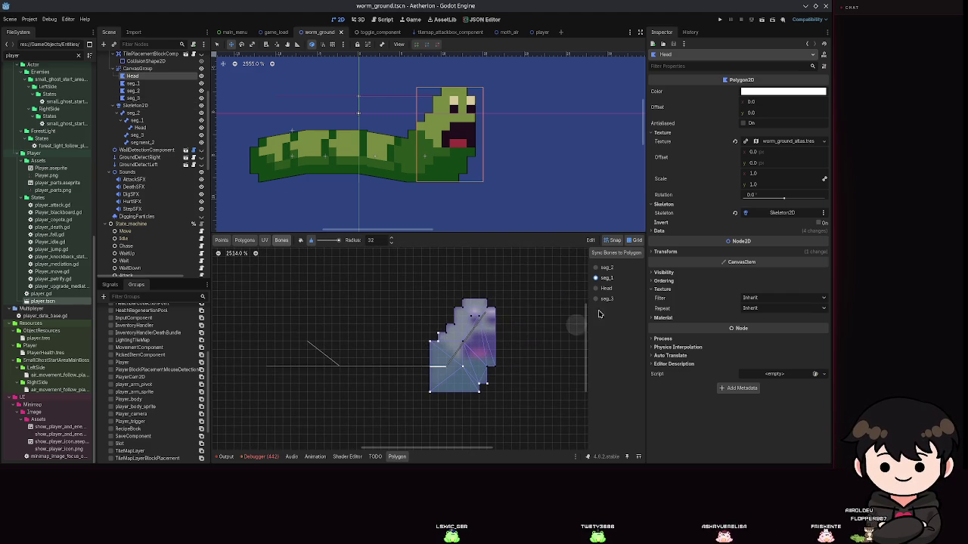
{"action": "left_click_drag", "start_coordinate": [447, 342], "coordinate": [468, 386]}
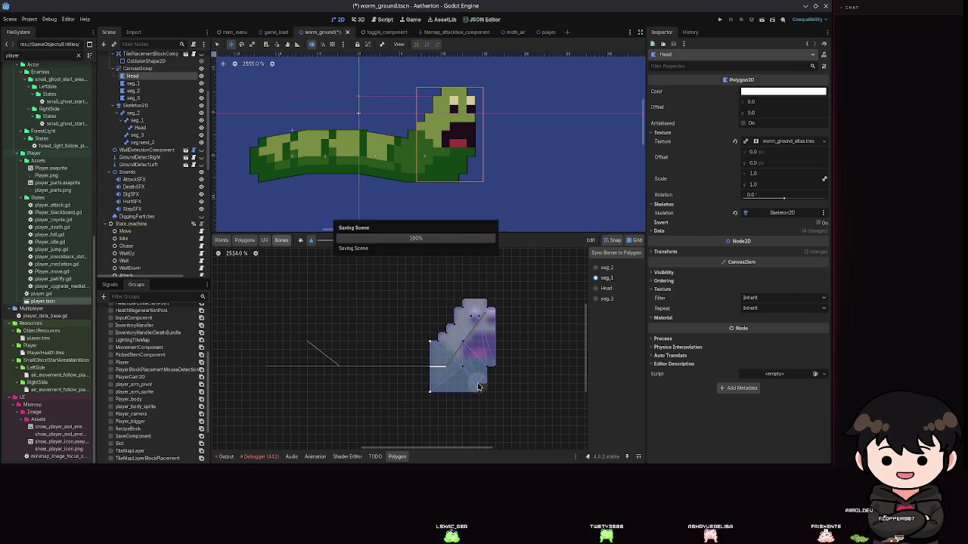
{"action": "scroll", "coordinate": [137, 134], "scroll_direction": "down", "scroll_amount": 2}
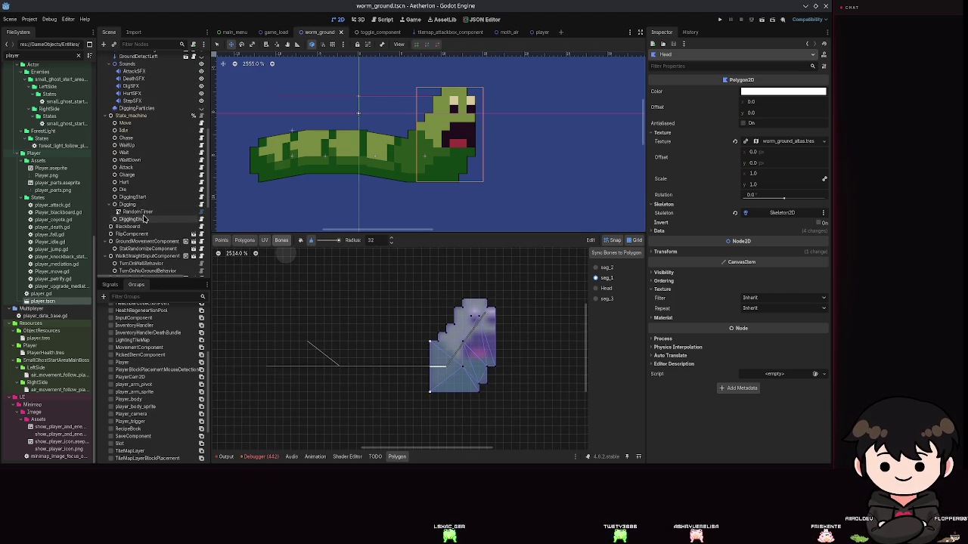
{"action": "left_click", "coordinate": [138, 170]}
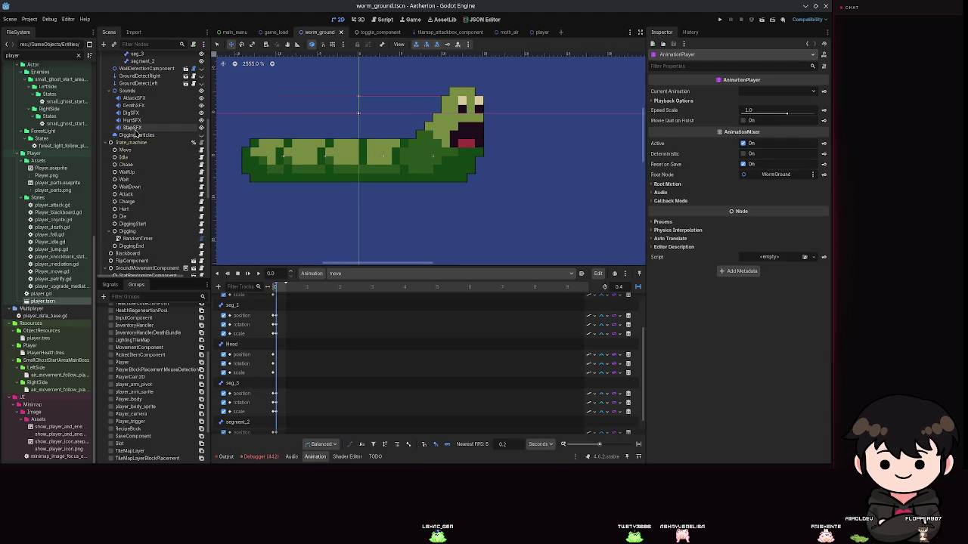
- Nudge the Head bone slightly left at 0.1 s, keyframe it, and save
{"action": "scroll", "coordinate": [150, 106], "scroll_direction": "up", "scroll_amount": 3}
{"action": "left_click", "coordinate": [150, 103]}
{"action": "mouse_move", "coordinate": [492, 151]}
{"action": "left_mouse_down"}
{"action": "mouse_move", "coordinate": [449, 164]}
{"action": "mouse_move", "coordinate": [464, 166]}
{"action": "mouse_move", "coordinate": [443, 231]}
{"action": "left_mouse_up"}
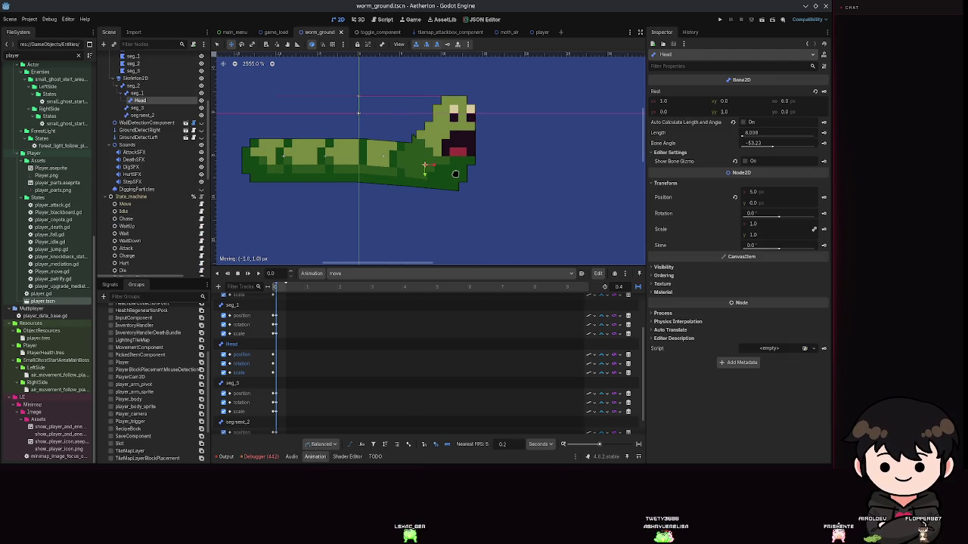
{"action": "key", "text": "ctrl+z"}
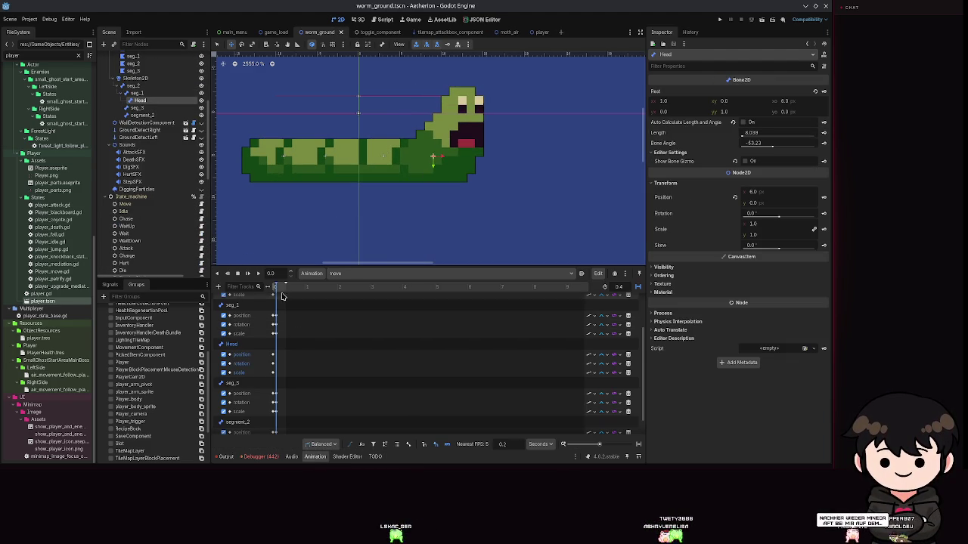
{"action": "scroll", "coordinate": [277, 274], "scroll_direction": "up", "scroll_amount": 1}
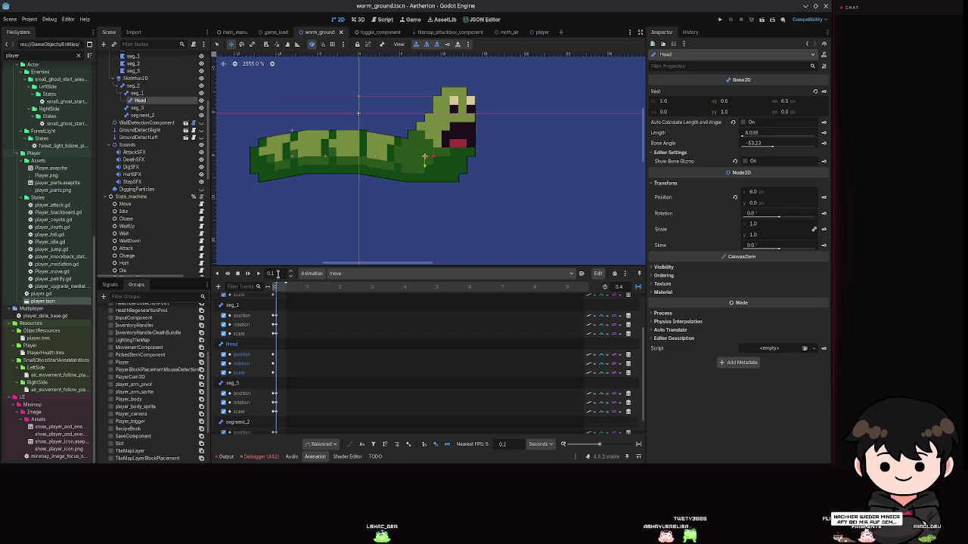
{"action": "left_click_drag", "start_coordinate": [426, 160], "coordinate": [425, 166]}
{"action": "key", "text": "Return"}
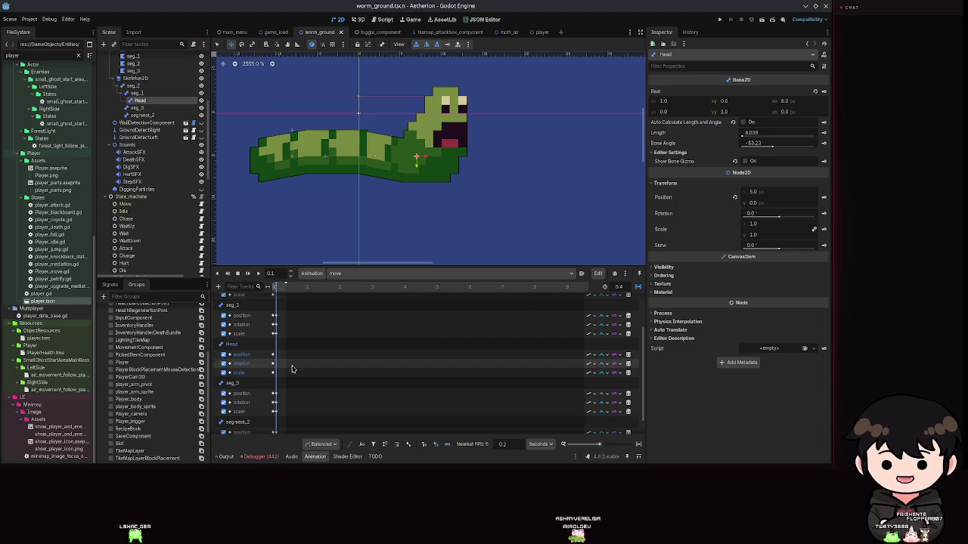
{"action": "key", "text": "ctrl+s"}
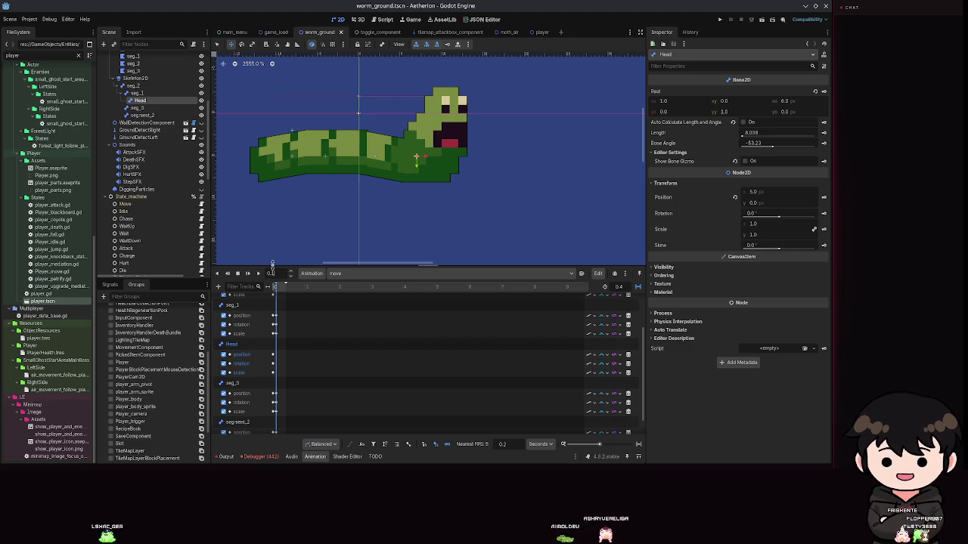
- Move the playhead to 0.2 s, play the move animation, stop it, and save
{"action": "type", "text": "2"}
{"action": "key", "text": "Return"}
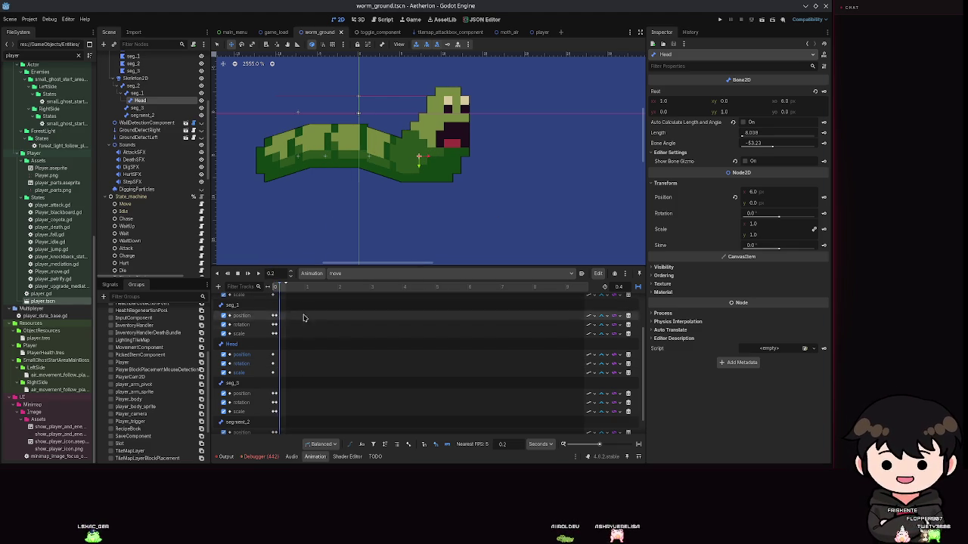
{"action": "mouse_move", "coordinate": [297, 199]}
{"action": "left_mouse_down"}
{"action": "mouse_move", "coordinate": [335, 207]}
{"action": "mouse_move", "coordinate": [333, 215]}
{"action": "left_mouse_up"}
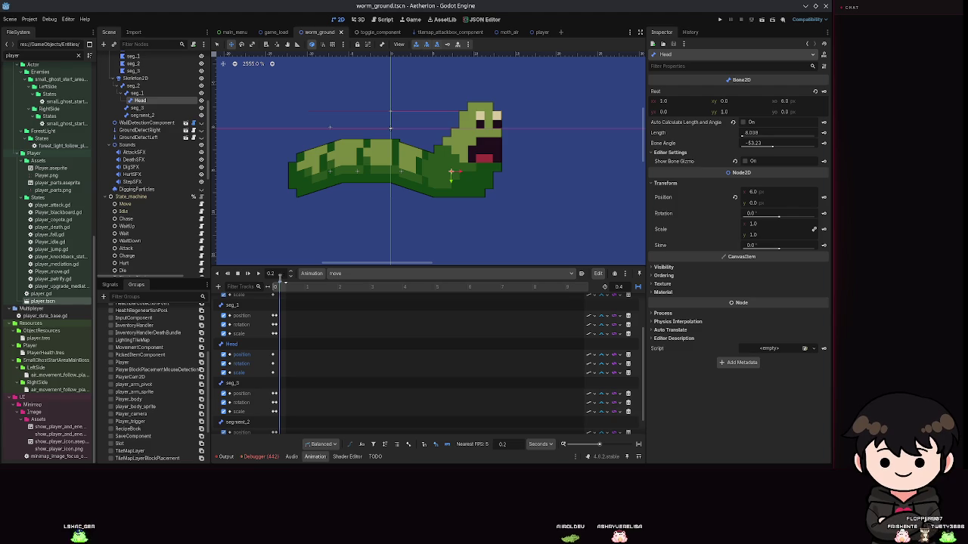
{"action": "left_click", "coordinate": [258, 273]}
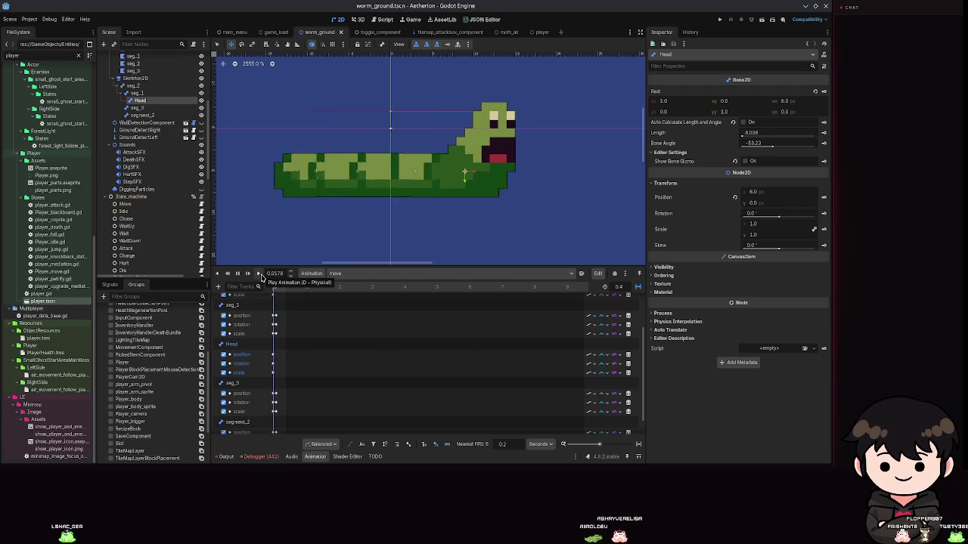
{"action": "scroll", "coordinate": [408, 222], "scroll_direction": "down", "scroll_amount": 4}
{"action": "scroll", "coordinate": [407, 222], "scroll_direction": "down", "scroll_amount": 1}
{"action": "scroll", "coordinate": [409, 223], "scroll_direction": "down", "scroll_amount": 1}
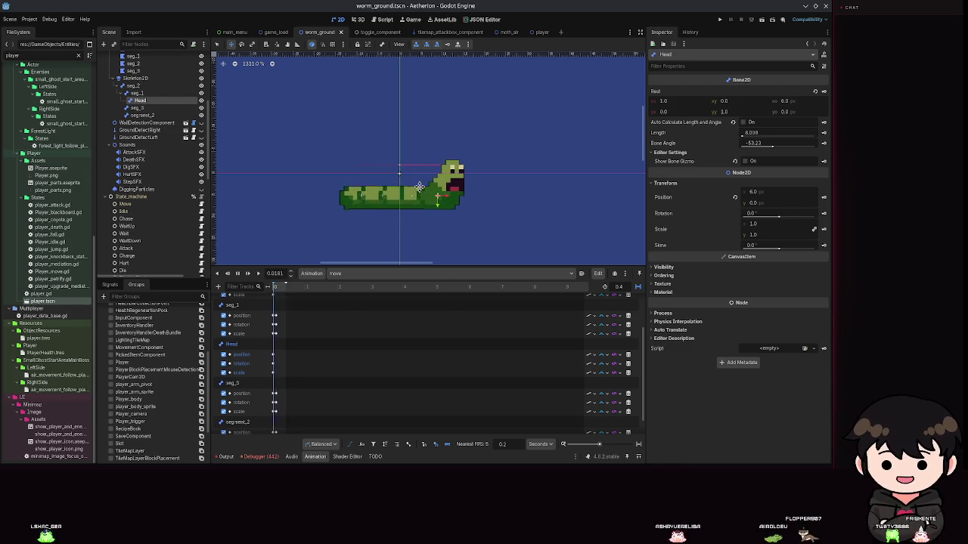
{"action": "left_click", "coordinate": [237, 274]}
{"action": "key", "text": "ctrl+s"}
{"action": "left_click", "coordinate": [273, 288]}
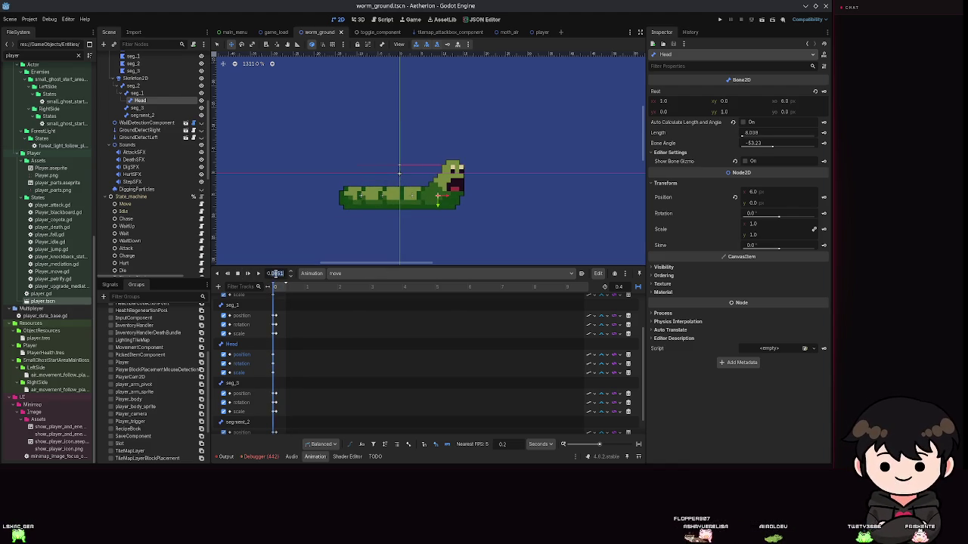
{"action": "scroll", "coordinate": [340, 188], "scroll_direction": "up", "scroll_amount": 8}
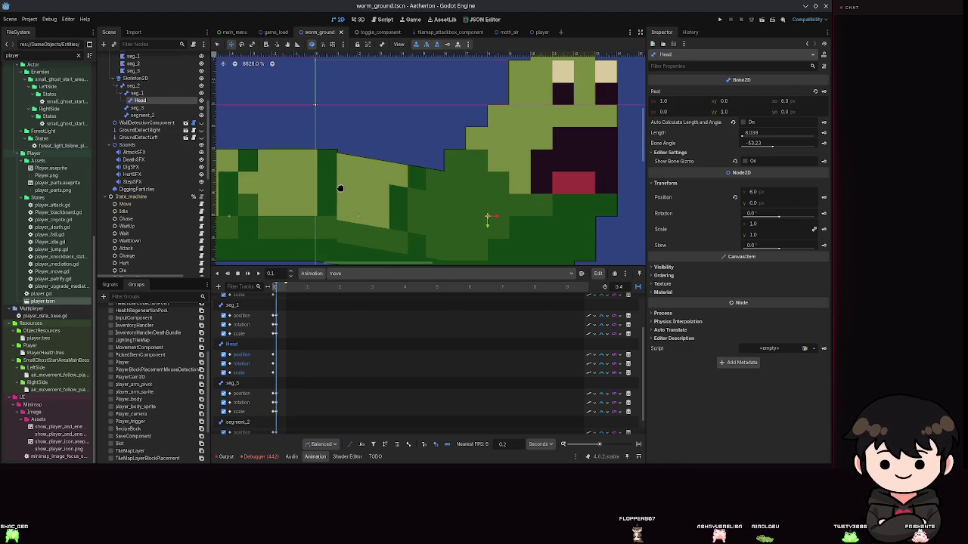
- Select the seg_1 bone, try and revert a pose change, and save
{"action": "left_click", "coordinate": [138, 93]}
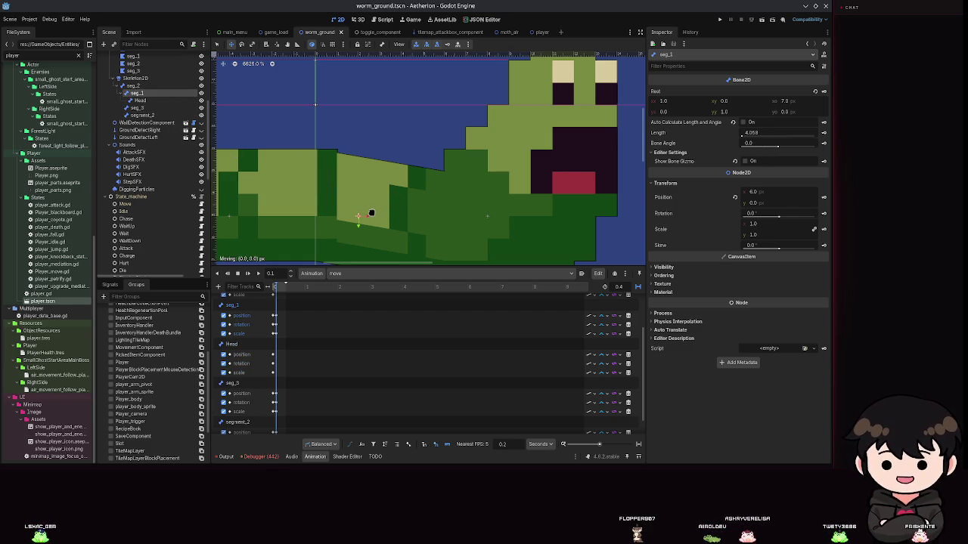
{"action": "scroll", "coordinate": [372, 202], "scroll_direction": "down", "scroll_amount": 3}
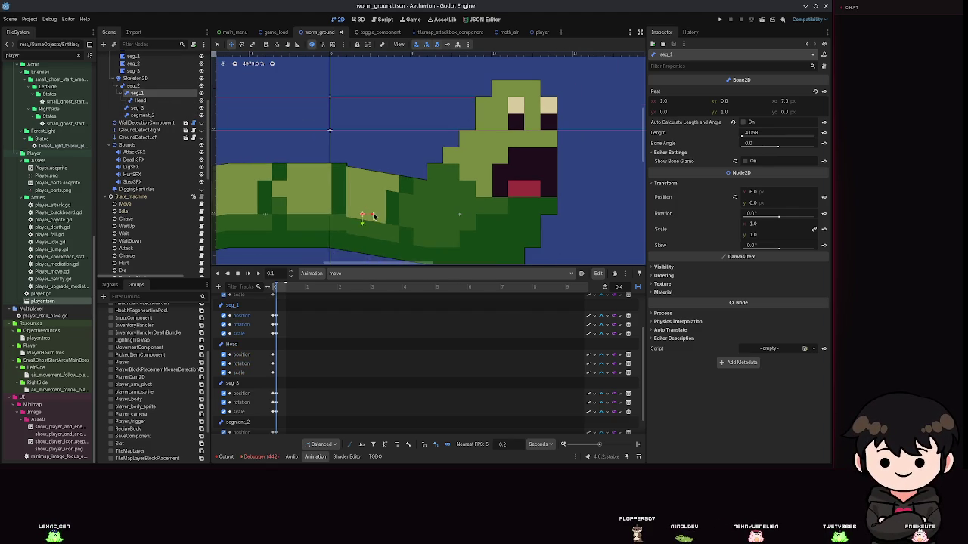
{"action": "key", "text": "ctrl+z"}
{"action": "key", "text": "ctrl+shift+z"}
{"action": "scroll", "coordinate": [363, 194], "scroll_direction": "up", "scroll_amount": 1}
{"action": "key", "text": "ctrl+s"}
- Zoom the viewport and play the move animation to watch the body motion
{"action": "scroll", "coordinate": [363, 194], "scroll_direction": "down", "scroll_amount": 2}
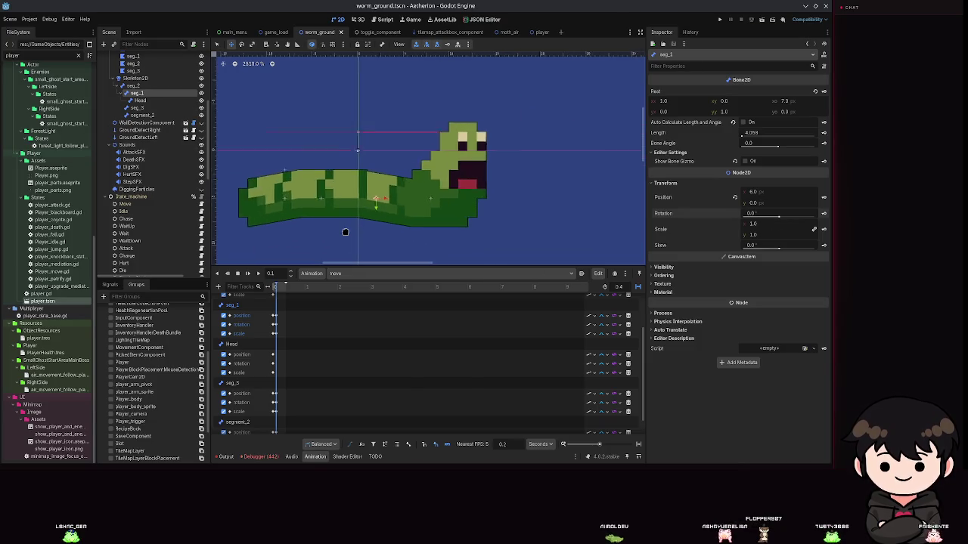
{"action": "scroll", "coordinate": [345, 231], "scroll_direction": "up", "scroll_amount": 5}
{"action": "scroll", "coordinate": [489, 198], "scroll_direction": "up", "scroll_amount": 2}
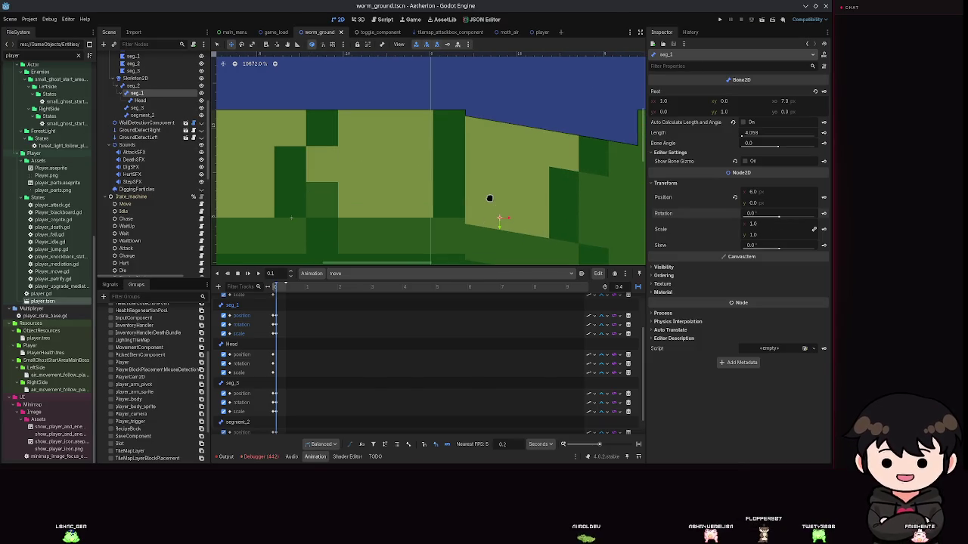
{"action": "scroll", "coordinate": [496, 167], "scroll_direction": "down", "scroll_amount": 5}
{"action": "scroll", "coordinate": [497, 167], "scroll_direction": "up", "scroll_amount": 5}
{"action": "scroll", "coordinate": [498, 167], "scroll_direction": "up", "scroll_amount": 1}
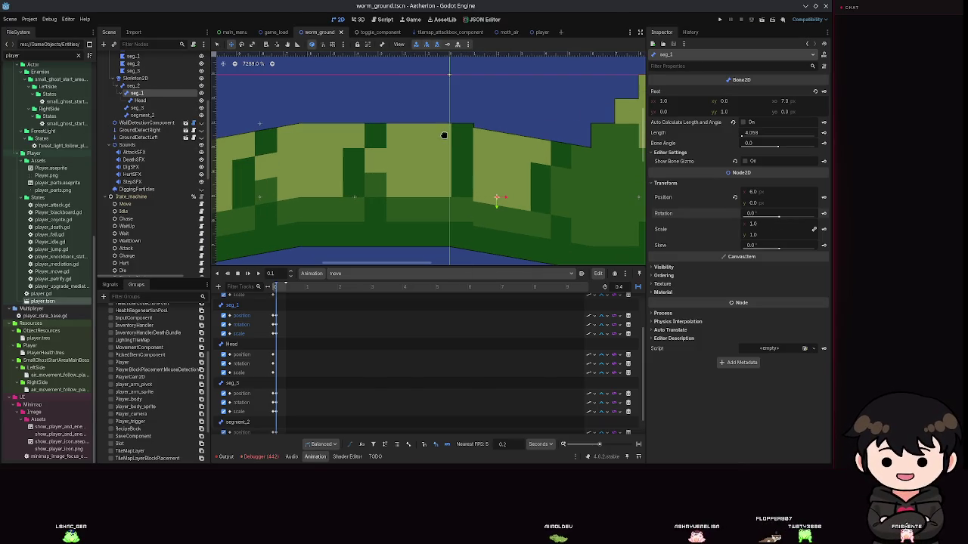
{"action": "scroll", "coordinate": [438, 189], "scroll_direction": "down", "scroll_amount": 6}
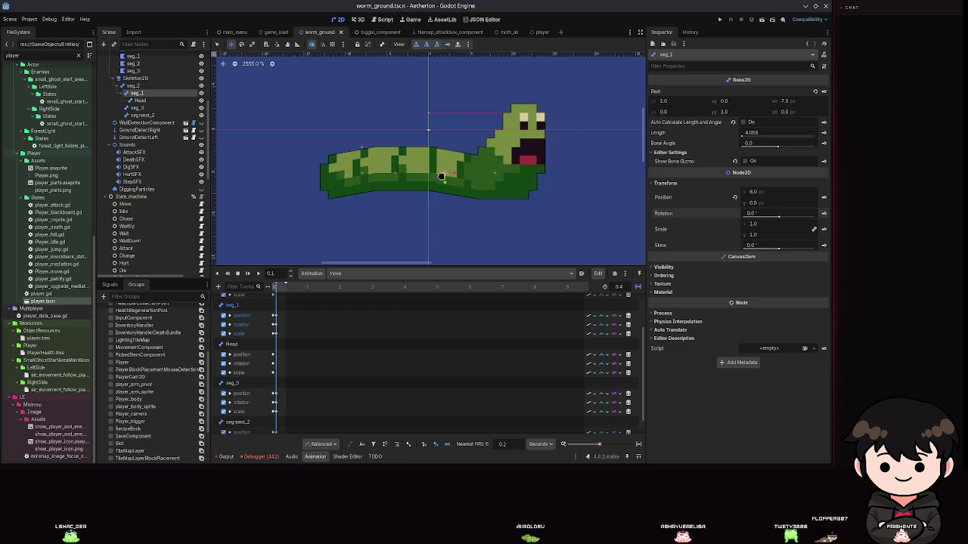
{"action": "left_click", "coordinate": [258, 273]}
{"action": "scroll", "coordinate": [500, 187], "scroll_direction": "down", "scroll_amount": 5}
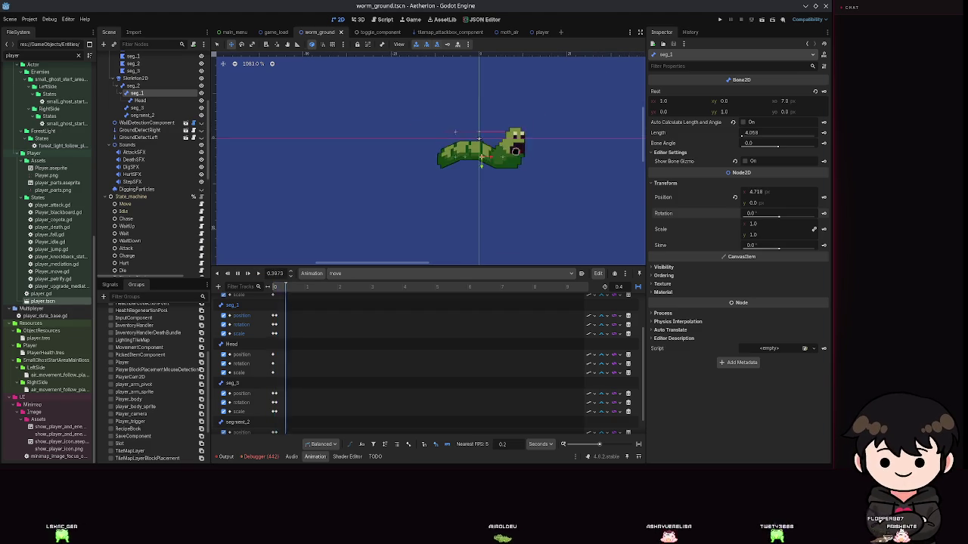
{"action": "scroll", "coordinate": [477, 192], "scroll_direction": "down", "scroll_amount": 1}
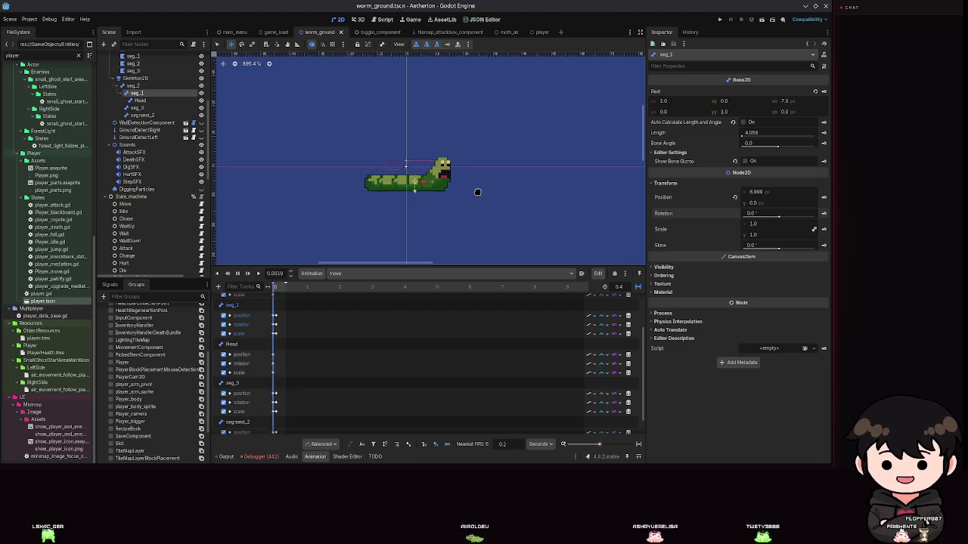
{"action": "scroll", "coordinate": [424, 189], "scroll_direction": "up", "scroll_amount": 3}
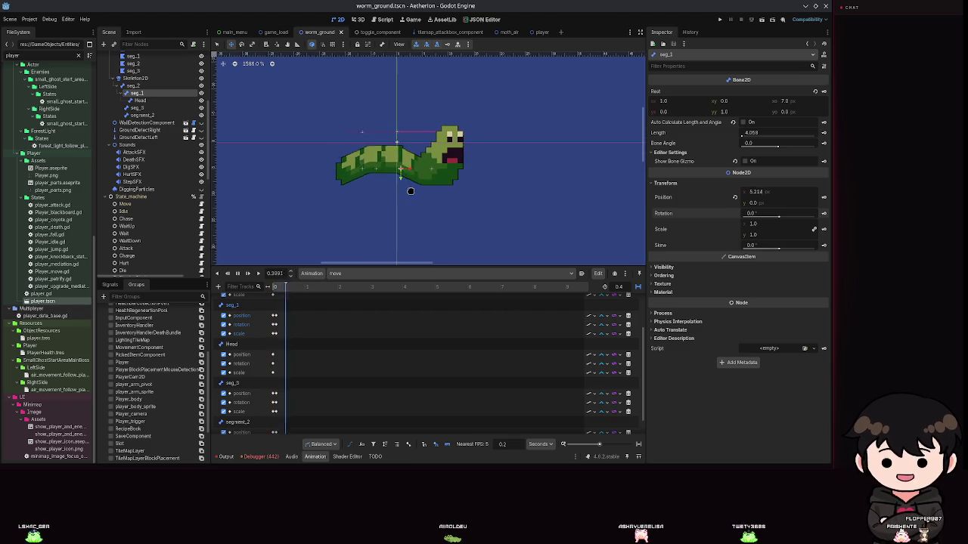
{"action": "scroll", "coordinate": [378, 182], "scroll_direction": "up", "scroll_amount": 5}
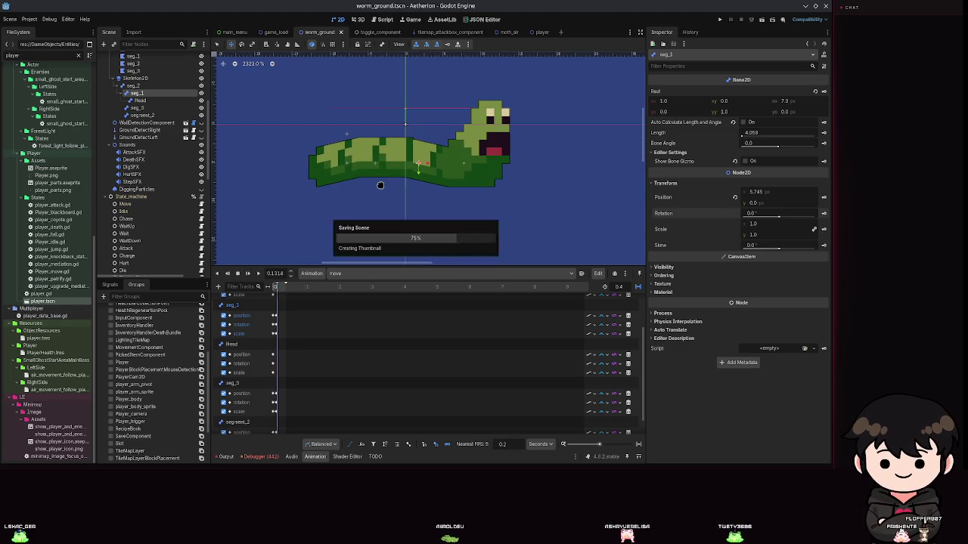
{"action": "scroll", "coordinate": [394, 170], "scroll_direction": "up", "scroll_amount": 3}
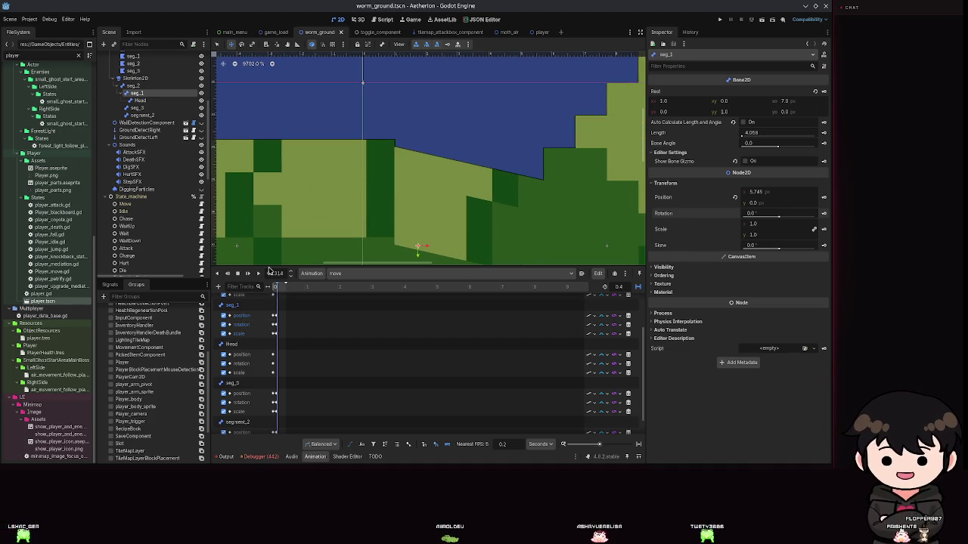
- At 0.1 s, try a -9° skew on seg_1, undo it, and save the scene
{"action": "type", "text": "0.1"}
{"action": "key", "text": "Return"}
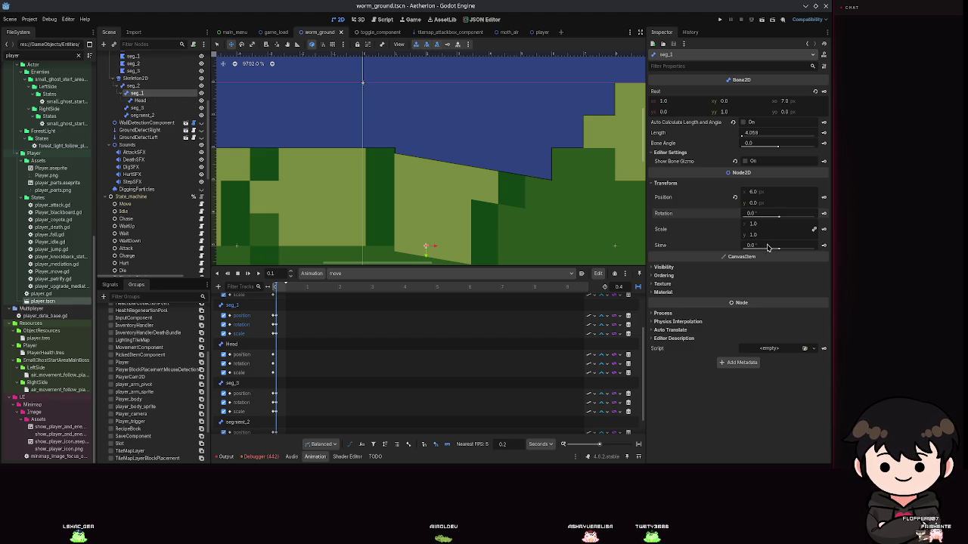
{"action": "left_click_drag", "start_coordinate": [775, 251], "coordinate": [779, 221]}
{"action": "key", "text": "ctrl+s"}
{"action": "key", "text": "ctrl+z"}
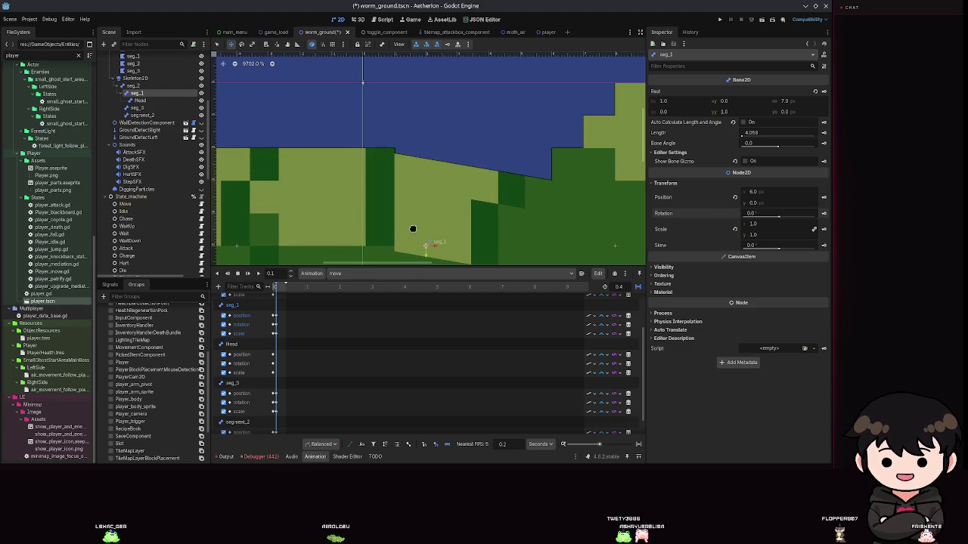
{"action": "key", "text": "ctrl+s"}
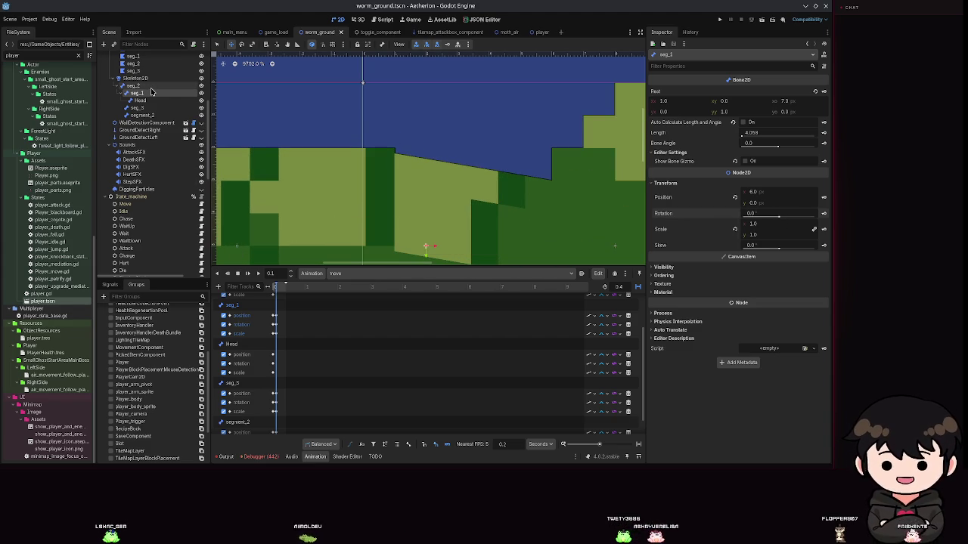
- Trial-drag the seg_1 bone right, undo it, and select the seg_2 body polygon
{"action": "scroll", "coordinate": [401, 199], "scroll_direction": "down", "scroll_amount": 4}
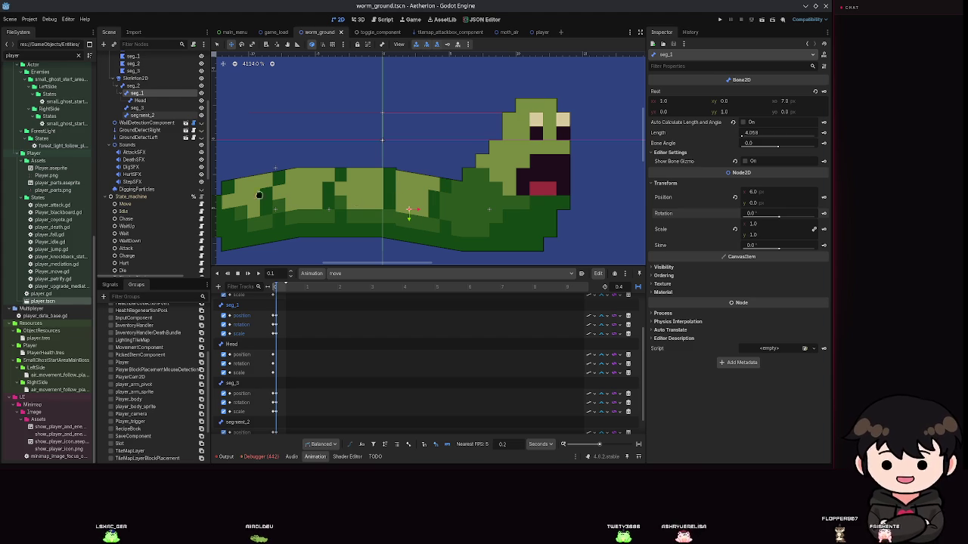
{"action": "left_click_drag", "start_coordinate": [406, 215], "coordinate": [552, 215]}
{"action": "key", "text": "ctrl+z"}
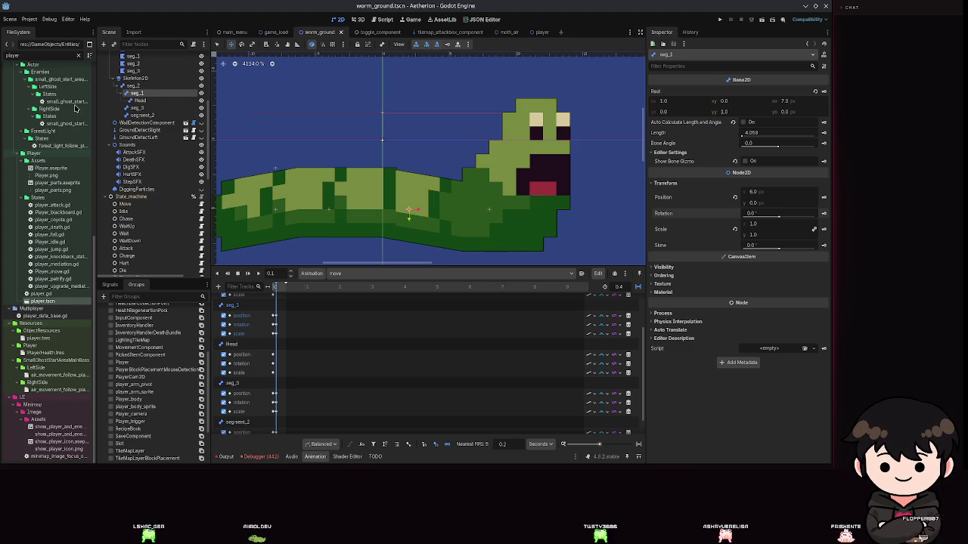
{"action": "scroll", "coordinate": [138, 143], "scroll_direction": "up", "scroll_amount": 5}
{"action": "left_click", "coordinate": [138, 144]}
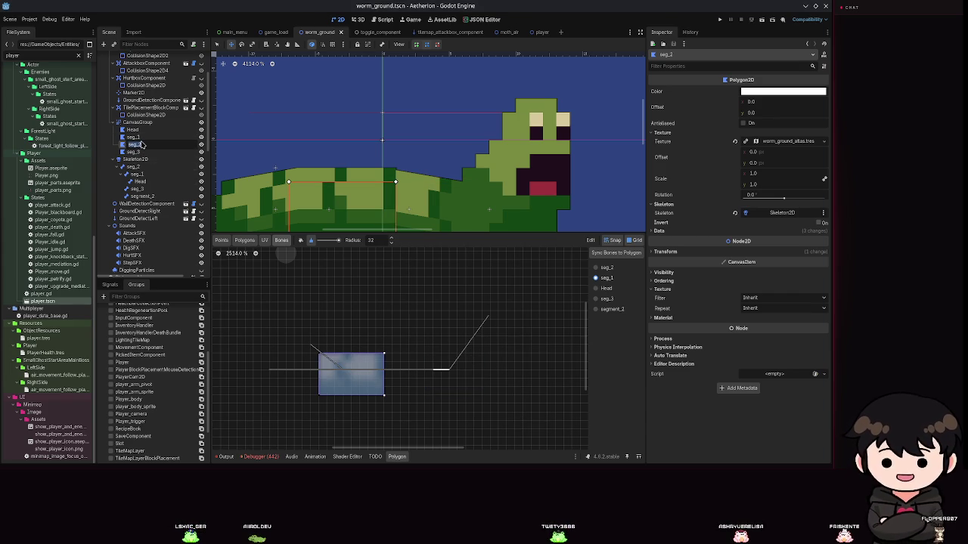
- Shift the seg_3 polygon slightly right and move the Head polygon about 18 px right
{"action": "left_click", "coordinate": [136, 137]}
{"action": "left_click_drag", "start_coordinate": [404, 206], "coordinate": [413, 207]}
{"action": "key", "text": "ctrl+s"}
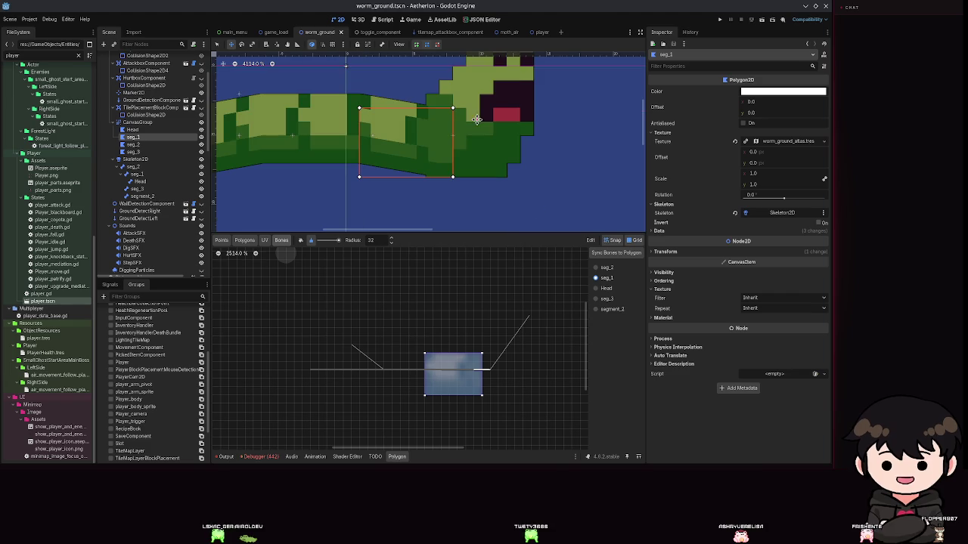
{"action": "left_click", "coordinate": [123, 129]}
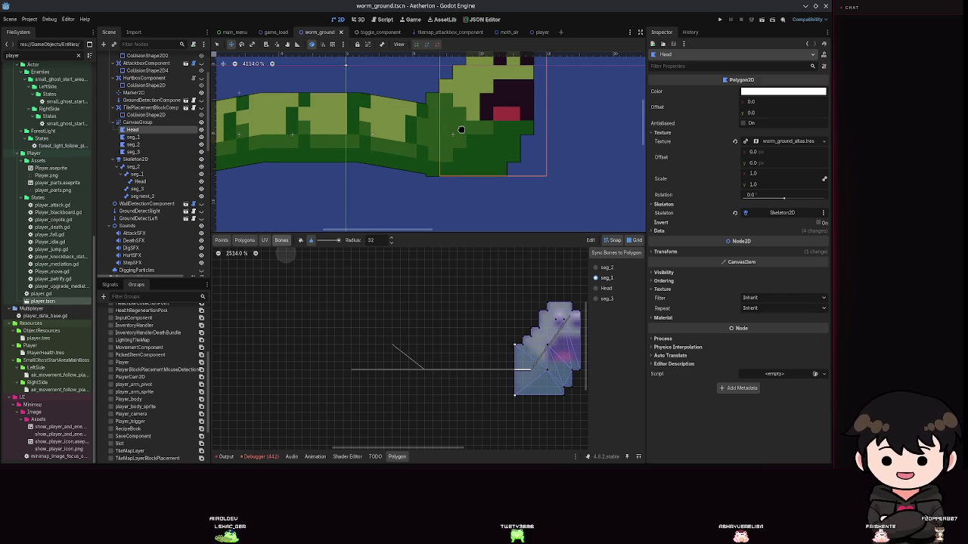
{"action": "left_click_drag", "start_coordinate": [466, 129], "coordinate": [465, 144]}
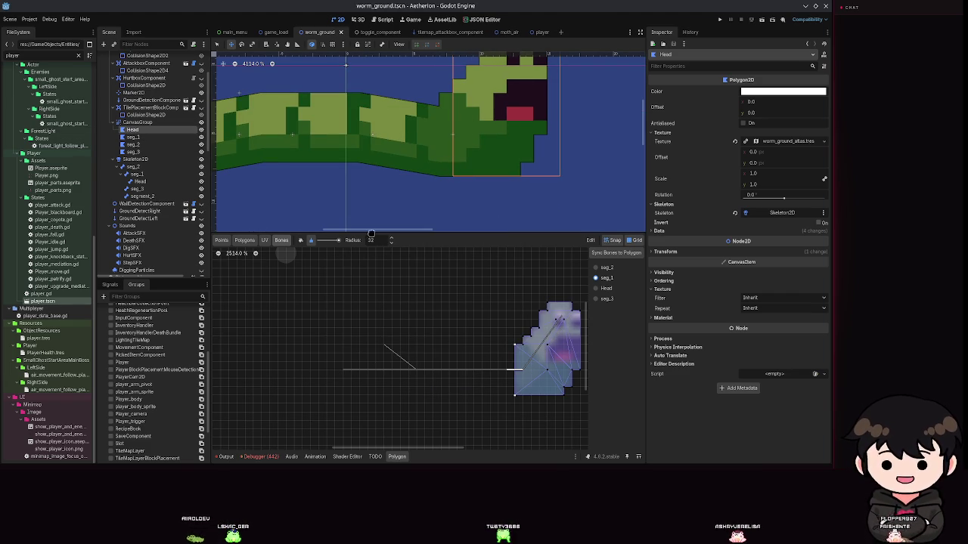
- Play the 'move' animation from the AnimationPlayer to watch the body wave
{"action": "scroll", "coordinate": [130, 205], "scroll_direction": "down", "scroll_amount": 10}
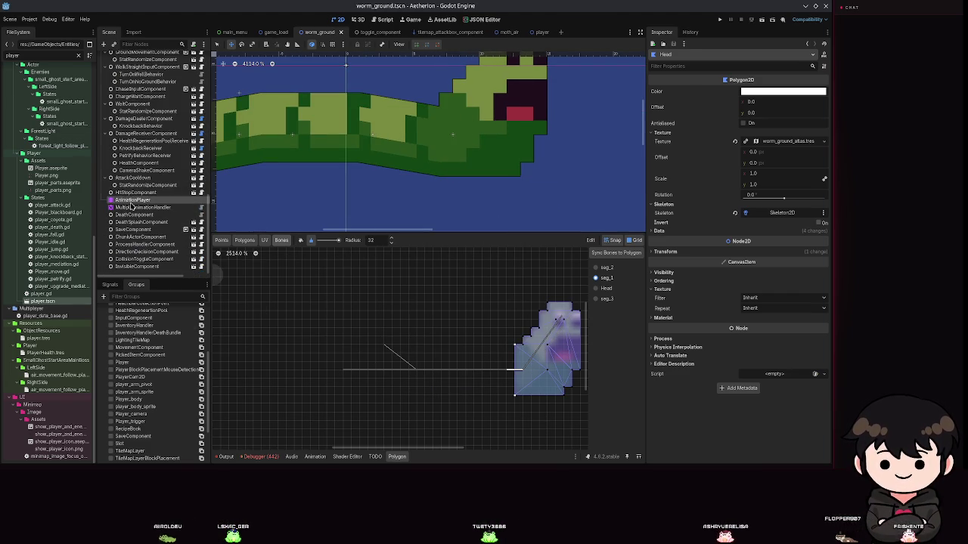
{"action": "left_click", "coordinate": [131, 201]}
{"action": "left_click", "coordinate": [257, 273]}
{"action": "scroll", "coordinate": [358, 202], "scroll_direction": "down", "scroll_amount": 5}
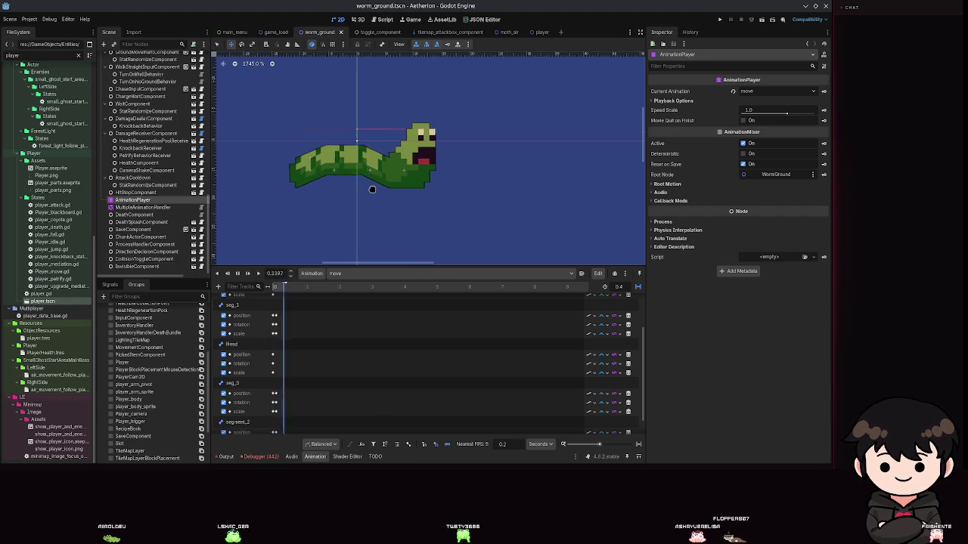
{"action": "scroll", "coordinate": [408, 200], "scroll_direction": "down", "scroll_amount": 1}
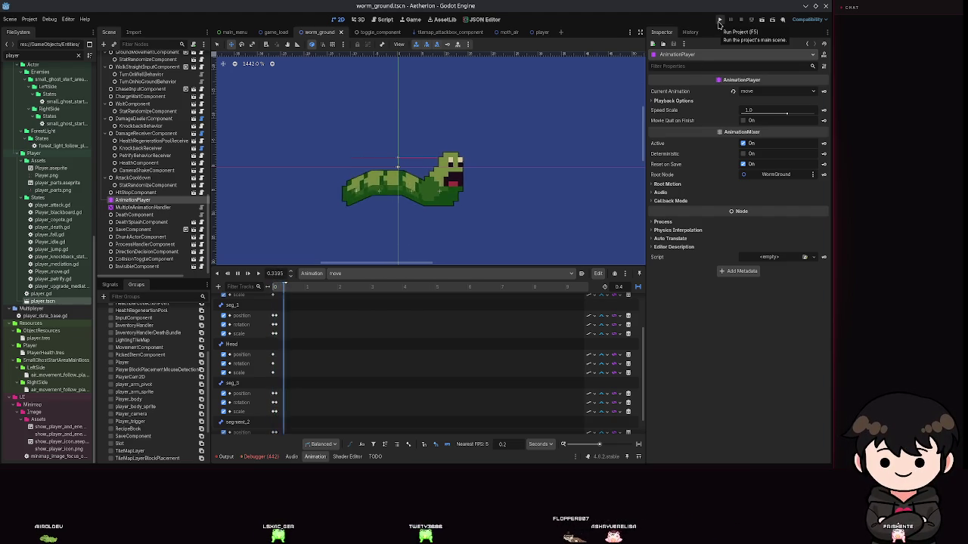
- Run the project and load the Spielstand 2 save slot in the game
{"action": "left_click", "coordinate": [719, 21]}
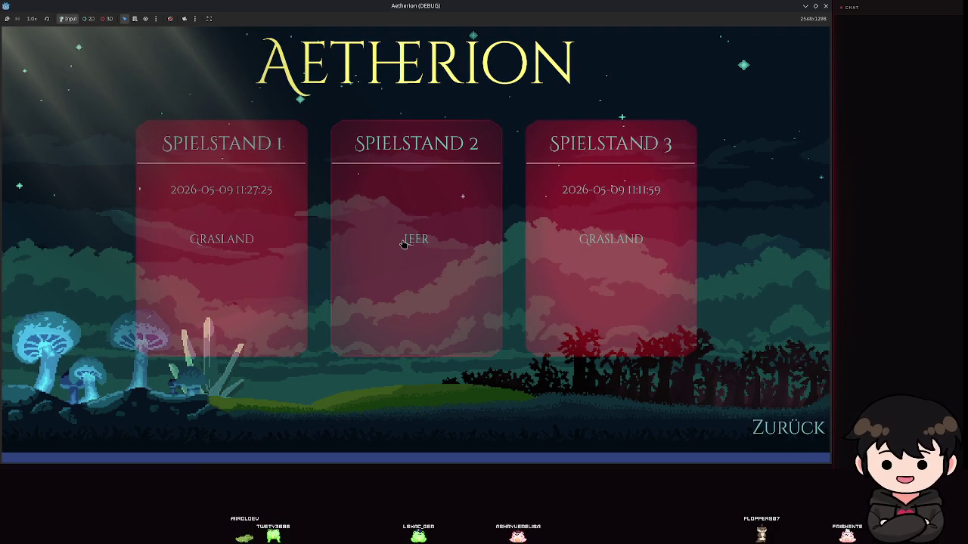
{"action": "left_click", "coordinate": [417, 127]}
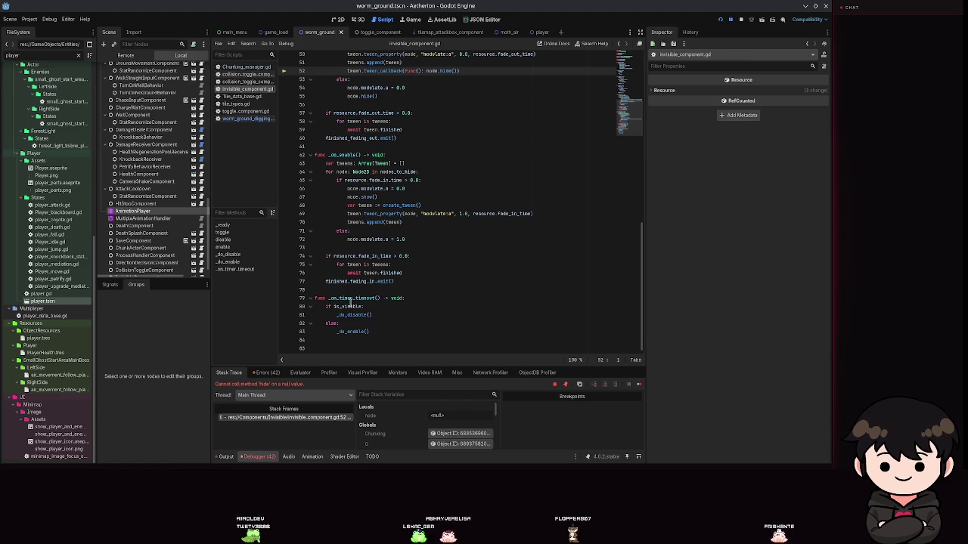
- Jump from the debugger's stack frame to line 52 of invisible_component.gd
{"action": "scroll", "coordinate": [385, 81], "scroll_direction": "up", "scroll_amount": 3}
{"action": "scroll", "coordinate": [476, 258], "scroll_direction": "up", "scroll_amount": 6}
{"action": "scroll", "coordinate": [439, 264], "scroll_direction": "down", "scroll_amount": 4}
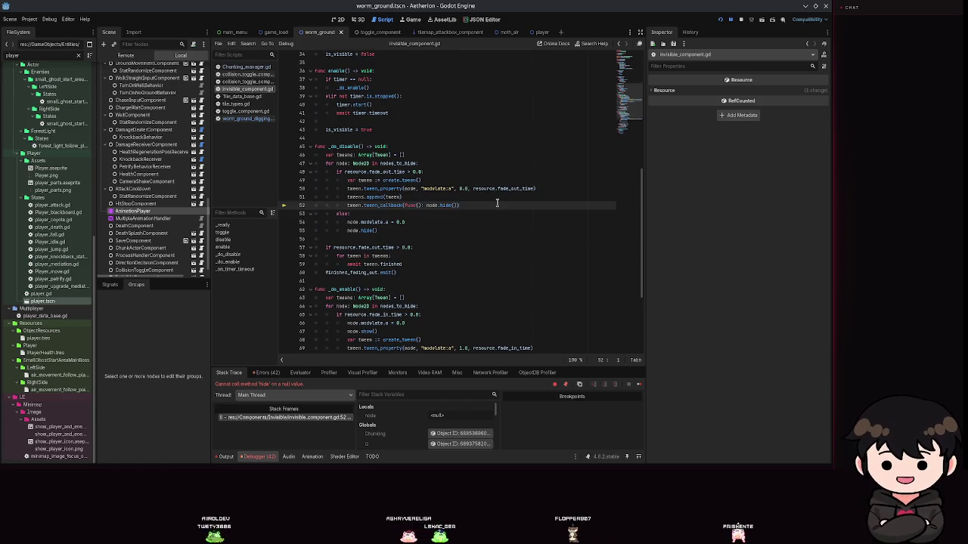
{"action": "scroll", "coordinate": [496, 203], "scroll_direction": "up", "scroll_amount": 10}
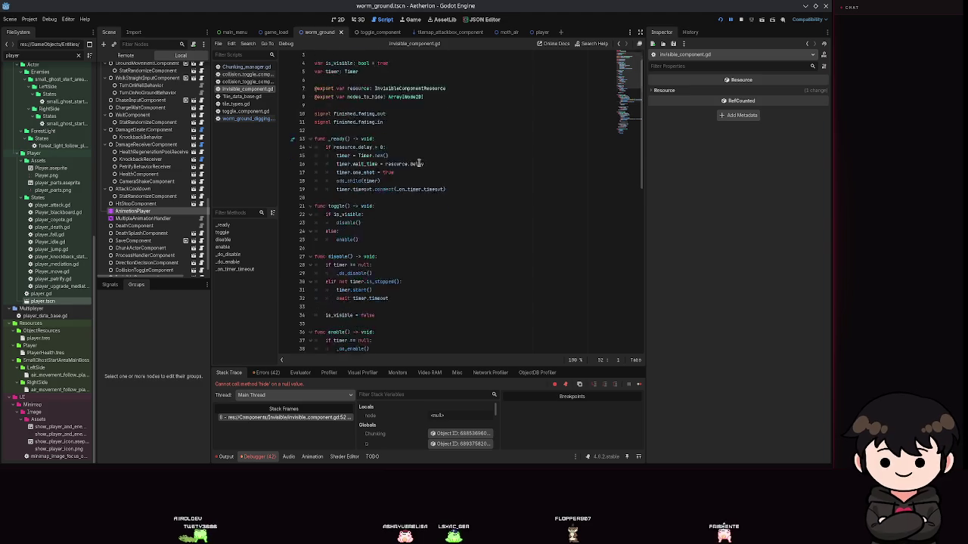
{"action": "scroll", "coordinate": [427, 207], "scroll_direction": "down", "scroll_amount": 11}
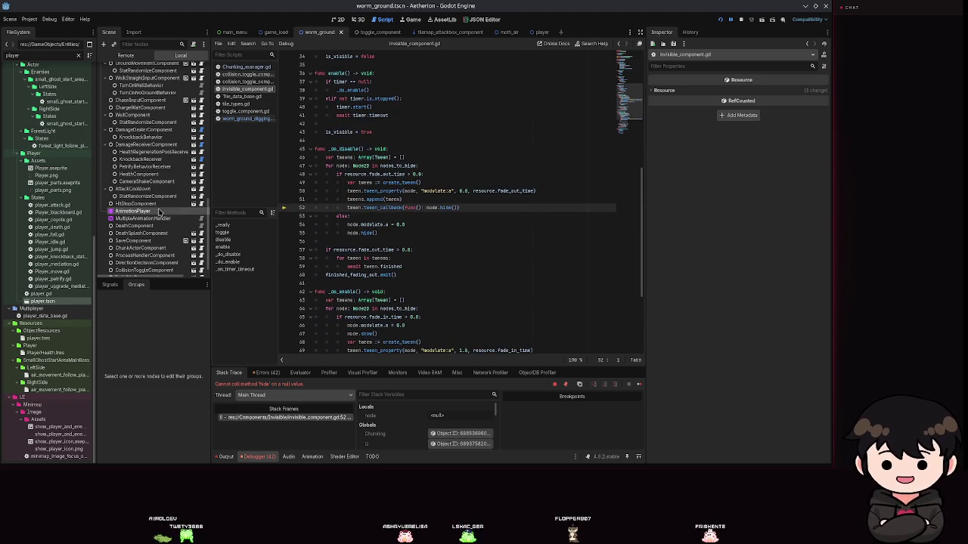
{"action": "scroll", "coordinate": [160, 200], "scroll_direction": "up", "scroll_amount": 6}
{"action": "scroll", "coordinate": [396, 166], "scroll_direction": "up", "scroll_amount": 10}
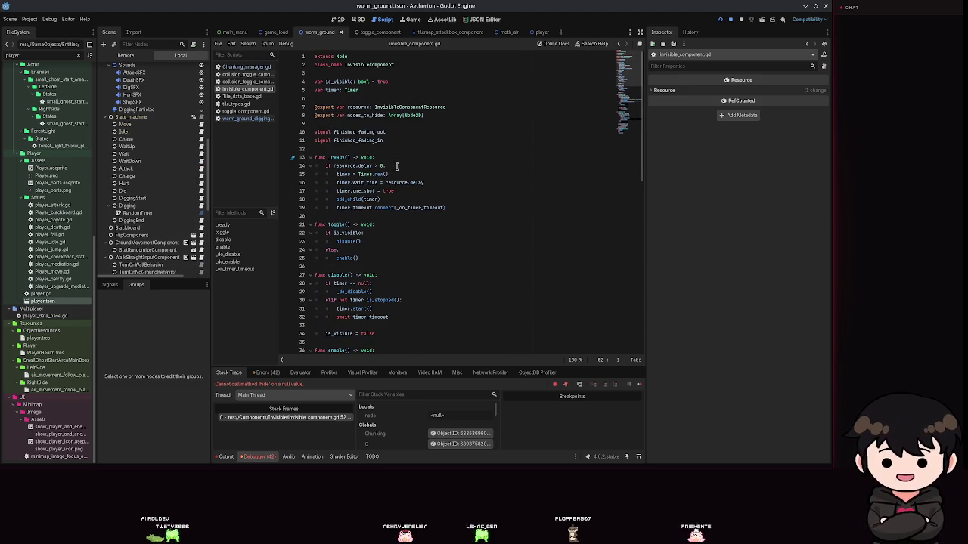
{"action": "left_click", "coordinate": [267, 419]}
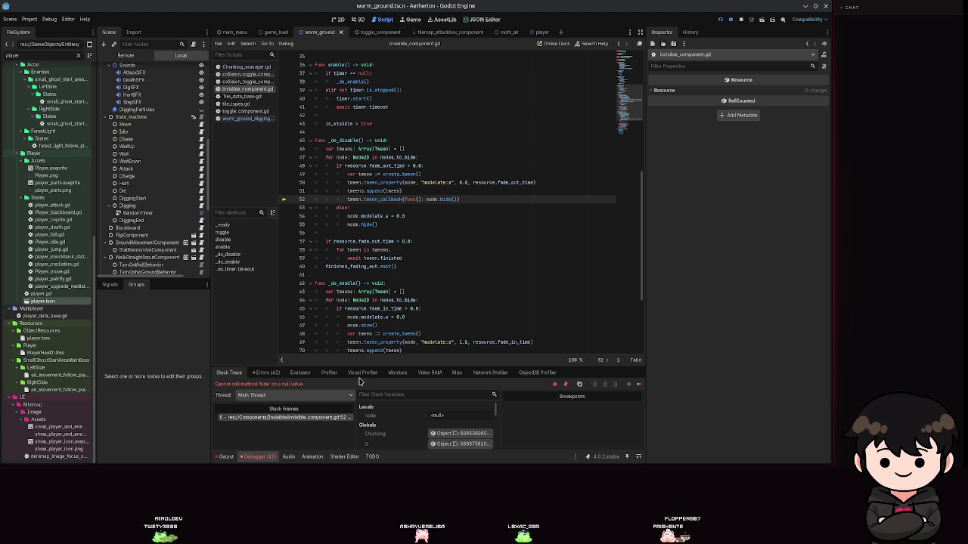
- Enlarge the debugger panel and inspect the Digging, DiggingEnd and Blackboard nodes
{"action": "left_click_drag", "start_coordinate": [369, 365], "coordinate": [370, 319]}
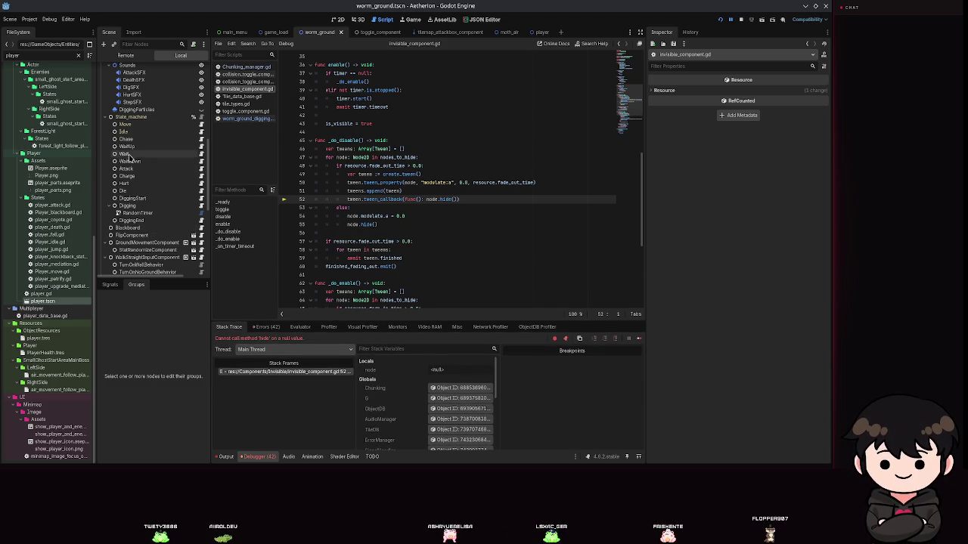
{"action": "left_click", "coordinate": [130, 206]}
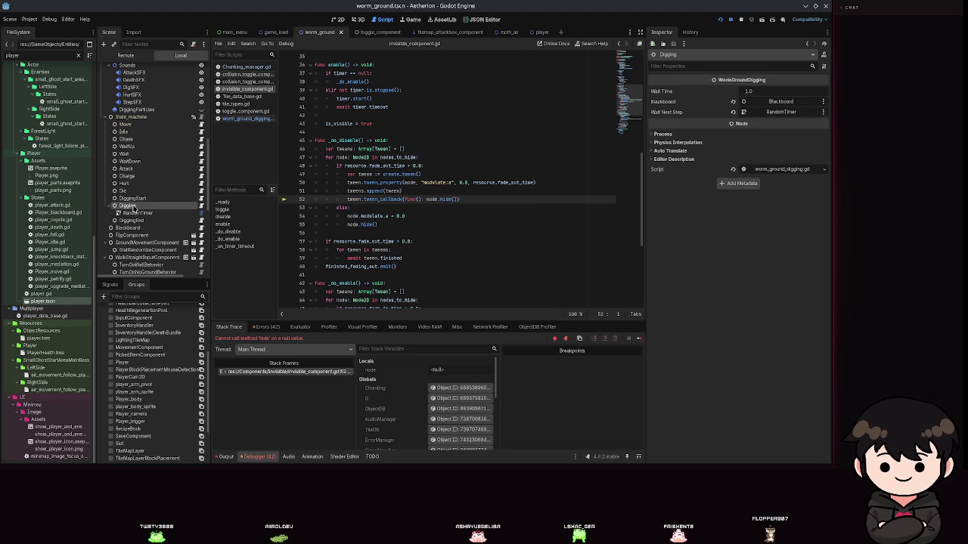
{"action": "left_click", "coordinate": [132, 220]}
{"action": "left_click", "coordinate": [130, 205]}
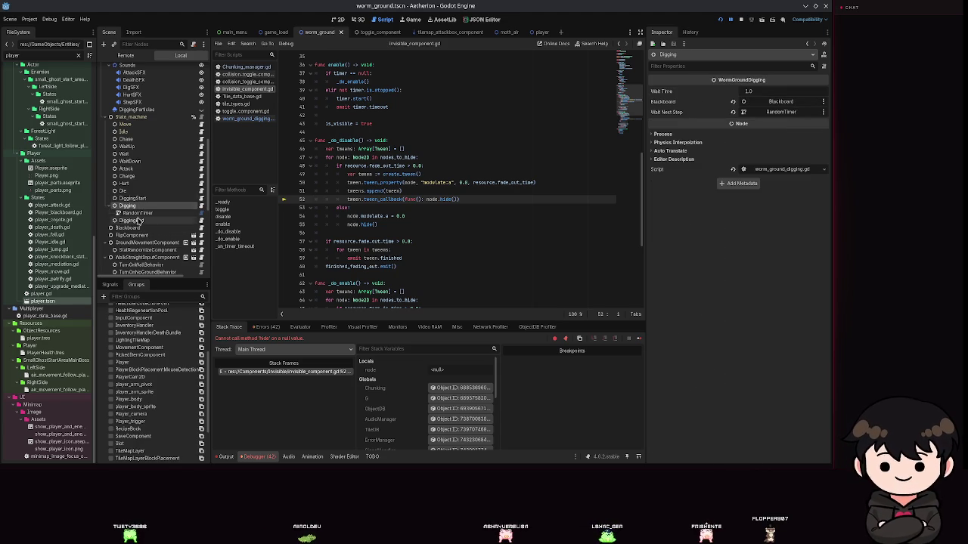
{"action": "scroll", "coordinate": [140, 228], "scroll_direction": "down", "scroll_amount": 3}
{"action": "left_click", "coordinate": [127, 150]}
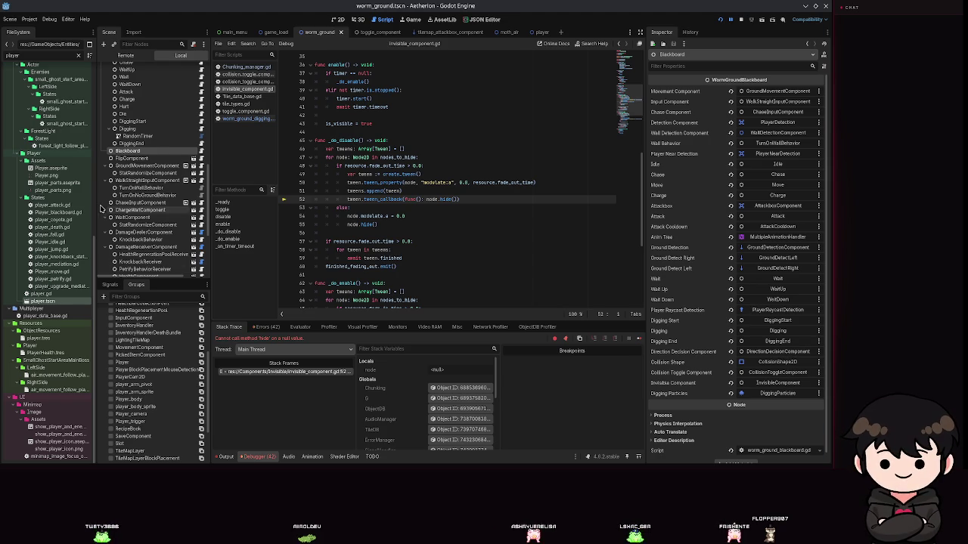
- Assign CanvasGroup to the InvisibleComponent's Nodes to Hide, then stop the game
{"action": "scroll", "coordinate": [125, 114], "scroll_direction": "down", "scroll_amount": 5}
{"action": "type", "text": "Invisi"}
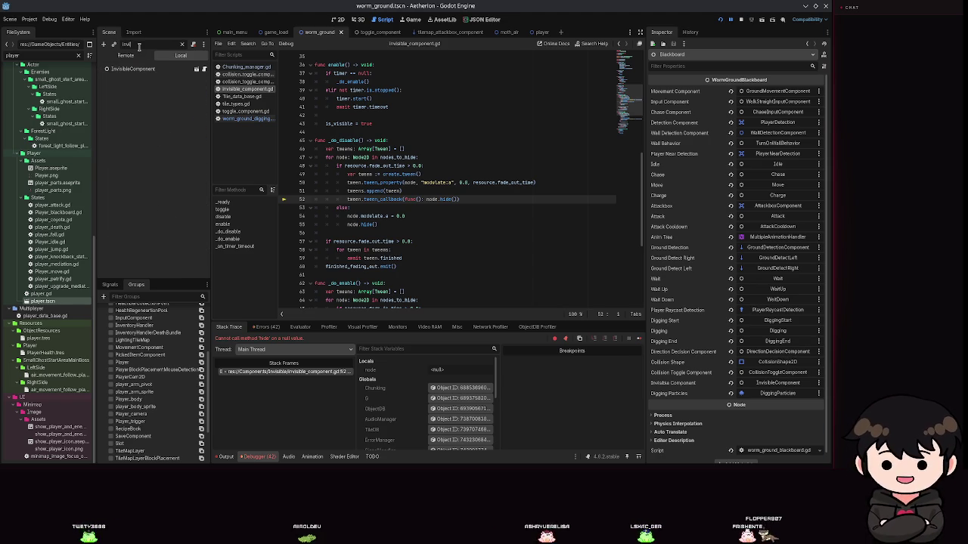
{"action": "left_click", "coordinate": [133, 69]}
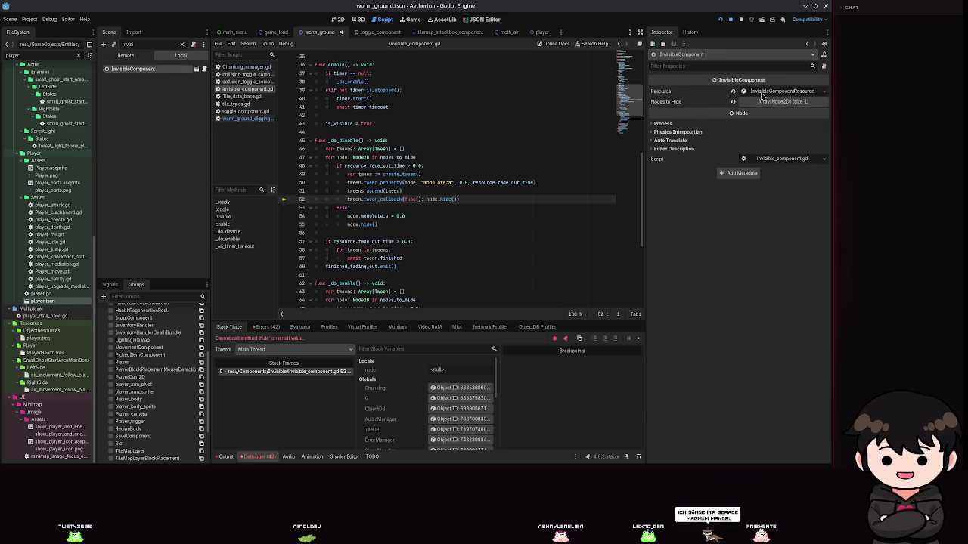
{"action": "left_click", "coordinate": [782, 101]}
{"action": "left_click", "coordinate": [772, 123]}
{"action": "scroll", "coordinate": [408, 227], "scroll_direction": "down", "scroll_amount": 5}
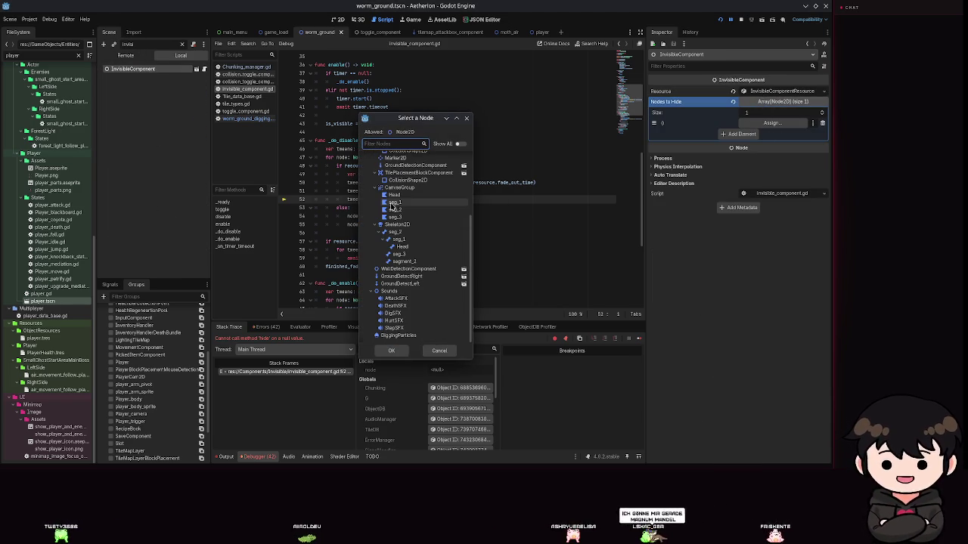
{"action": "double_click", "coordinate": [394, 187]}
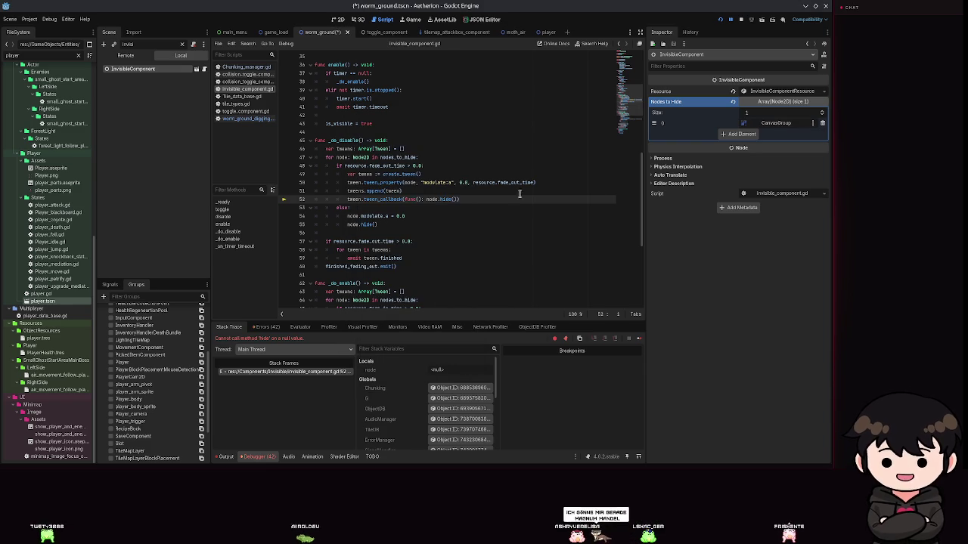
{"action": "left_click", "coordinate": [721, 19]}
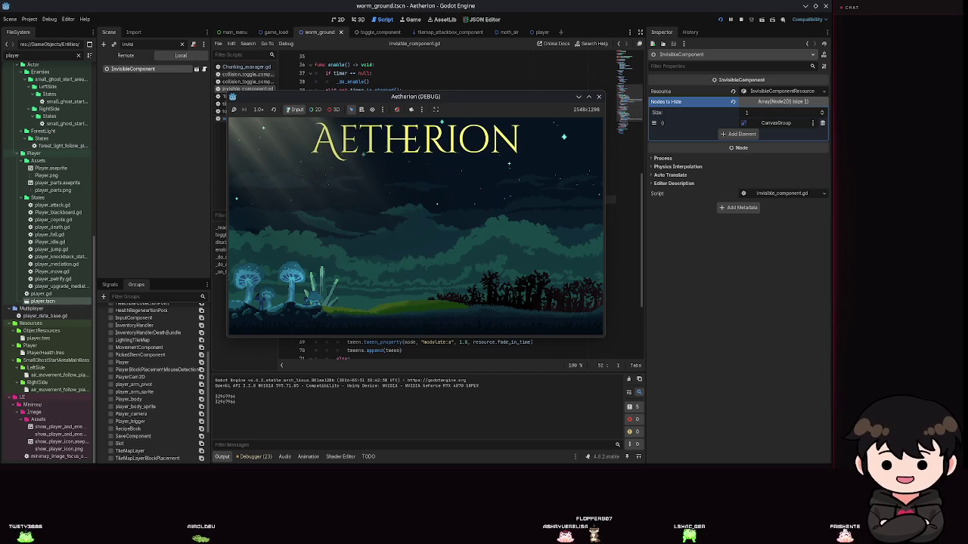
- Load Spielstand 2 and walk and jump the player left and right
{"action": "left_click", "coordinate": [428, 224]}
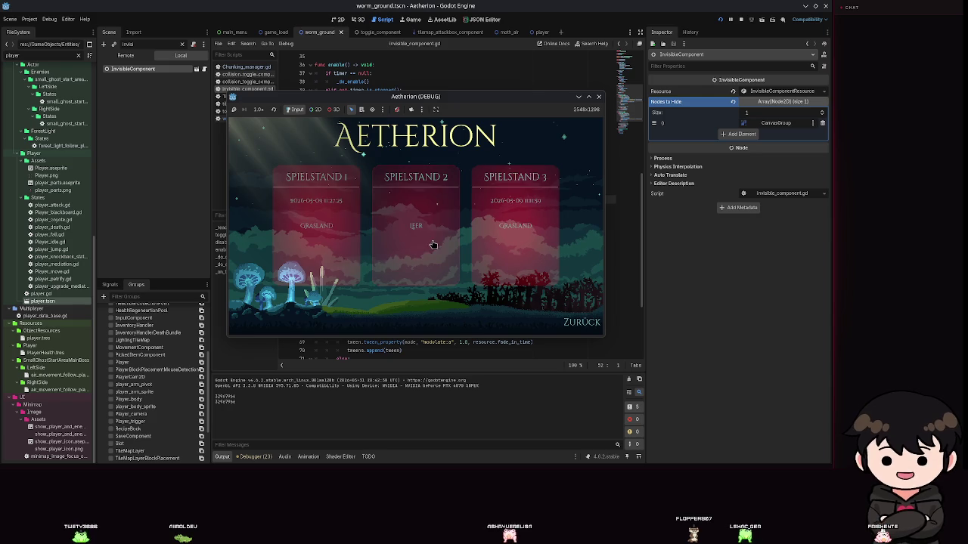
{"action": "key", "text": "Return"}
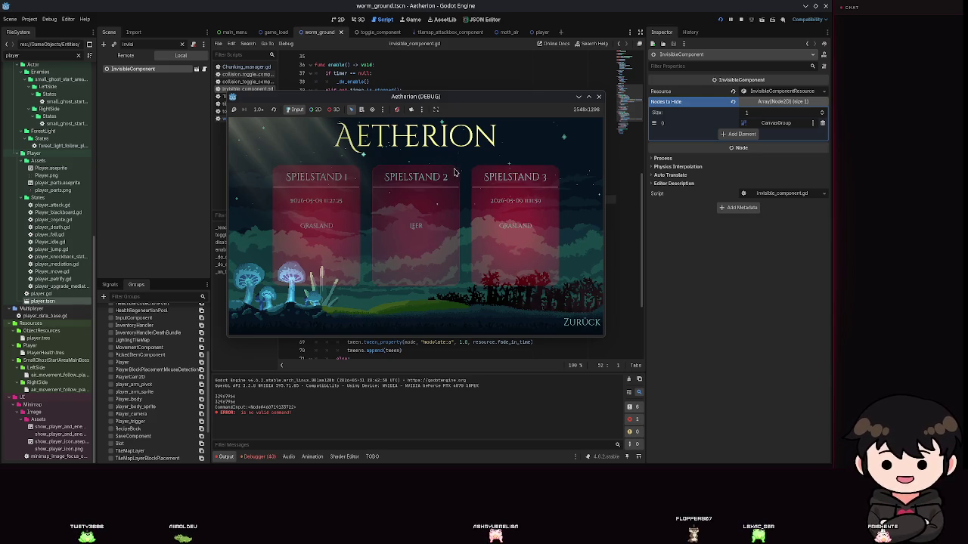
{"action": "left_click", "coordinate": [454, 163]}
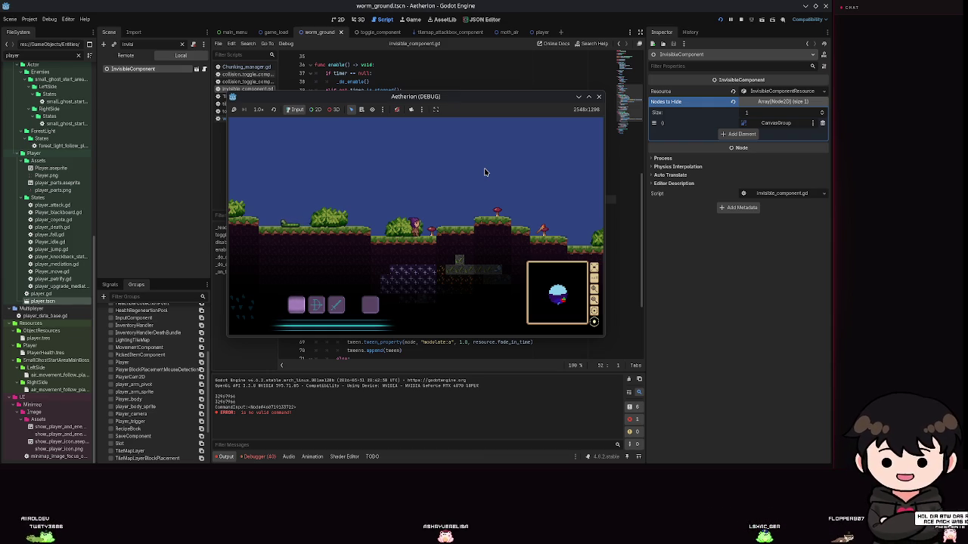
{"action": "key", "text": "a"}
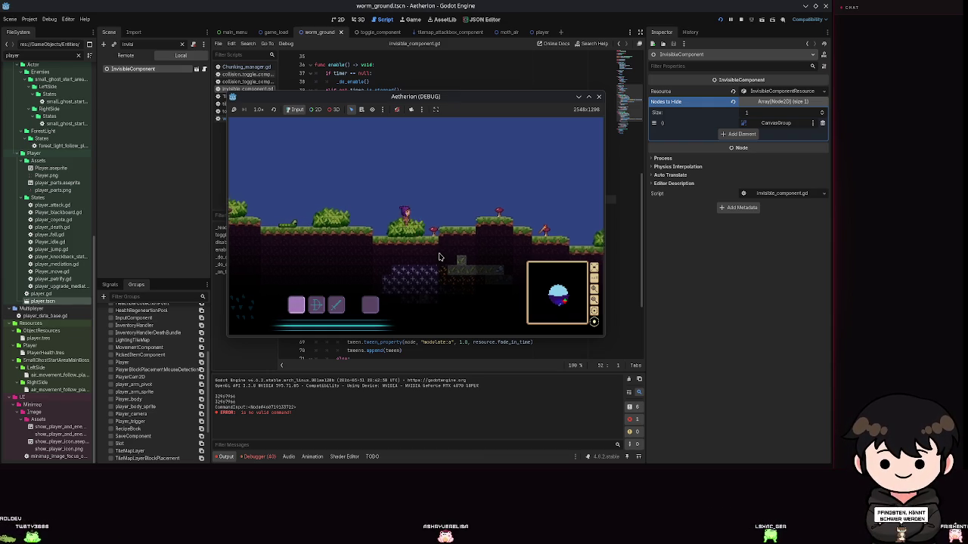
{"action": "key", "text": "d"}
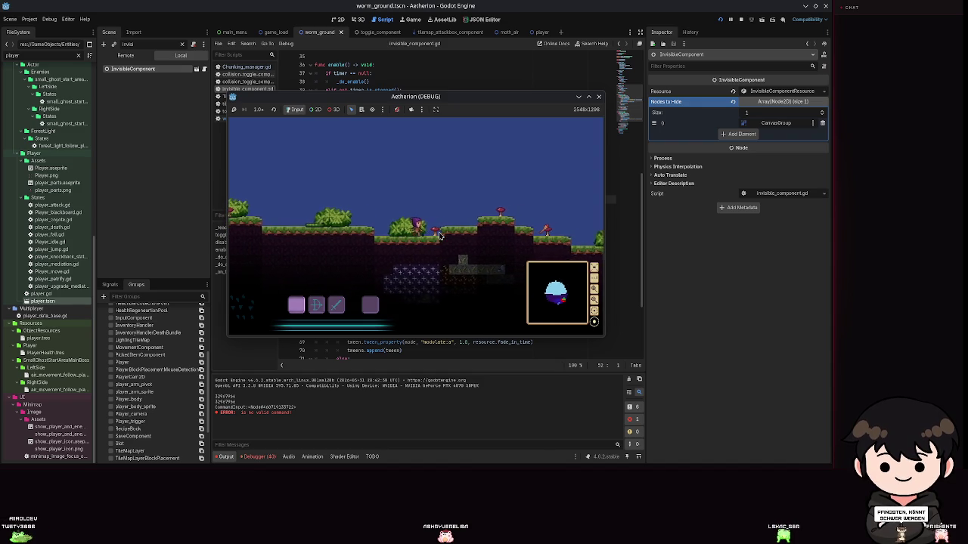
{"action": "key", "text": "space"}
{"action": "key", "text": "d"}
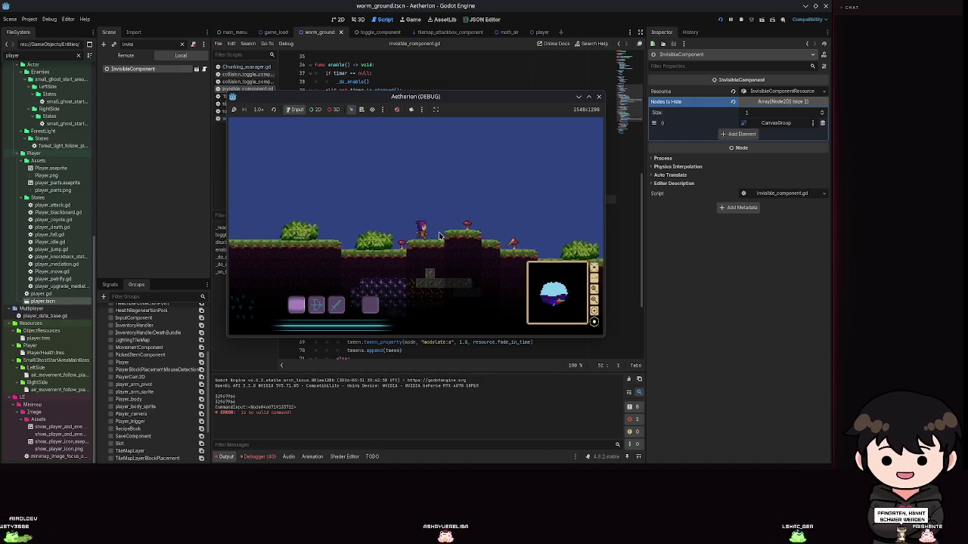
{"action": "key", "text": "a"}
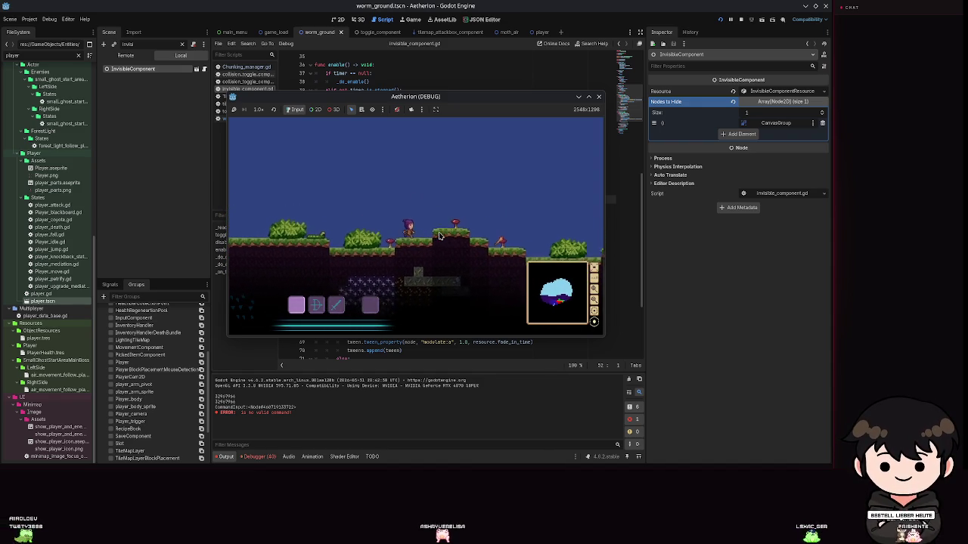
- Open, close and reopen the in-game pause menu, then close the game
{"action": "key", "text": "Escape"}
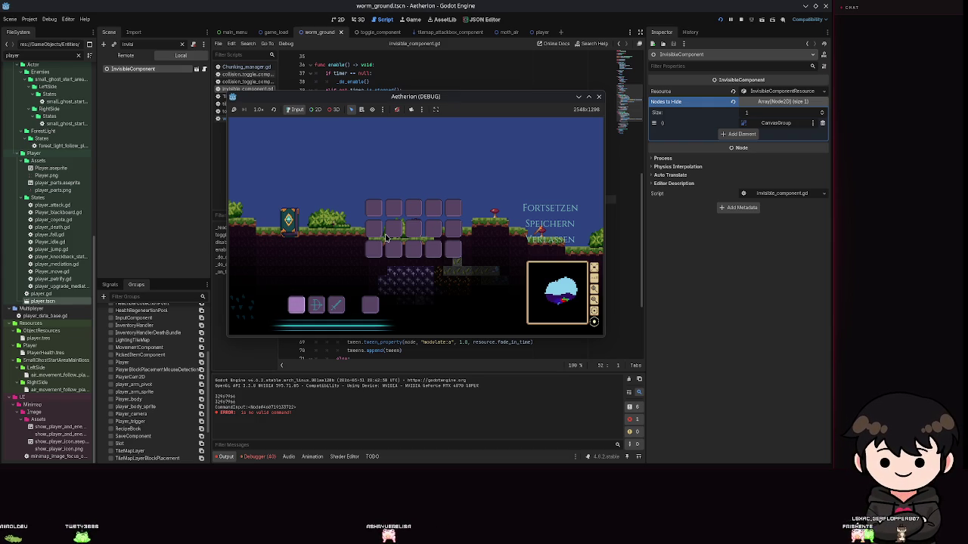
{"action": "key", "text": "Escape"}
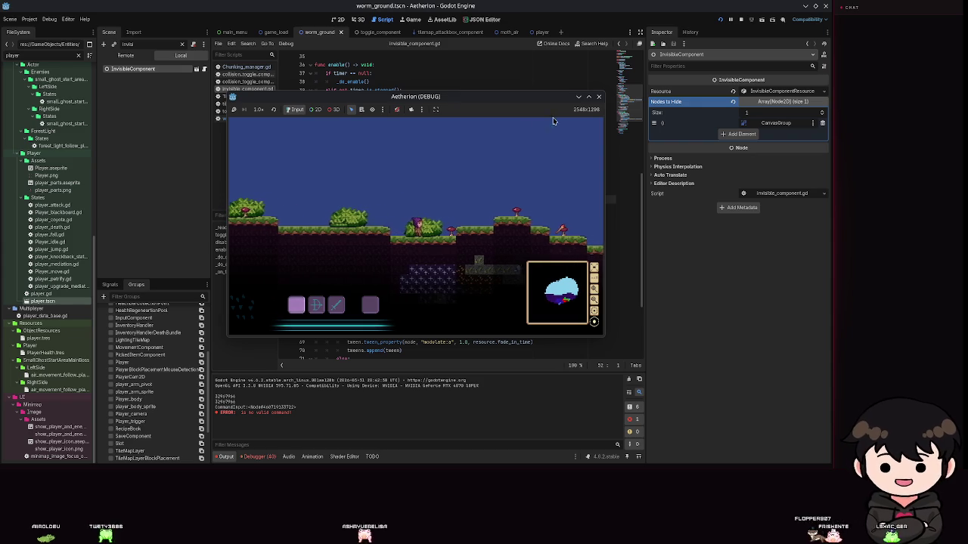
{"action": "key", "text": "Escape"}
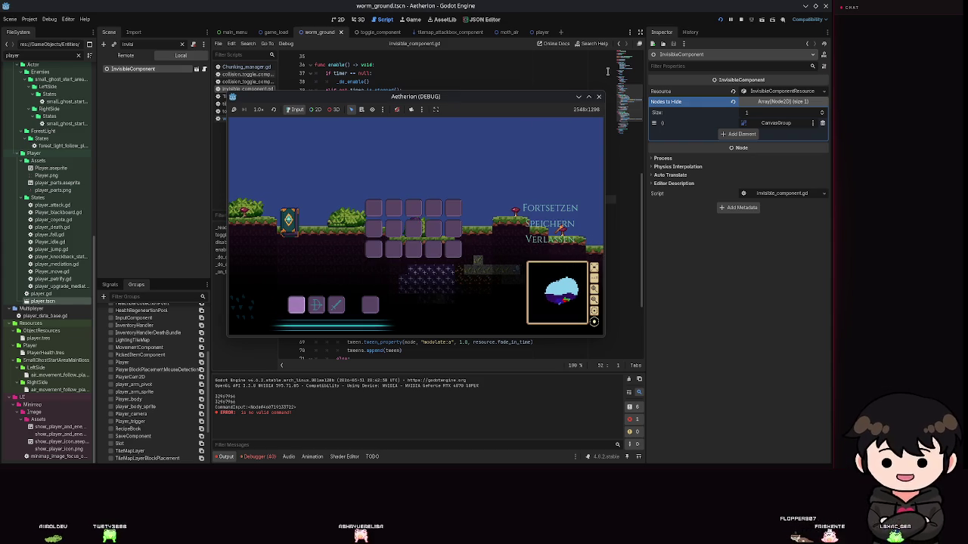
{"action": "left_click", "coordinate": [599, 98]}
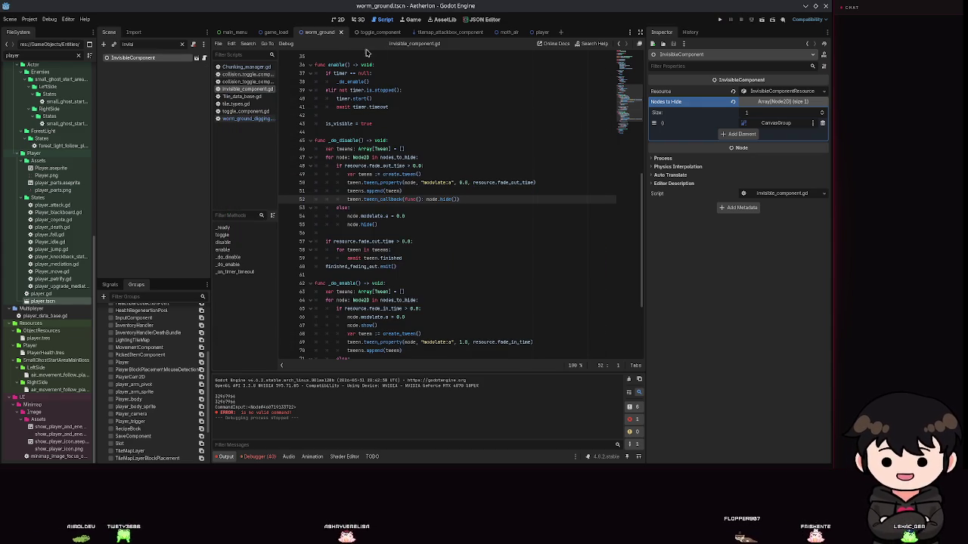
- In the 2D view, tick Active on the worm's MultipleAnimationHandler
{"action": "left_click", "coordinate": [335, 19]}
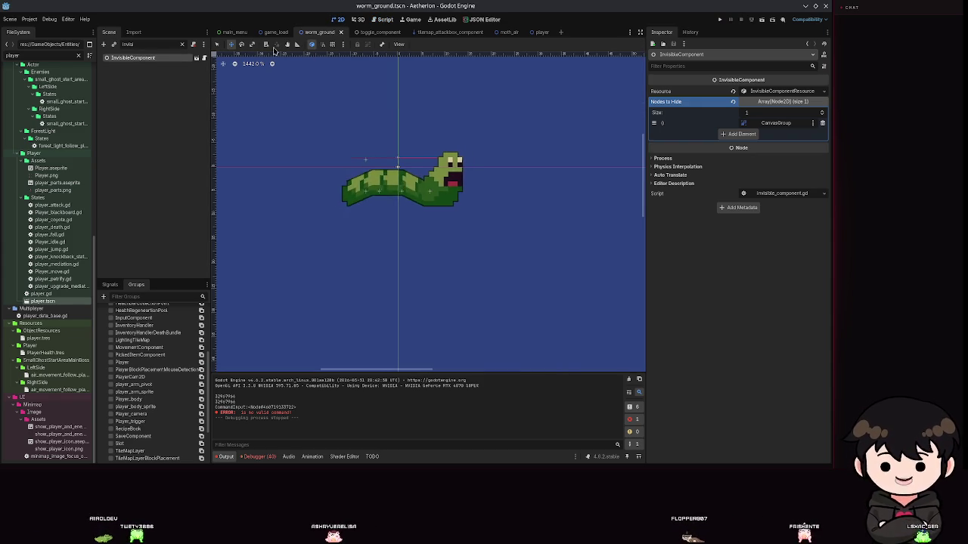
{"action": "left_click", "coordinate": [182, 44]}
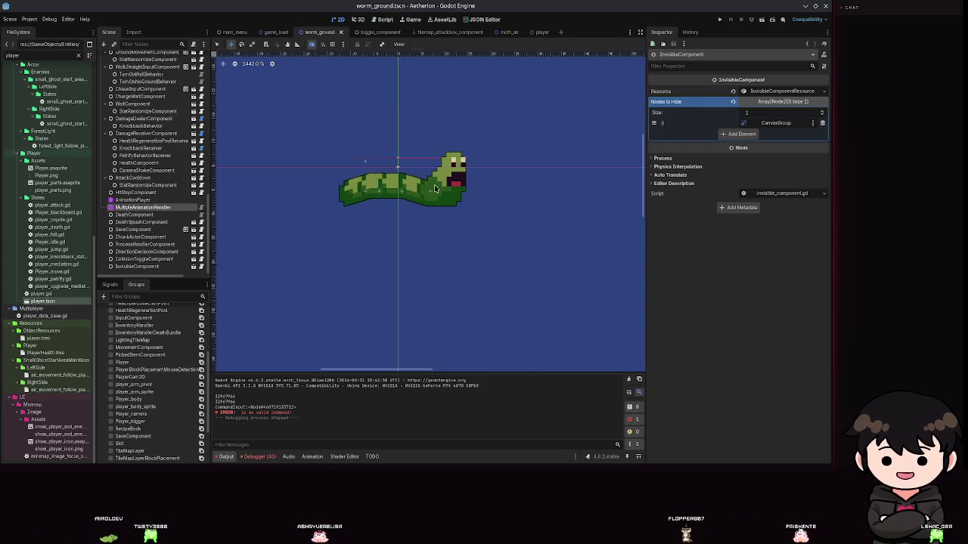
{"action": "left_click", "coordinate": [142, 207]}
{"action": "left_click", "coordinate": [744, 166]}
- Run the game, load the second save slot, and enlarge the game window
{"action": "left_click", "coordinate": [720, 20]}
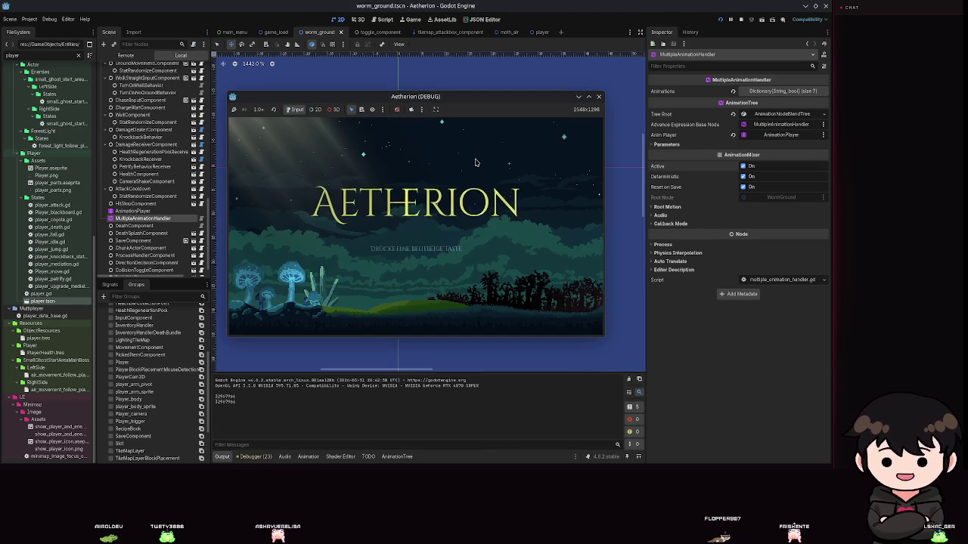
{"action": "left_click", "coordinate": [475, 161]}
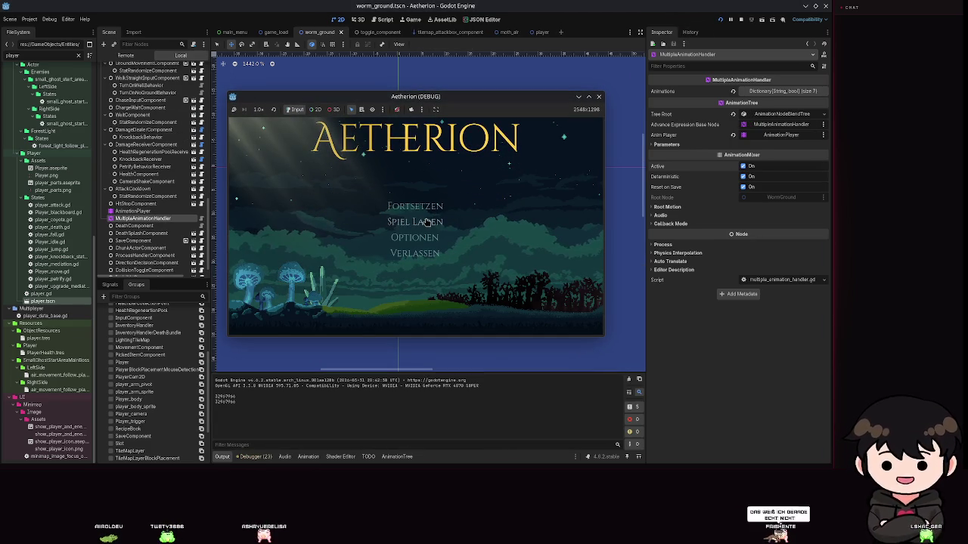
{"action": "left_click", "coordinate": [427, 221]}
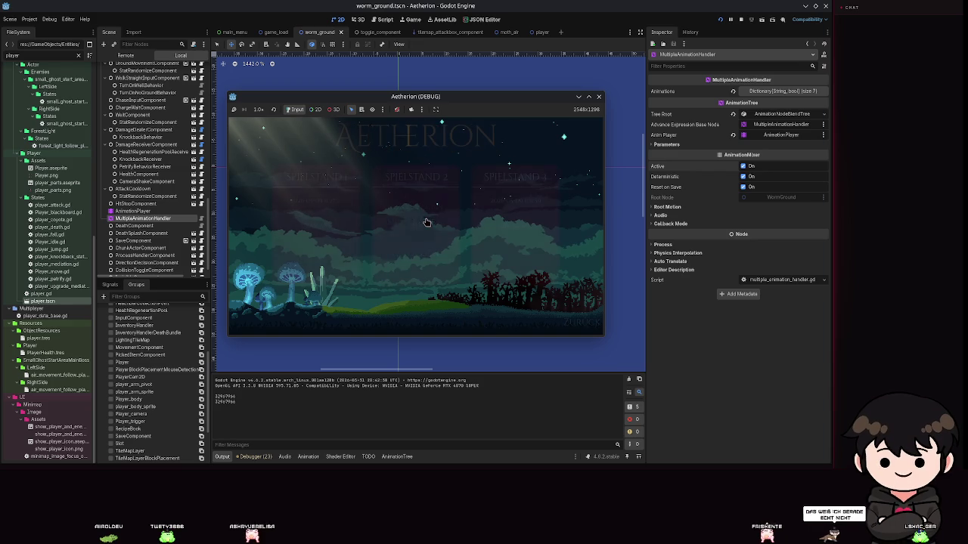
{"action": "left_click", "coordinate": [394, 259]}
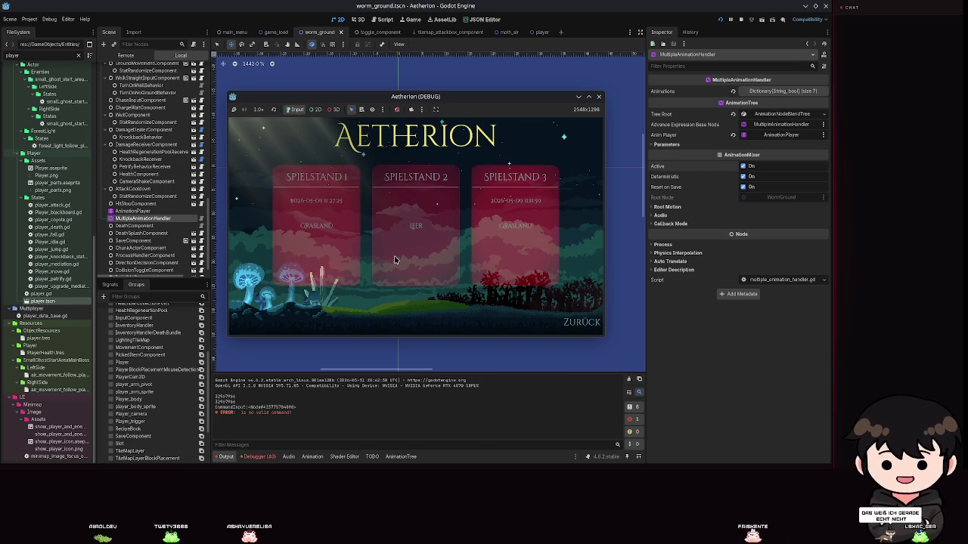
{"action": "left_click", "coordinate": [394, 259]}
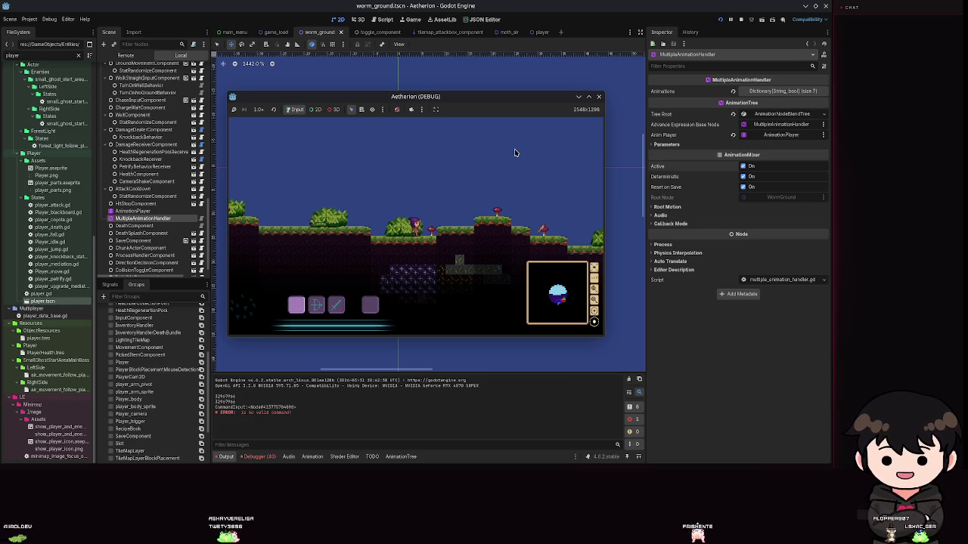
{"action": "left_click", "coordinate": [588, 96]}
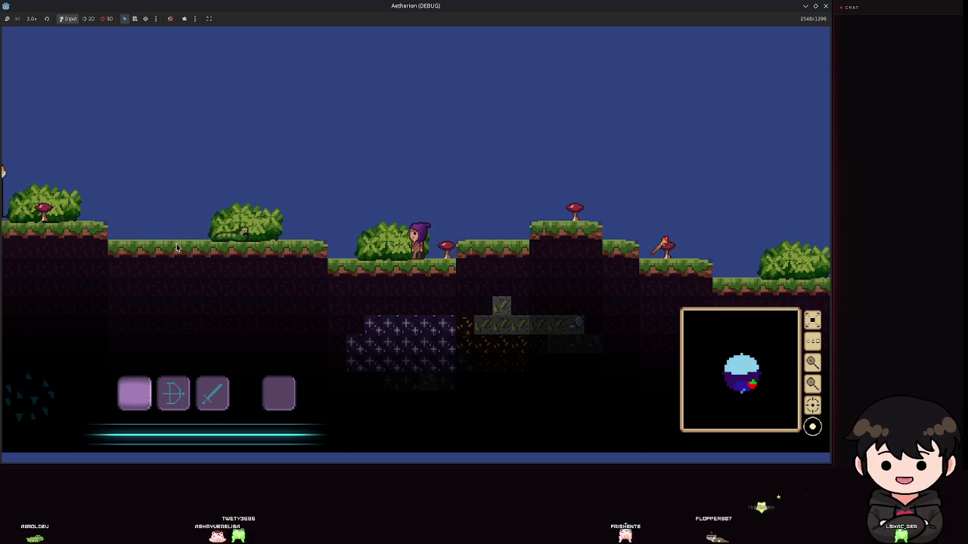
- Close the Aetherion game window after watching the worm
{"action": "left_click", "coordinate": [825, 5]}
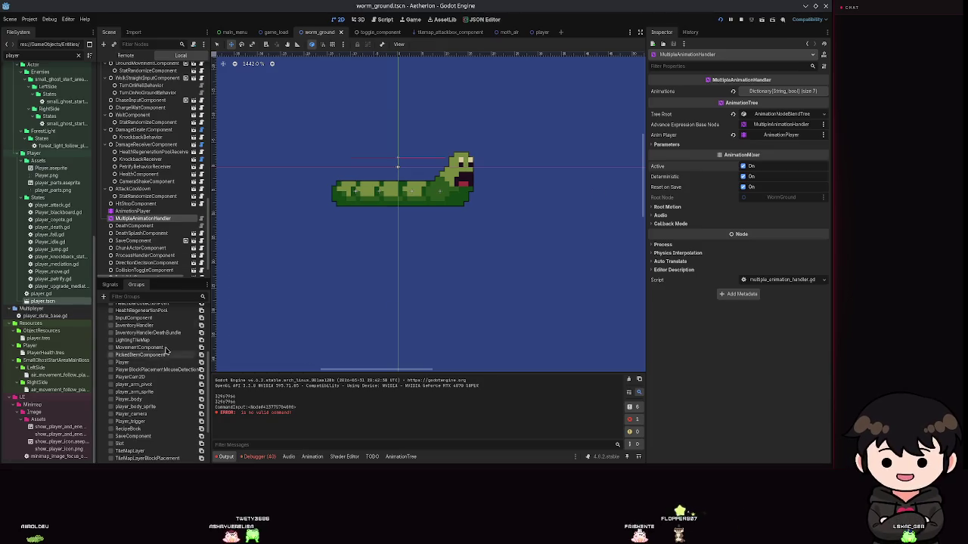
- In the move animation, set seg_2's position, rotation and scale interpolation to Linear
{"action": "left_click", "coordinate": [132, 211]}
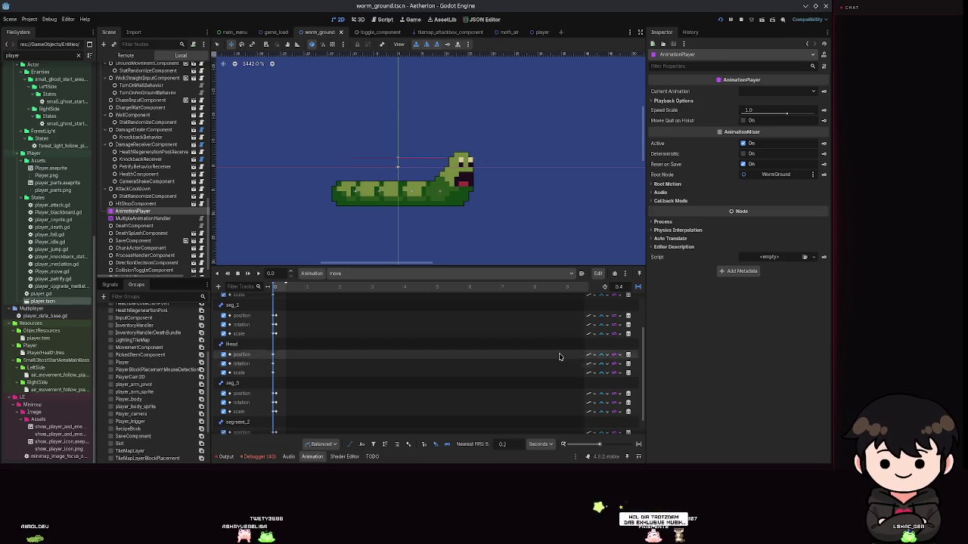
{"action": "scroll", "coordinate": [548, 352], "scroll_direction": "up", "scroll_amount": 3}
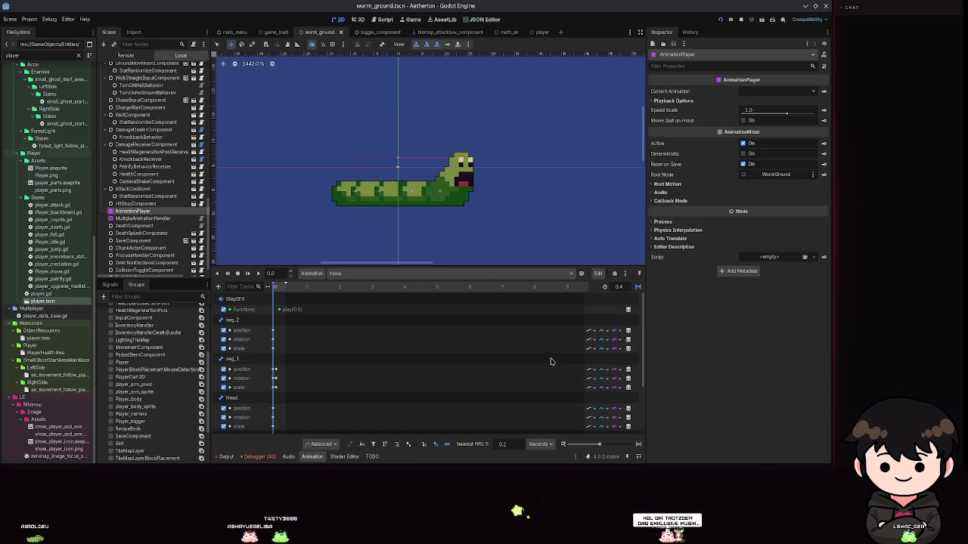
{"action": "left_click", "coordinate": [603, 332]}
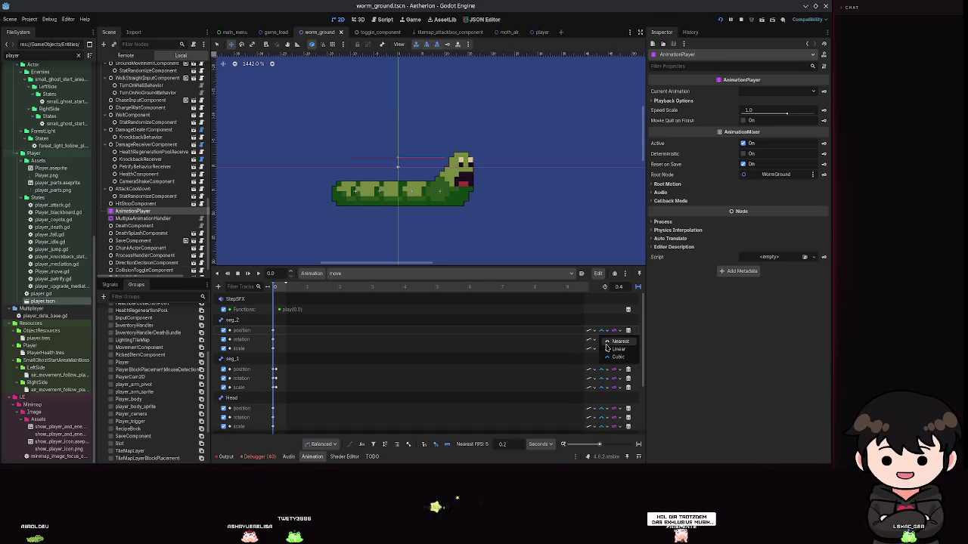
{"action": "left_click", "coordinate": [614, 348]}
{"action": "left_click", "coordinate": [603, 339]}
{"action": "left_click", "coordinate": [614, 358]}
{"action": "left_click", "coordinate": [603, 348]}
{"action": "left_click", "coordinate": [614, 367]}
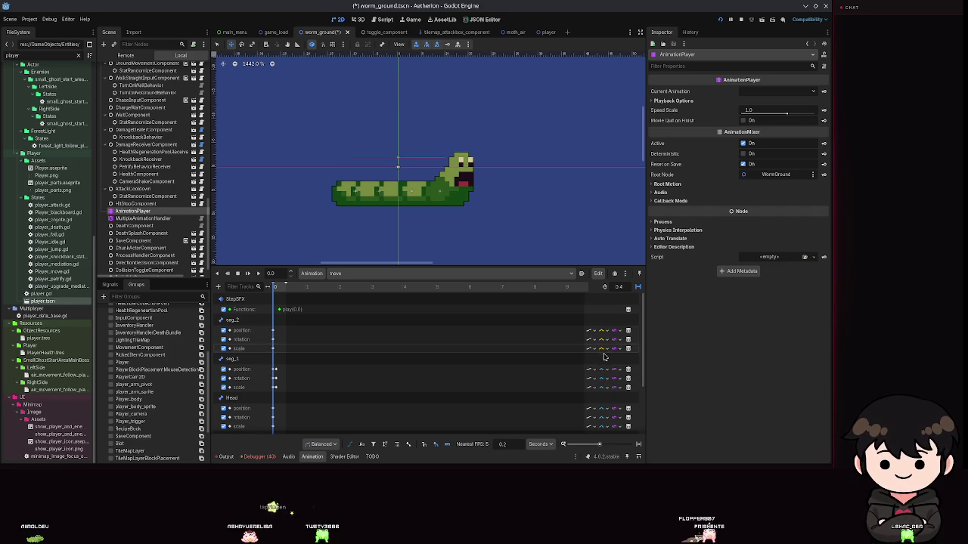
{"action": "left_click", "coordinate": [603, 340]}
{"action": "left_click", "coordinate": [613, 358]}
- Set seg_1's position, rotation and scale track interpolation to Linear
{"action": "left_click", "coordinate": [602, 369]}
{"action": "left_click", "coordinate": [614, 387]}
{"action": "left_click", "coordinate": [602, 378]}
{"action": "left_click", "coordinate": [614, 396]}
{"action": "left_click", "coordinate": [602, 387]}
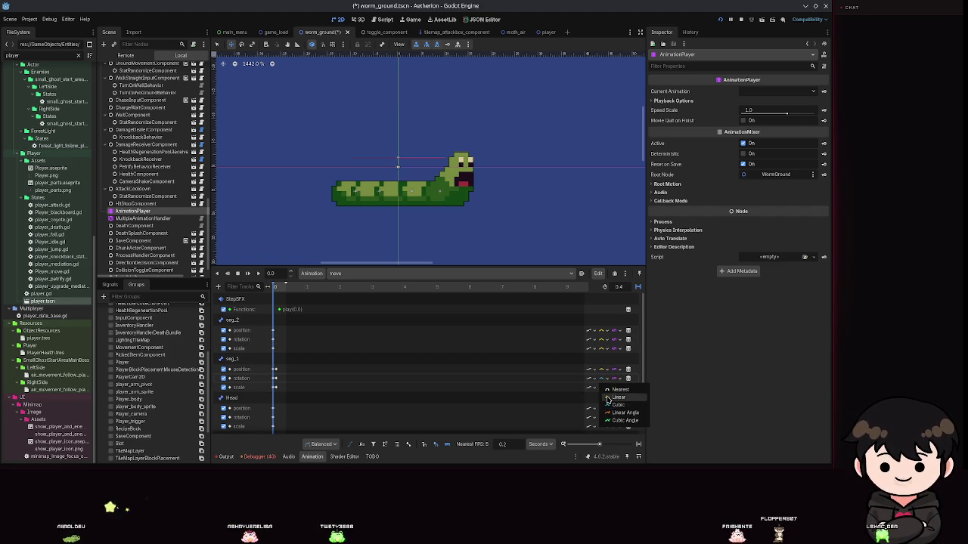
{"action": "left_click", "coordinate": [614, 404]}
- Set the Head's position, rotation and scale track interpolation to Linear
{"action": "left_click", "coordinate": [603, 408]}
{"action": "left_click", "coordinate": [612, 408]}
{"action": "left_click", "coordinate": [612, 409]}
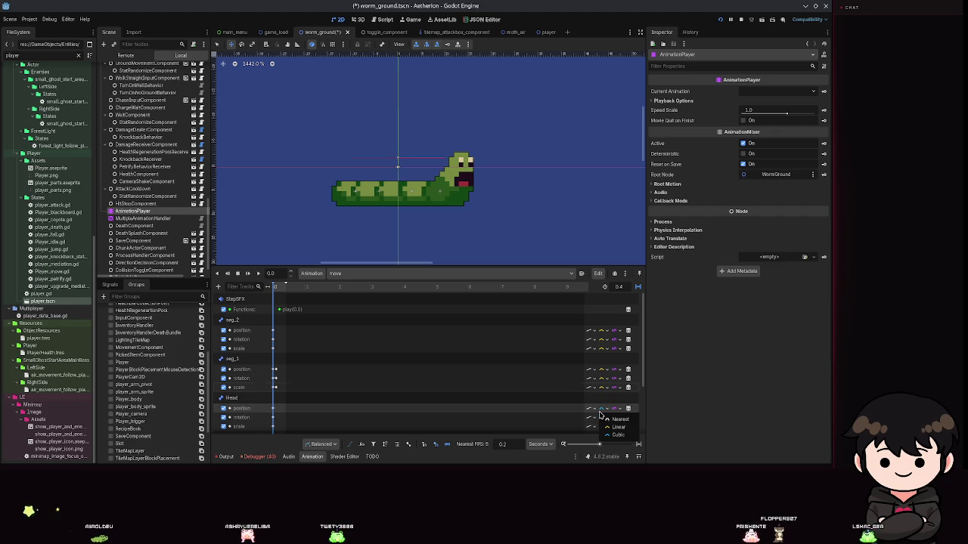
{"action": "left_click", "coordinate": [613, 423]}
{"action": "scroll", "coordinate": [607, 390], "scroll_direction": "down", "scroll_amount": 1}
{"action": "left_click", "coordinate": [603, 404]}
{"action": "left_click", "coordinate": [616, 423]}
{"action": "left_click", "coordinate": [603, 405]}
{"action": "left_click", "coordinate": [607, 427]}
{"action": "scroll", "coordinate": [604, 408], "scroll_direction": "down", "scroll_amount": 1}
- Set seg_3's position, scale and rotation interpolation to Linear and save
{"action": "left_click", "coordinate": [602, 392]}
{"action": "left_click", "coordinate": [616, 412]}
{"action": "left_click", "coordinate": [605, 402]}
{"action": "left_click", "coordinate": [617, 420]}
{"action": "left_click", "coordinate": [602, 393]}
{"action": "left_click", "coordinate": [615, 409]}
{"action": "key", "text": "ctrl+s"}
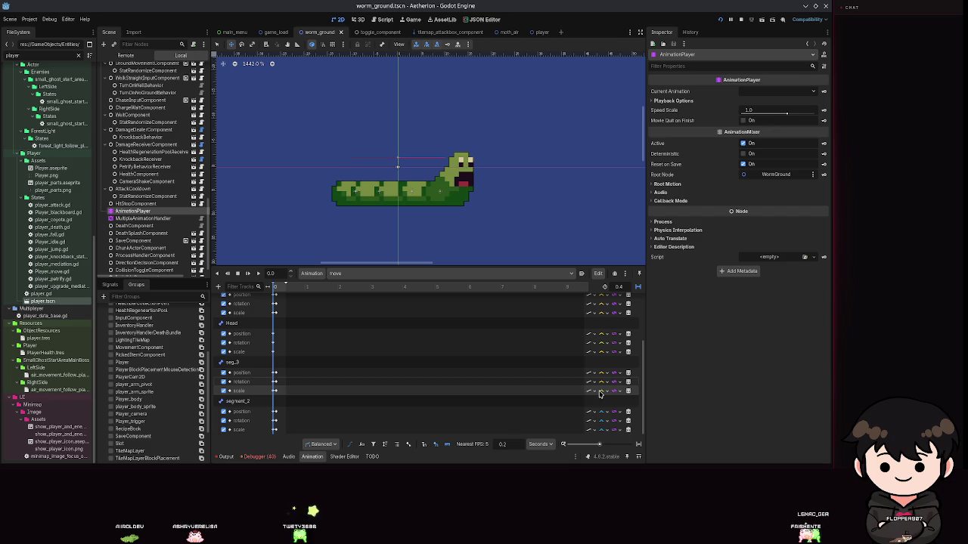
- Switch the remaining seg_3 and segment_2 tracks to Linear, save, and stop the game
{"action": "scroll", "coordinate": [601, 400], "scroll_direction": "down", "scroll_amount": 1}
{"action": "left_click", "coordinate": [602, 412]}
{"action": "left_click", "coordinate": [614, 428]}
{"action": "left_click", "coordinate": [603, 428]}
{"action": "left_click", "coordinate": [616, 421]}
{"action": "left_click", "coordinate": [604, 428]}
{"action": "left_click", "coordinate": [605, 429]}
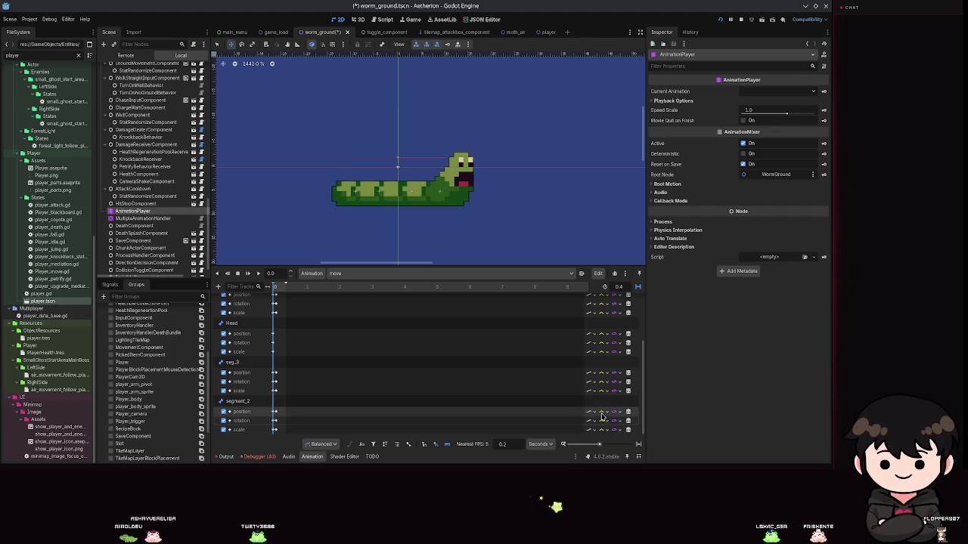
{"action": "key", "text": "ctrl+s"}
{"action": "left_click", "coordinate": [730, 21]}
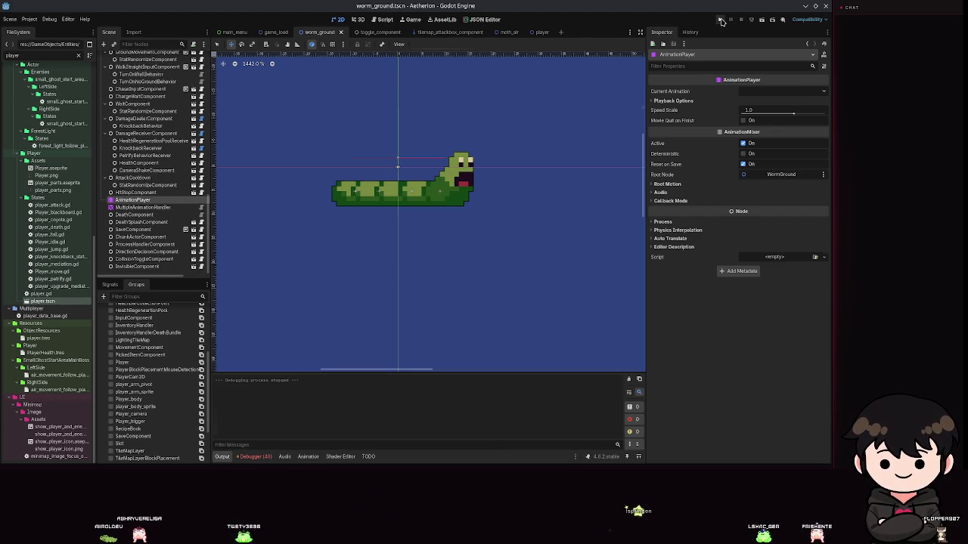
{"action": "left_click", "coordinate": [721, 21]}
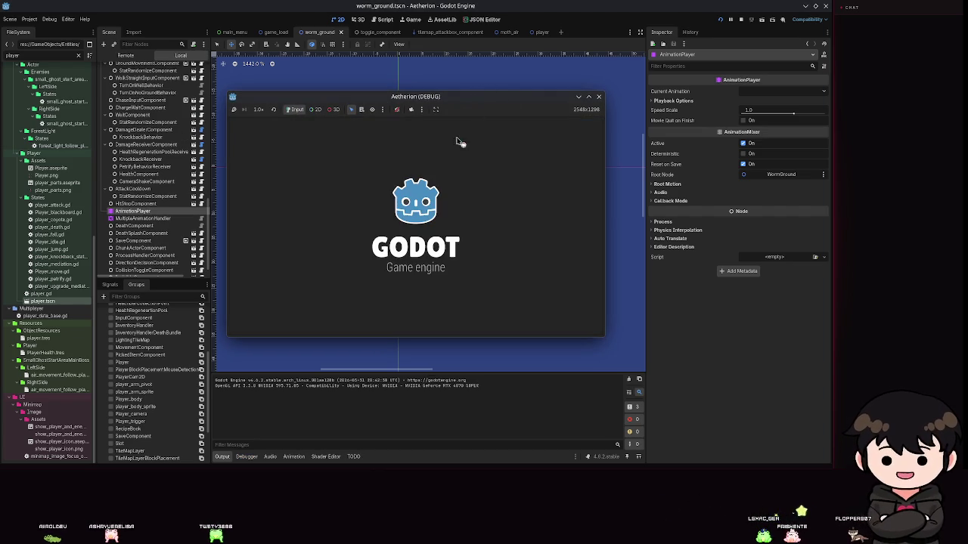
{"action": "left_click", "coordinate": [400, 247]}
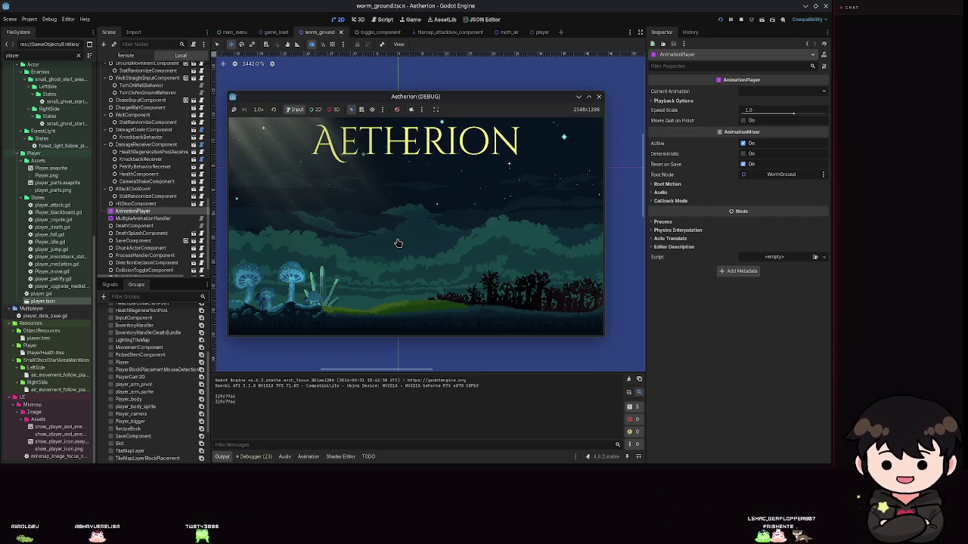
{"action": "left_click", "coordinate": [412, 222]}
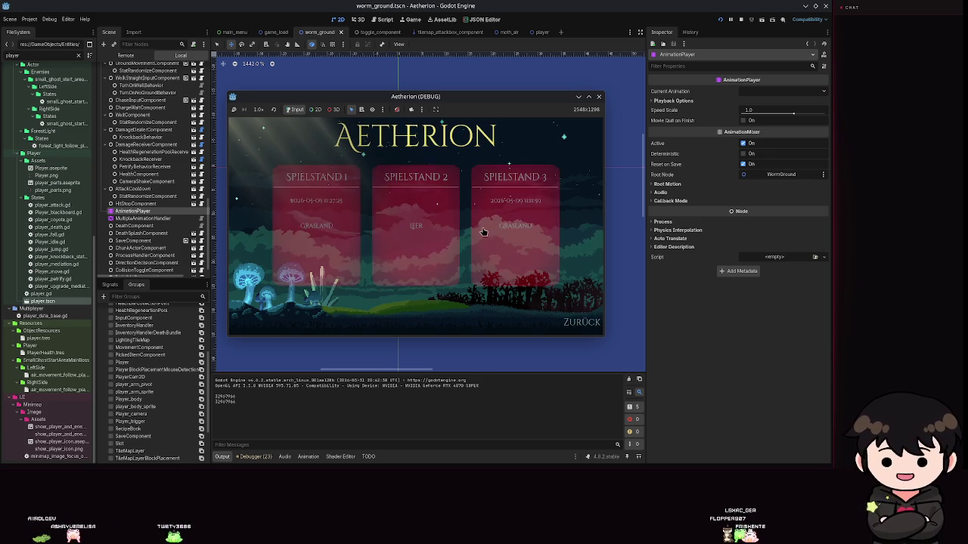
{"action": "left_click", "coordinate": [405, 214]}
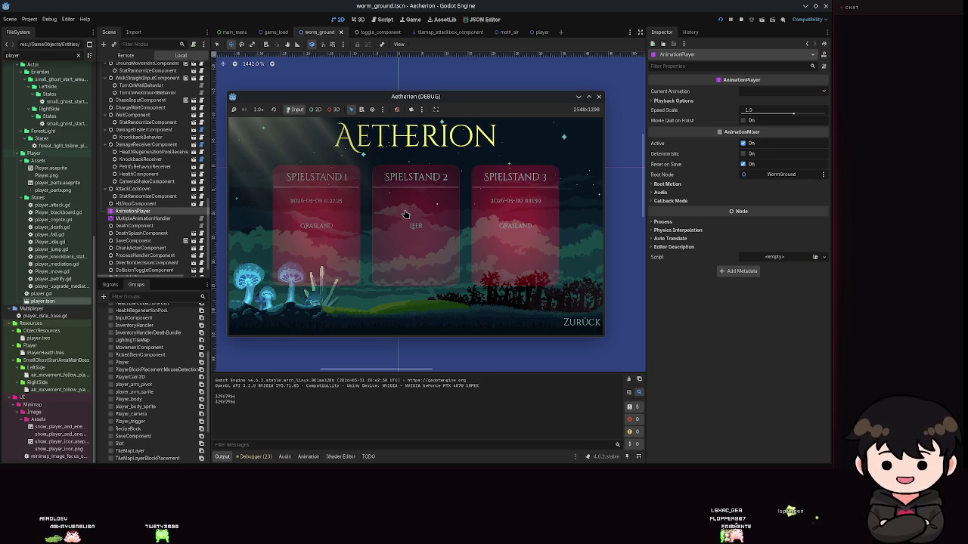
{"action": "left_click", "coordinate": [493, 200]}
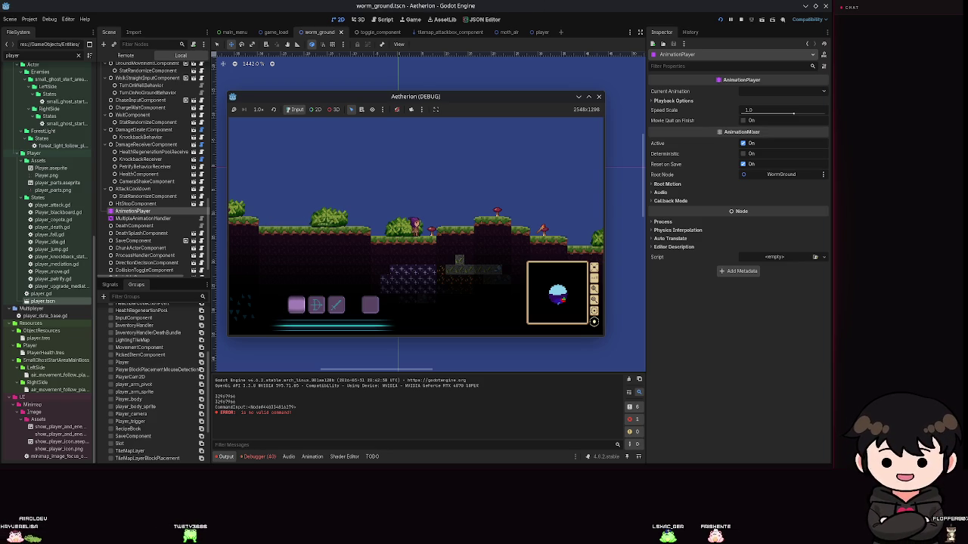
{"action": "left_click", "coordinate": [588, 96]}
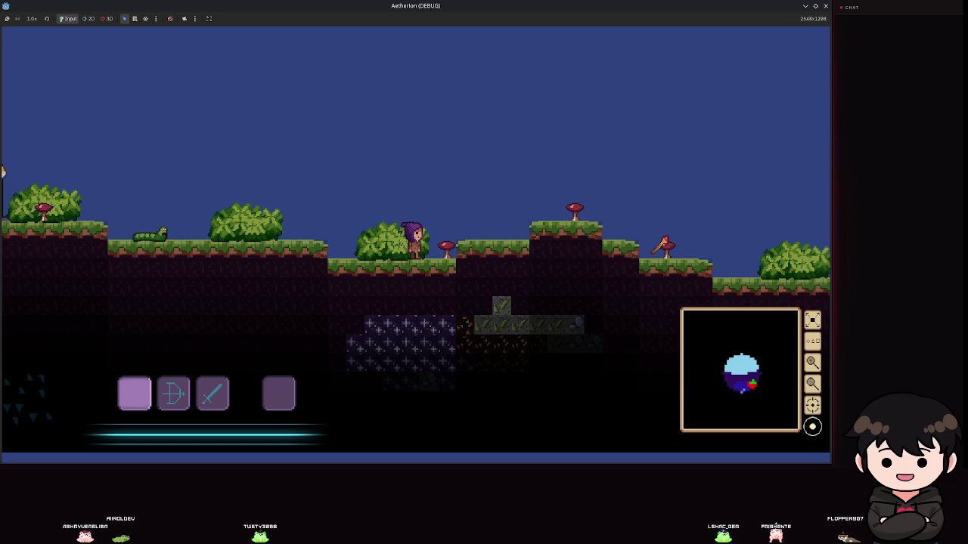
{"action": "left_click", "coordinate": [485, 279]}
{"action": "key", "text": "F8"}
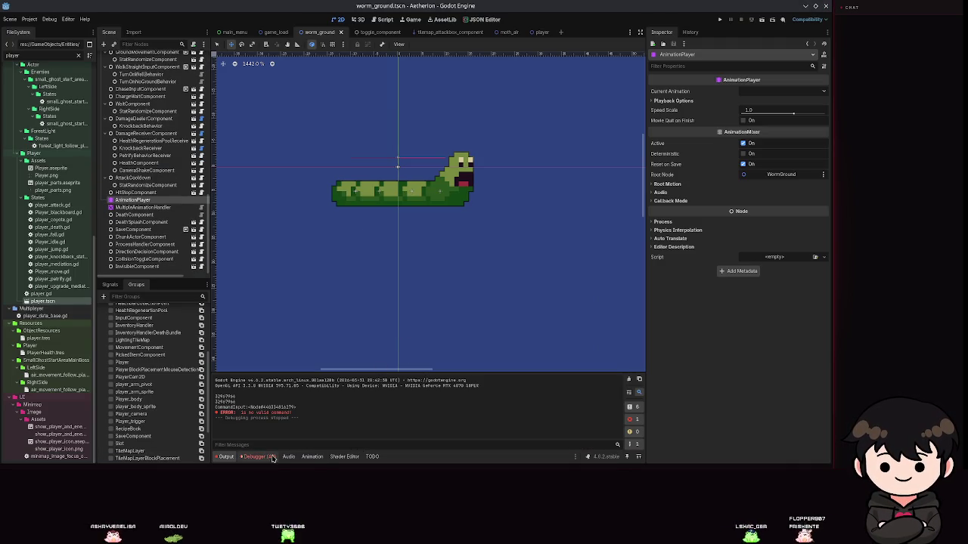
- Select the AnimationPlayer to show the move tracks and save the scene
{"action": "left_click", "coordinate": [136, 200]}
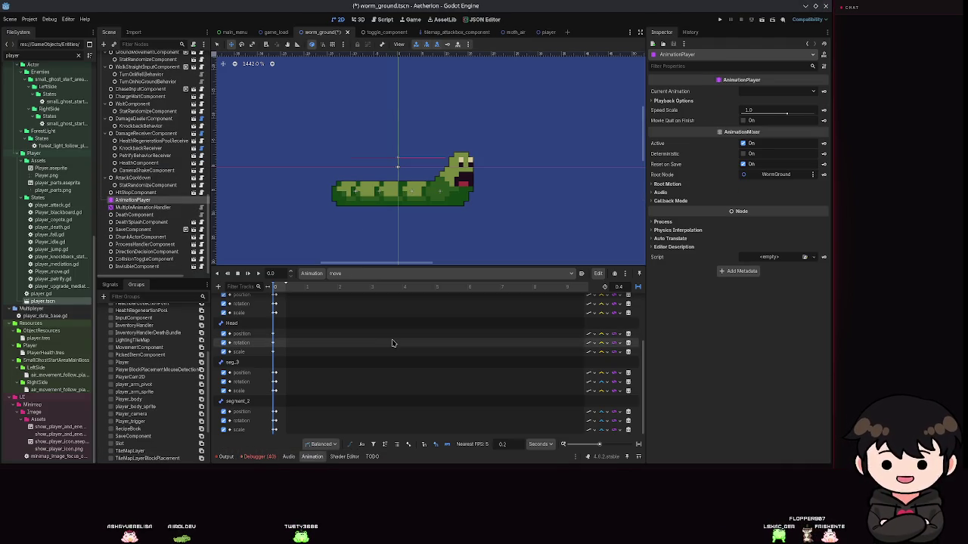
{"action": "scroll", "coordinate": [391, 343], "scroll_direction": "up", "scroll_amount": 1}
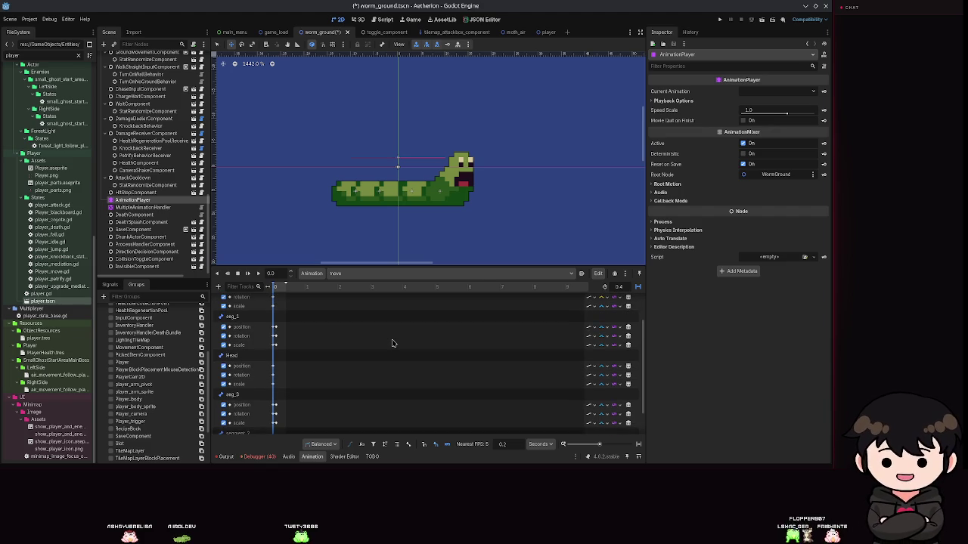
{"action": "scroll", "coordinate": [392, 343], "scroll_direction": "up", "scroll_amount": 1}
{"action": "scroll", "coordinate": [392, 343], "scroll_direction": "up", "scroll_amount": 1}
{"action": "key", "text": "ctrl+s"}
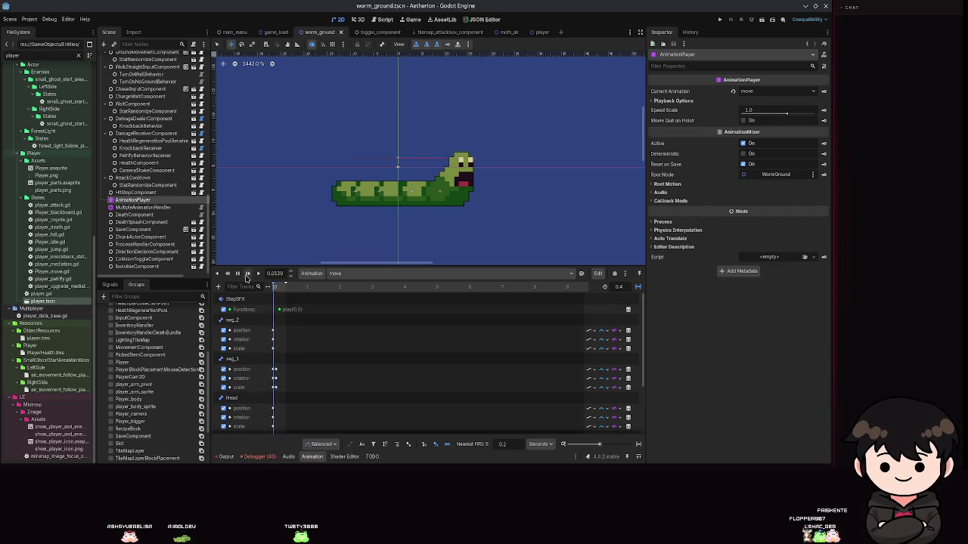
- Deactivate the AnimationTree, preview and stop 'move', save, and reset the playhead to the start
{"action": "left_click", "coordinate": [123, 208]}
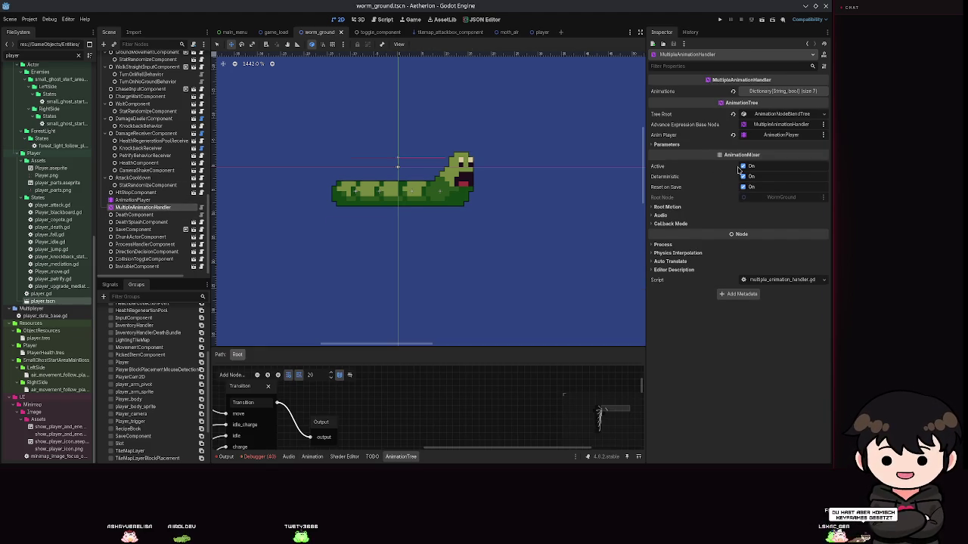
{"action": "left_click", "coordinate": [743, 167]}
{"action": "left_click", "coordinate": [131, 200]}
{"action": "left_click", "coordinate": [258, 276]}
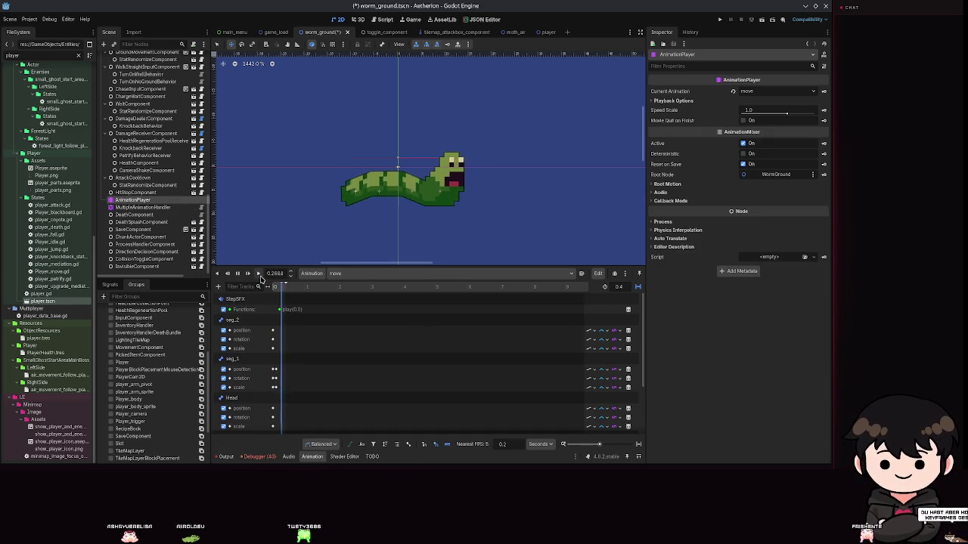
{"action": "left_click", "coordinate": [240, 276]}
{"action": "key", "text": "ctrl+s"}
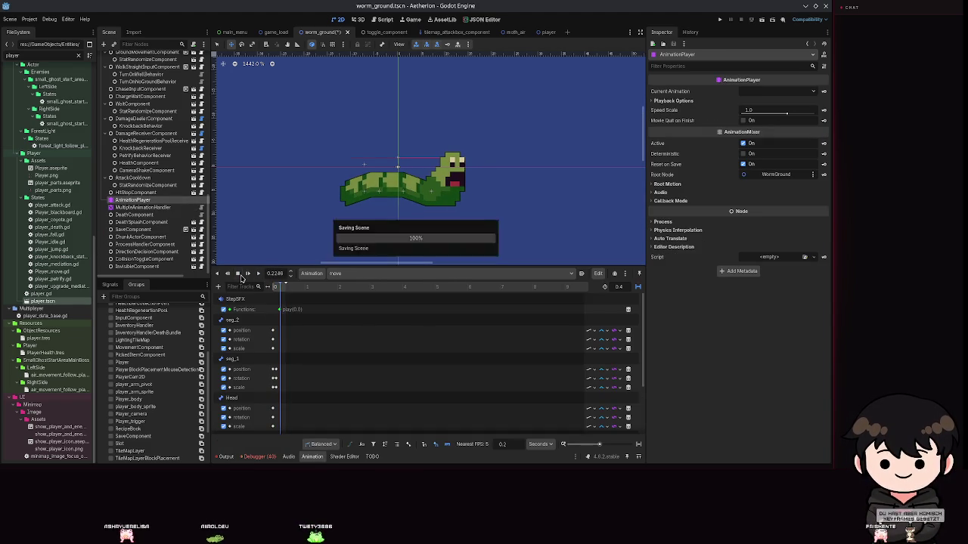
{"action": "left_click_drag", "start_coordinate": [281, 290], "coordinate": [274, 288]}
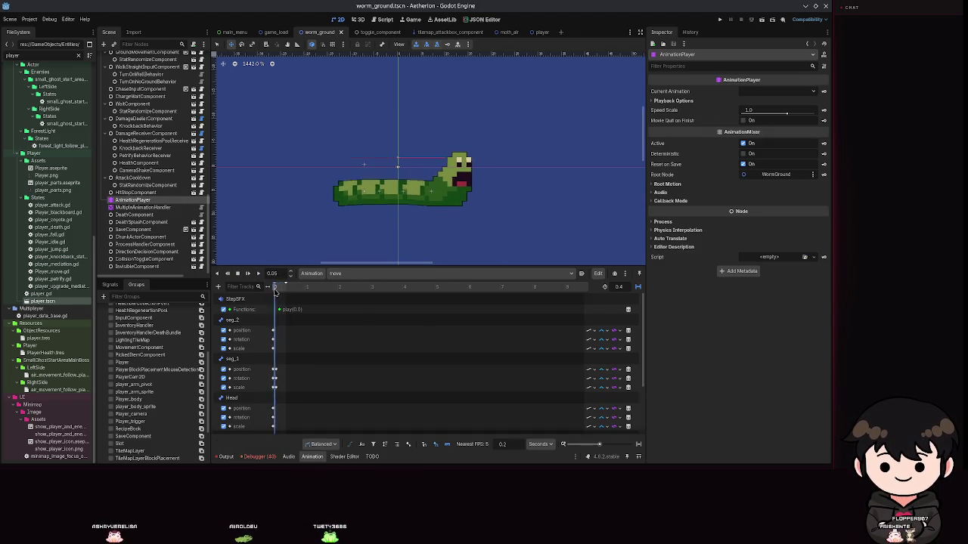
- Shift the 0.1 s keyframes of seg_1, seg_3 and segment_2 later, preview the animation, and run the game
{"action": "scroll", "coordinate": [289, 376], "scroll_direction": "up", "scroll_amount": 5}
{"action": "left_click", "coordinate": [289, 376]}
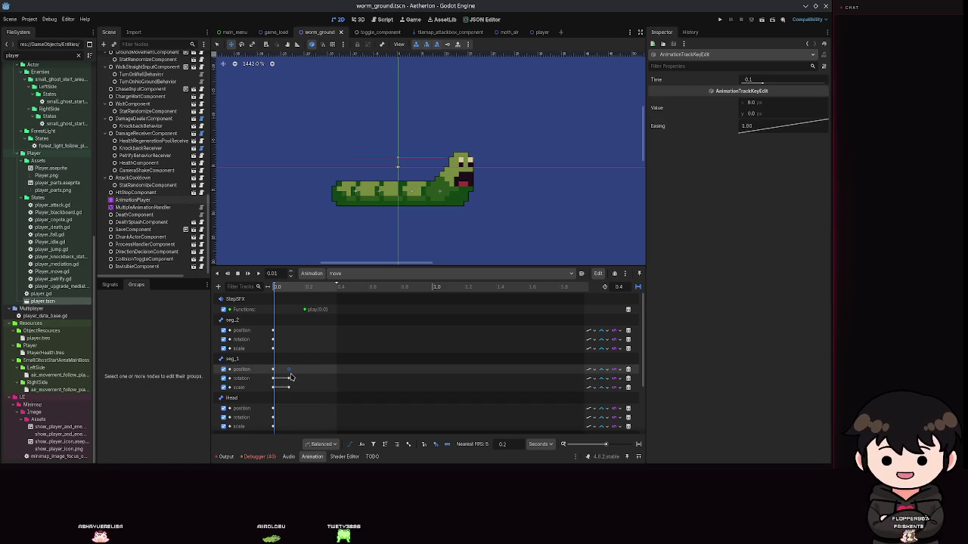
{"action": "left_click", "coordinate": [291, 387], "text": "shift"}
{"action": "scroll", "coordinate": [288, 389], "scroll_direction": "down", "scroll_amount": 4}
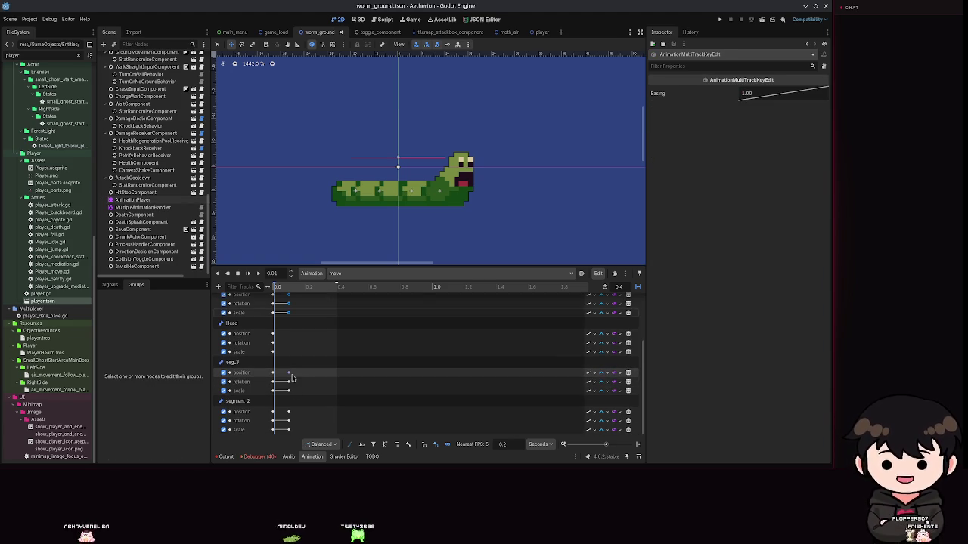
{"action": "left_click", "coordinate": [288, 374], "text": "shift"}
{"action": "left_click", "coordinate": [288, 381], "text": "shift"}
{"action": "left_click", "coordinate": [288, 391], "text": "shift"}
{"action": "left_click", "coordinate": [289, 411], "text": "shift"}
{"action": "left_click", "coordinate": [288, 421], "text": "shift"}
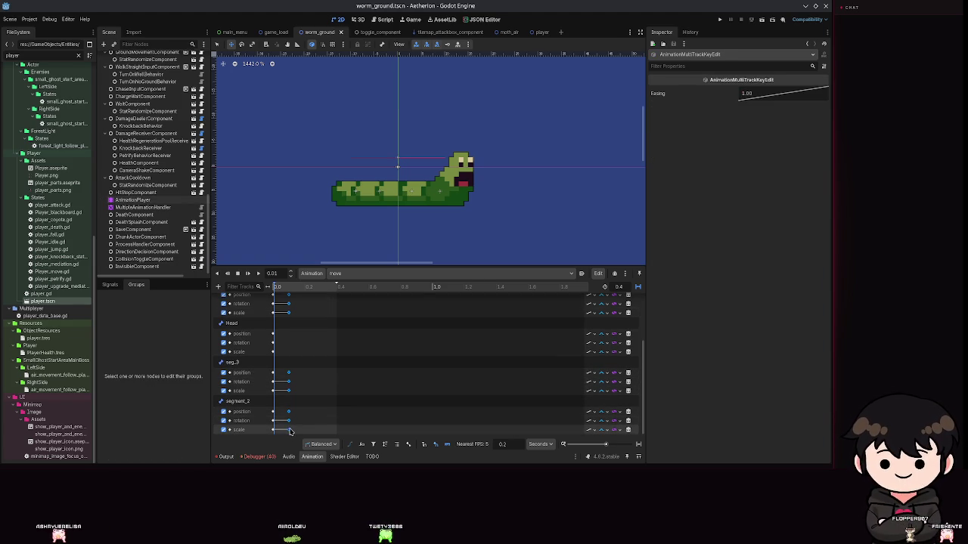
{"action": "left_click", "coordinate": [254, 278]}
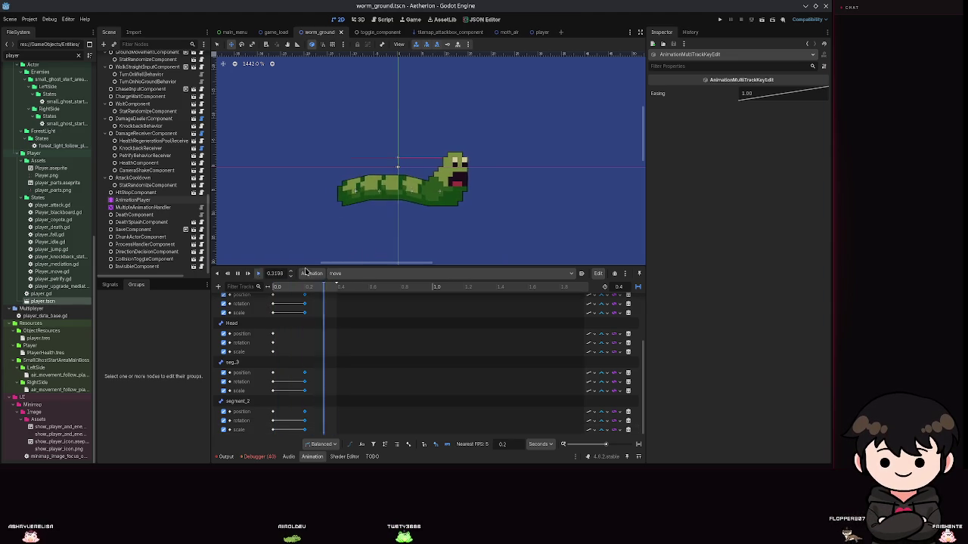
{"action": "left_click", "coordinate": [720, 22]}
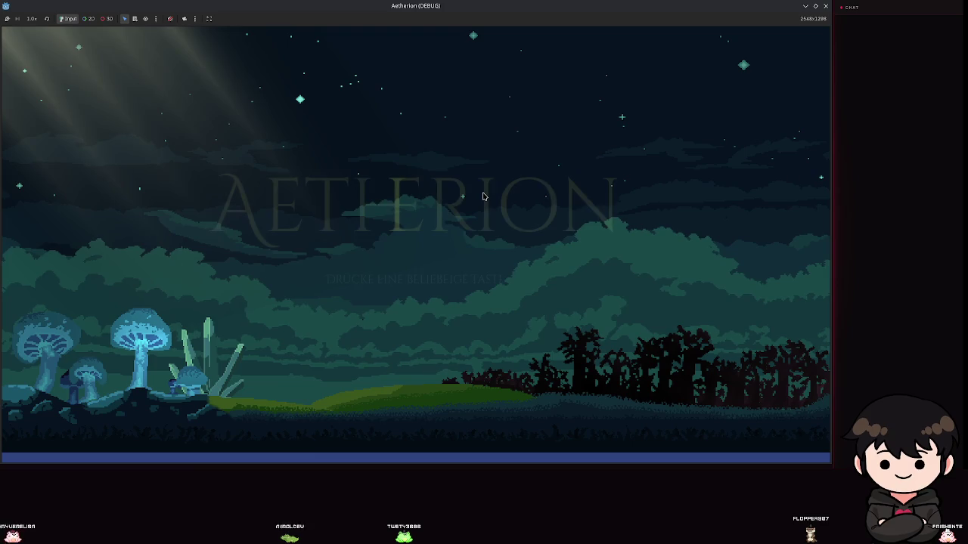
- Load Spielstand 2 from the Spiel Laden menu in the running game
{"action": "key", "text": "Return"}
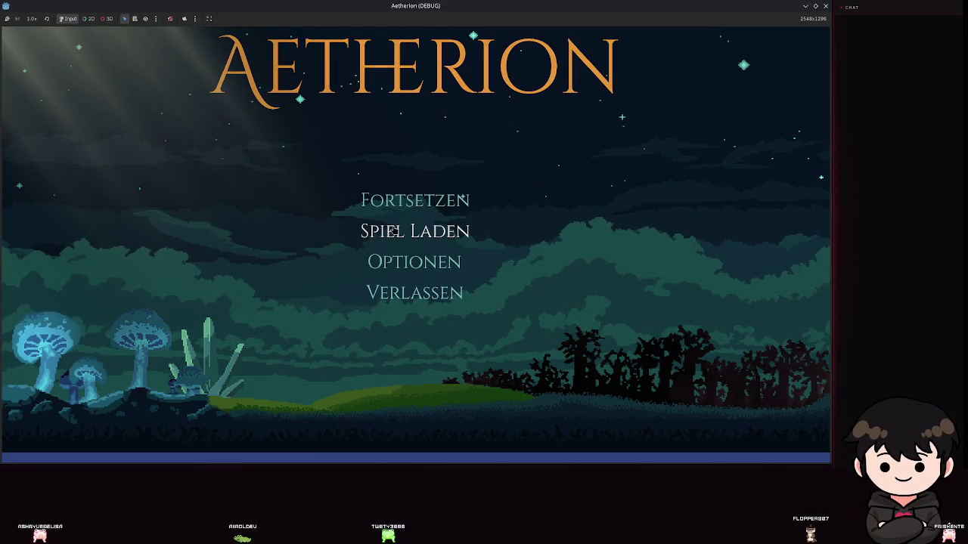
{"action": "left_click", "coordinate": [393, 231]}
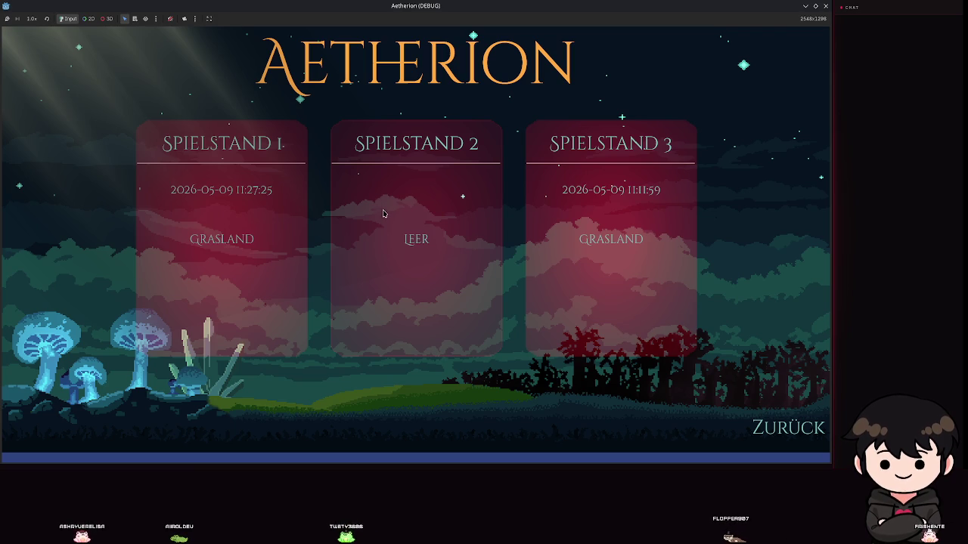
{"action": "left_click", "coordinate": [382, 213]}
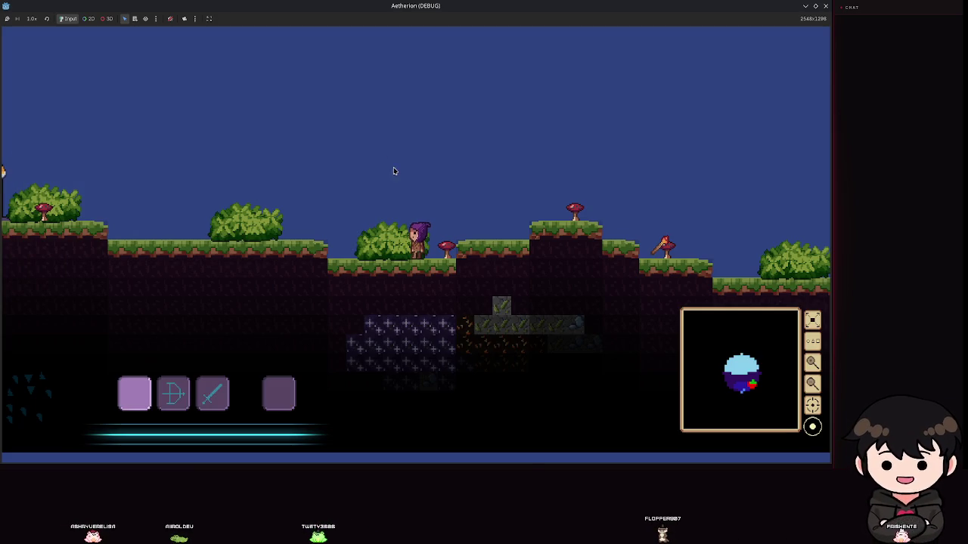
- Walk the character through the level, pause the game, and return to the editor
{"action": "key", "text": "a"}
{"action": "key", "text": "space"}
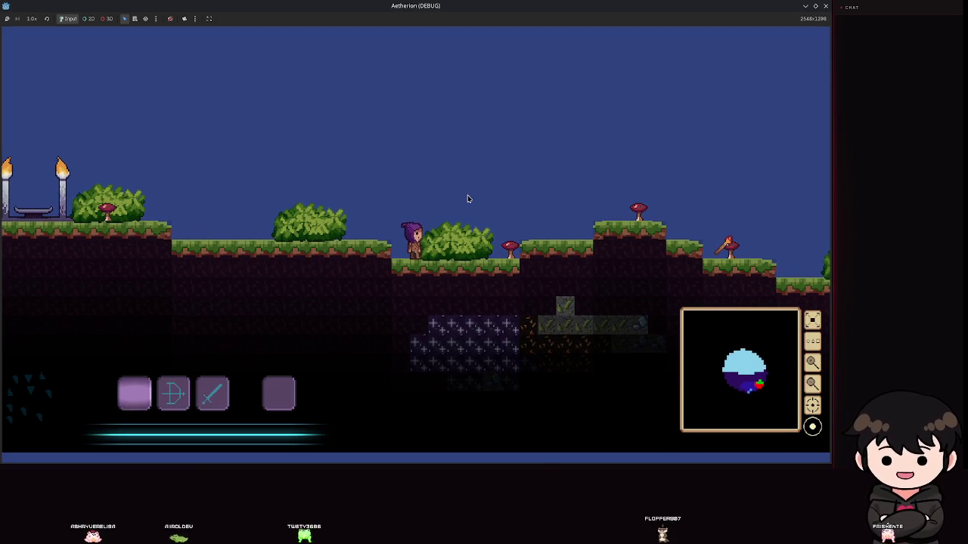
{"action": "key", "text": "d"}
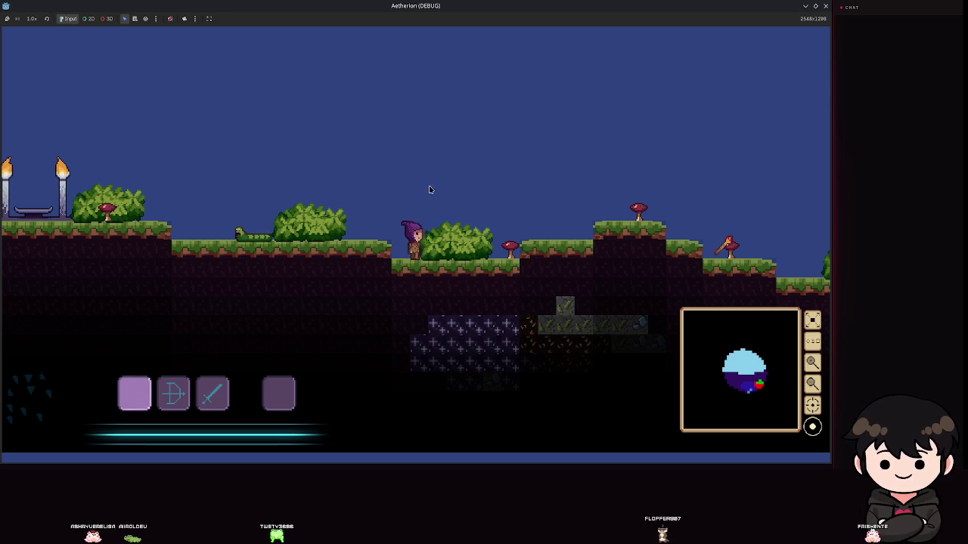
{"action": "key", "text": "Escape"}
{"action": "left_click", "coordinate": [826, 5]}
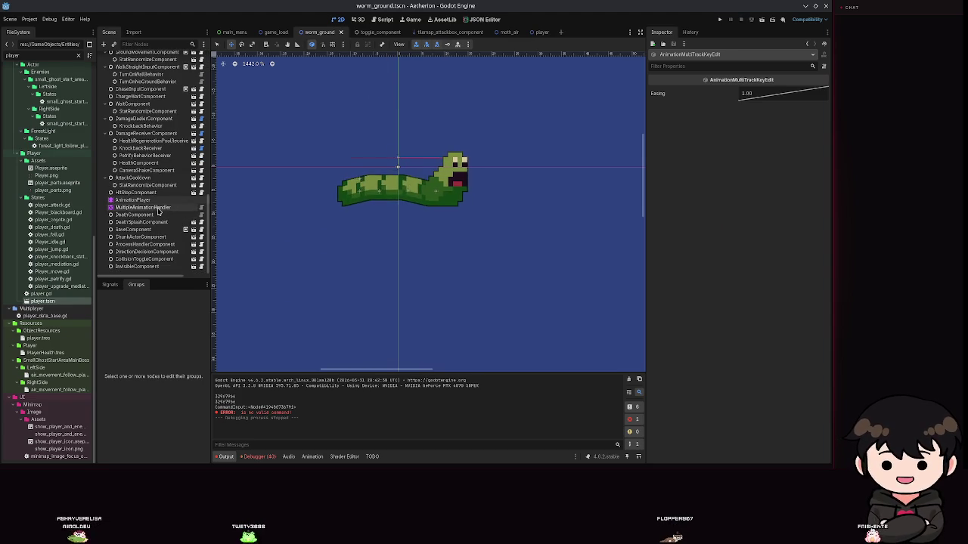
- Save the worm scene, show the 'move' animation in the timeline, and run the project again
{"action": "left_click", "coordinate": [157, 209]}
{"action": "key", "text": "ctrl+s"}
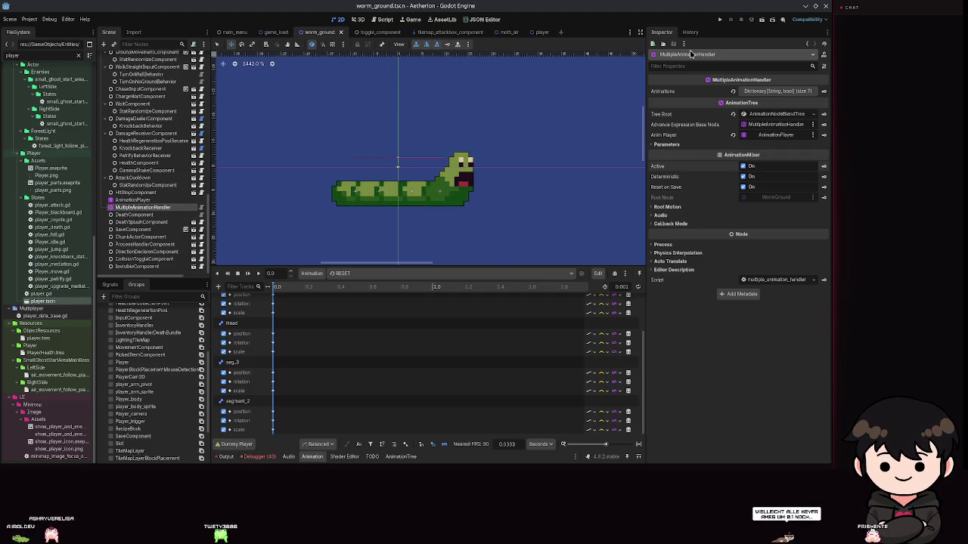
{"action": "scroll", "coordinate": [271, 390], "scroll_direction": "up", "scroll_amount": 3}
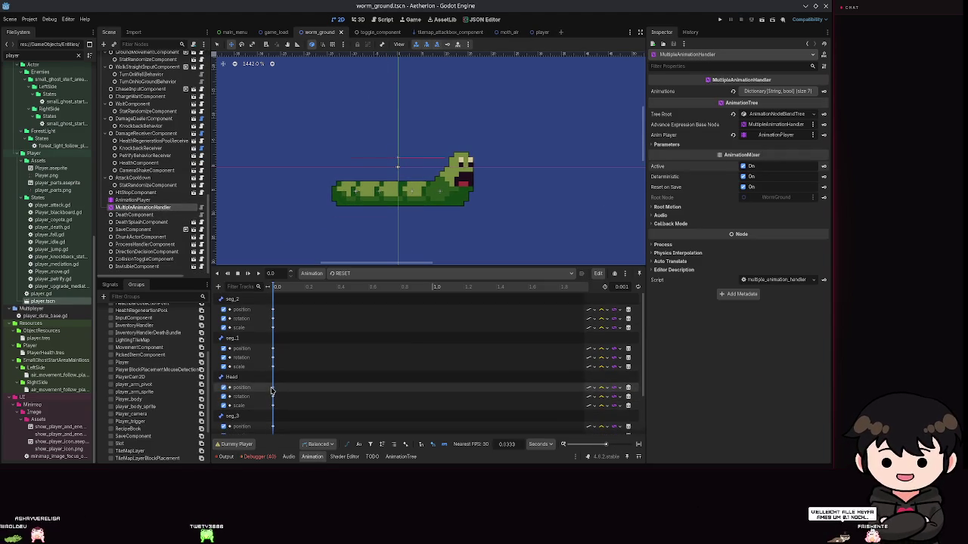
{"action": "left_click", "coordinate": [347, 272]}
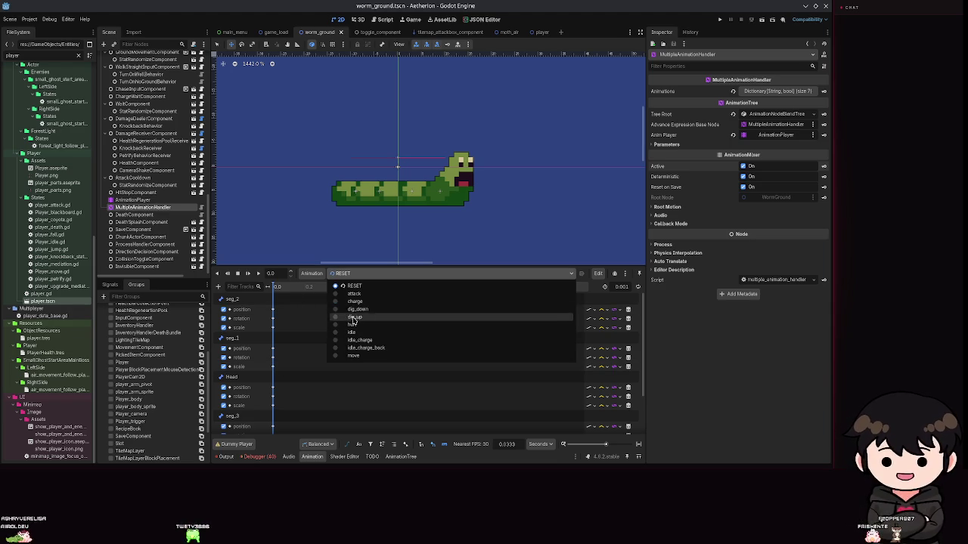
{"action": "left_click", "coordinate": [353, 355]}
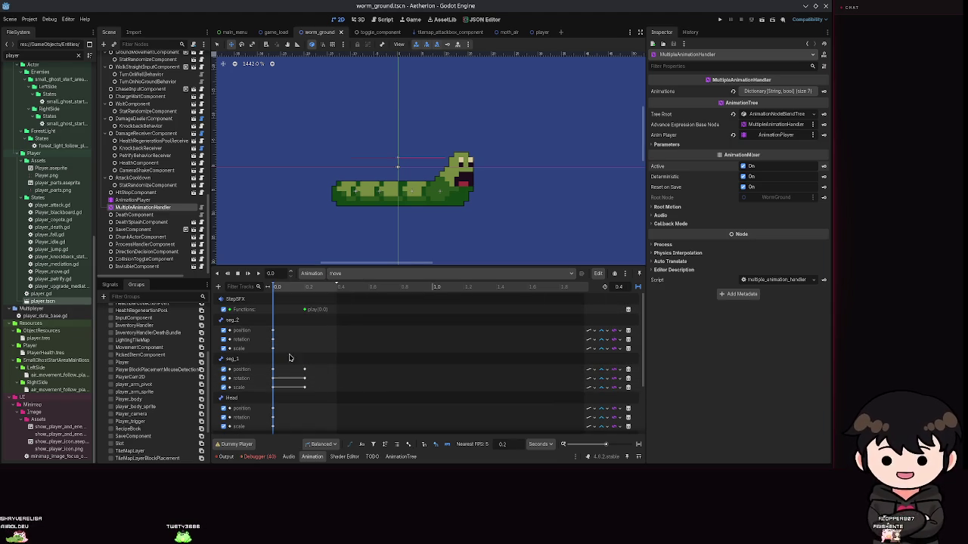
{"action": "left_click", "coordinate": [722, 20]}
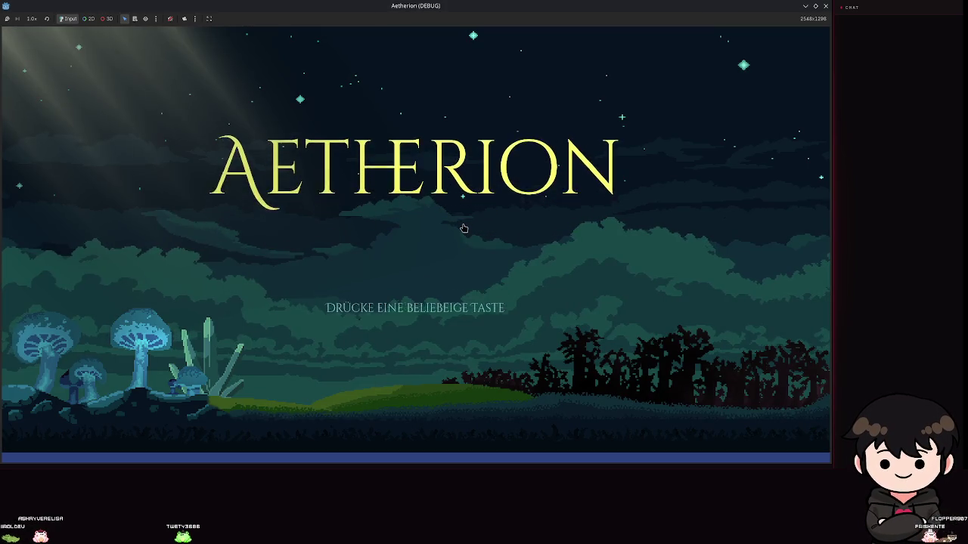
- Load Spielstand 2 from the Spiel Laden menu to enter the level
{"action": "left_click", "coordinate": [463, 228]}
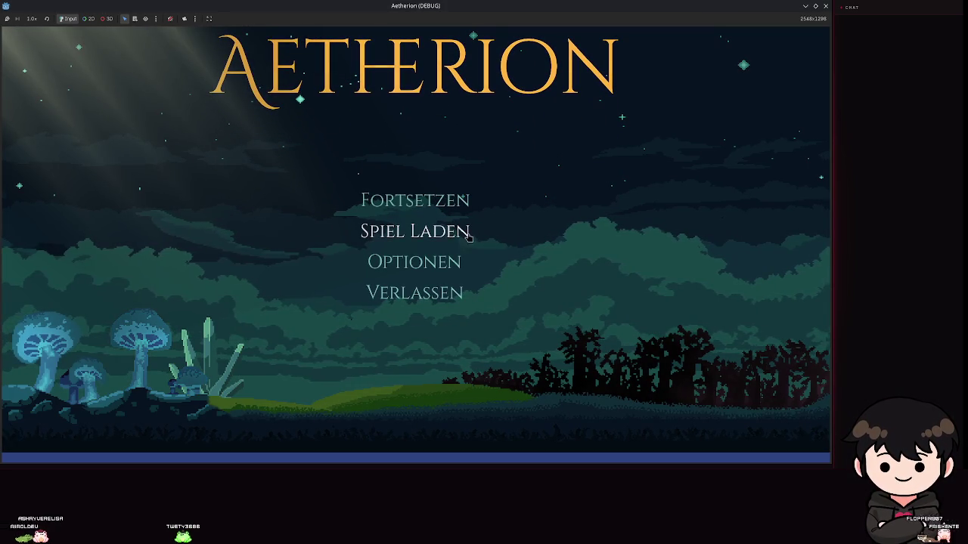
{"action": "left_click", "coordinate": [469, 232]}
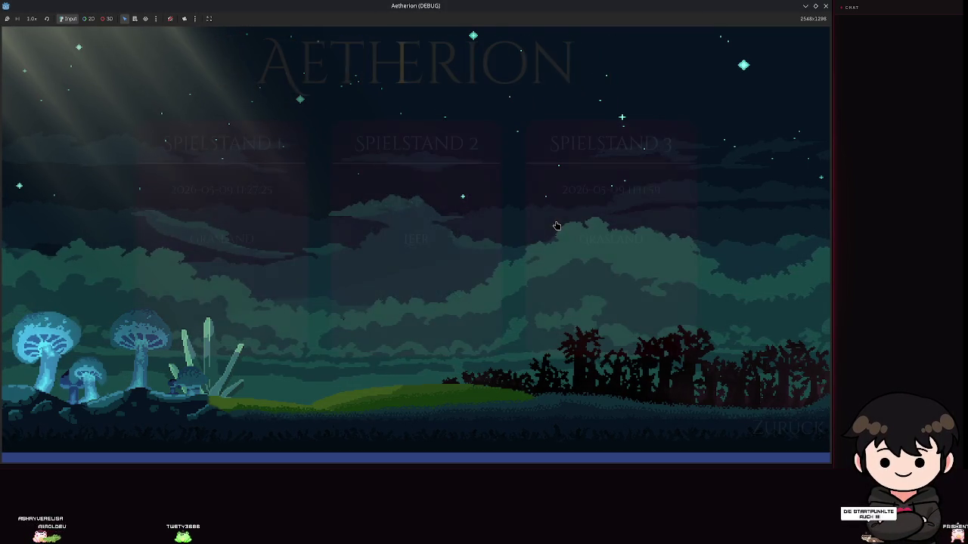
{"action": "left_click", "coordinate": [460, 236]}
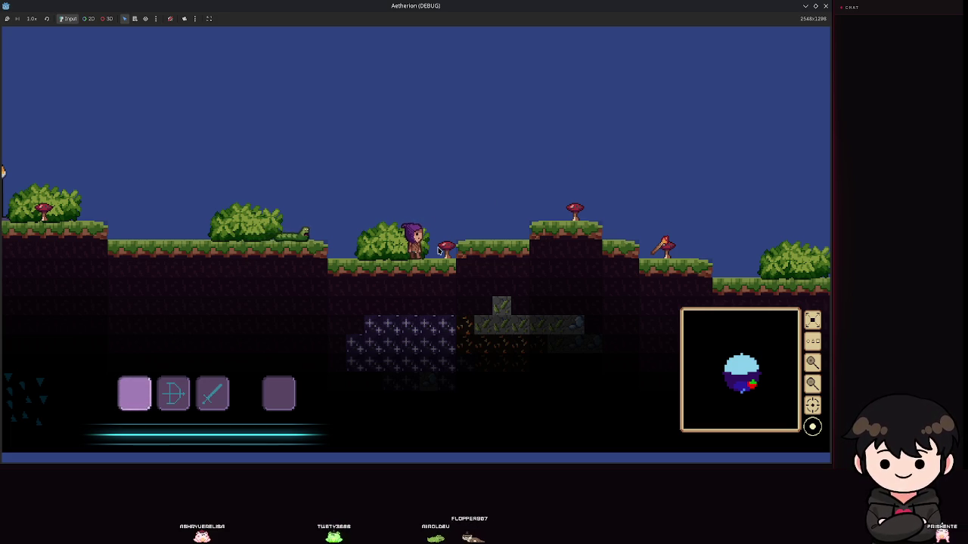
- Jump, pause and resume with Esc, then close the running game
{"action": "key", "text": "space"}
{"action": "key", "text": "Escape"}
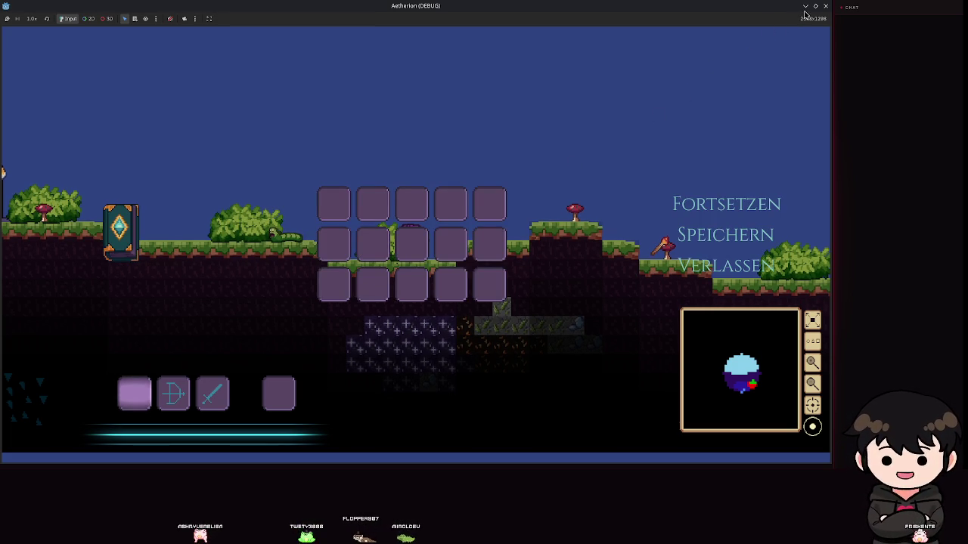
{"action": "left_click", "coordinate": [709, 212]}
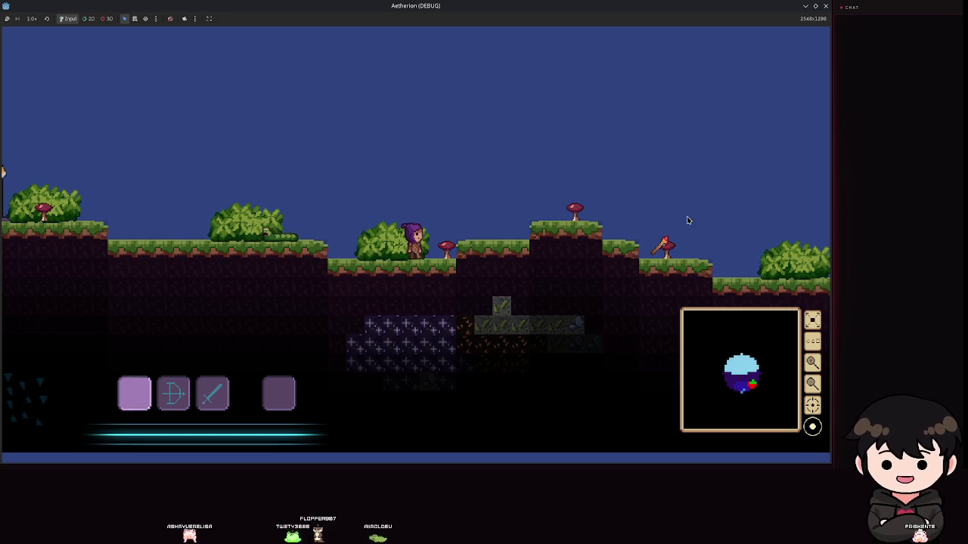
{"action": "key", "text": "Escape"}
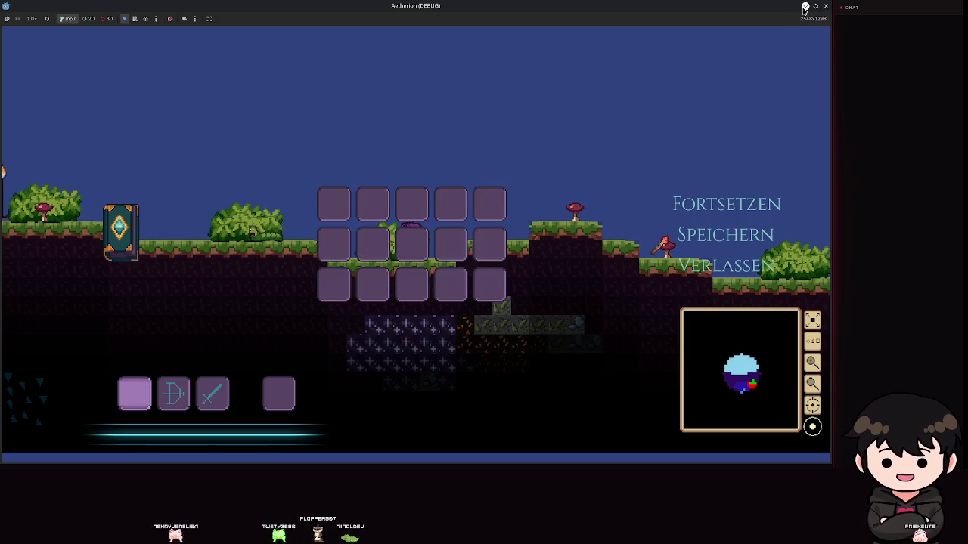
{"action": "left_click", "coordinate": [805, 7]}
{"action": "left_click", "coordinate": [133, 211]}
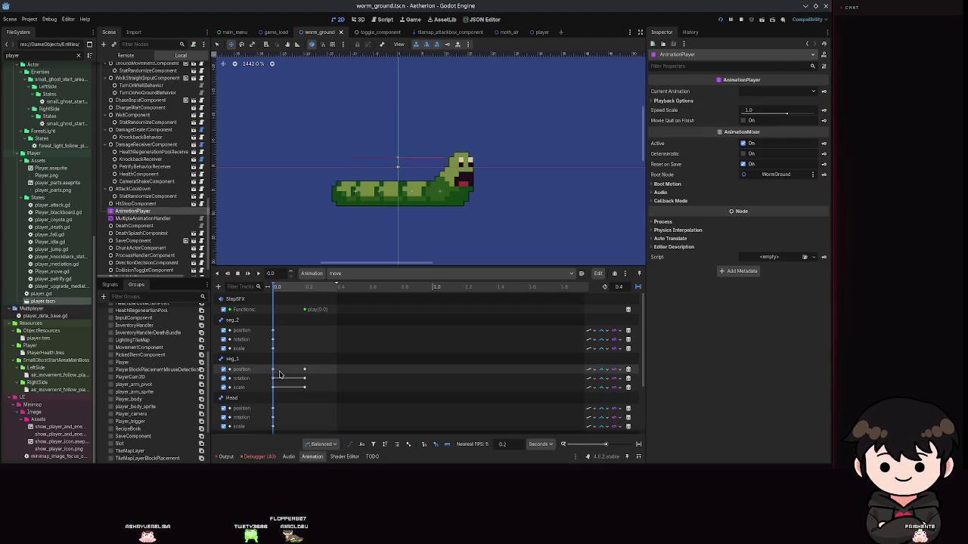
- Open the Add Node dialog and dismiss it without adding anything
{"action": "key", "text": "ctrl+a"}
{"action": "key", "text": "Escape"}
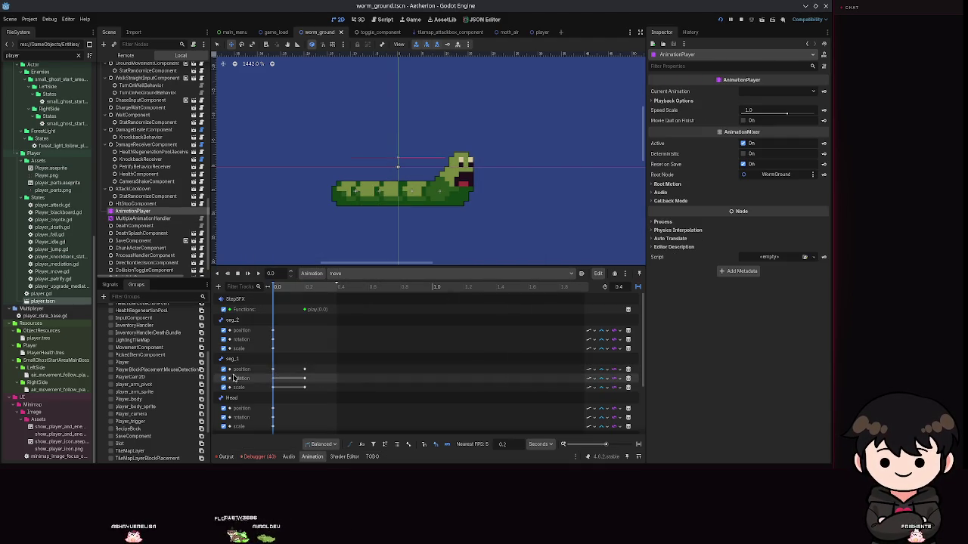
{"action": "key", "text": "ctrl+a"}
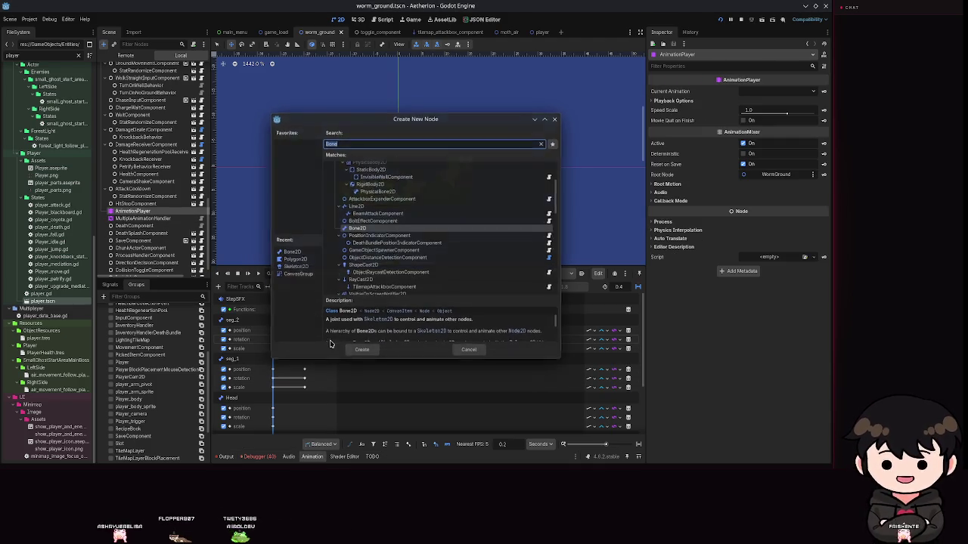
{"action": "key", "text": "Escape"}
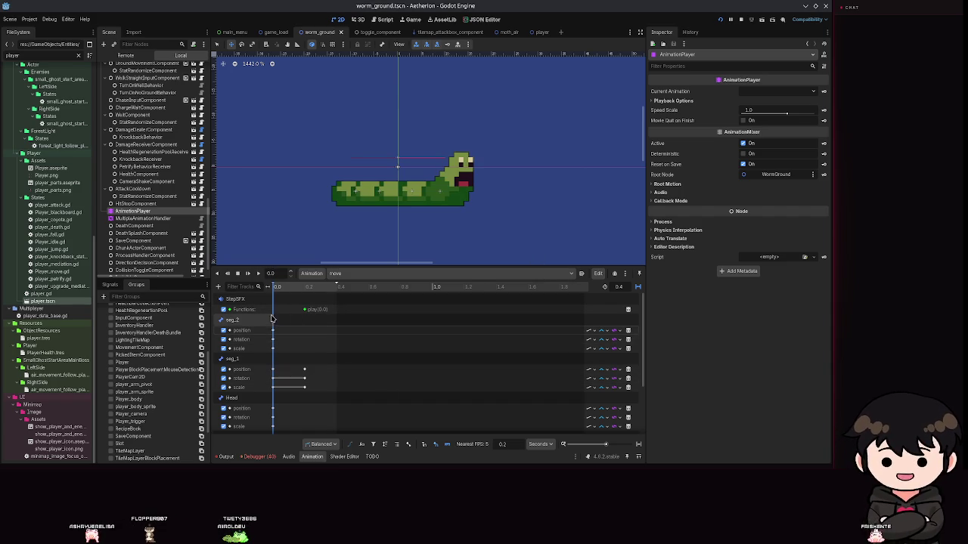
- Box-select the bone-track keyframes, shift them 0.2 s later, and save
{"action": "mouse_move", "coordinate": [412, 328]}
{"action": "left_mouse_down"}
{"action": "mouse_move", "coordinate": [269, 387]}
{"action": "mouse_move", "coordinate": [253, 437]}
{"action": "left_mouse_up"}
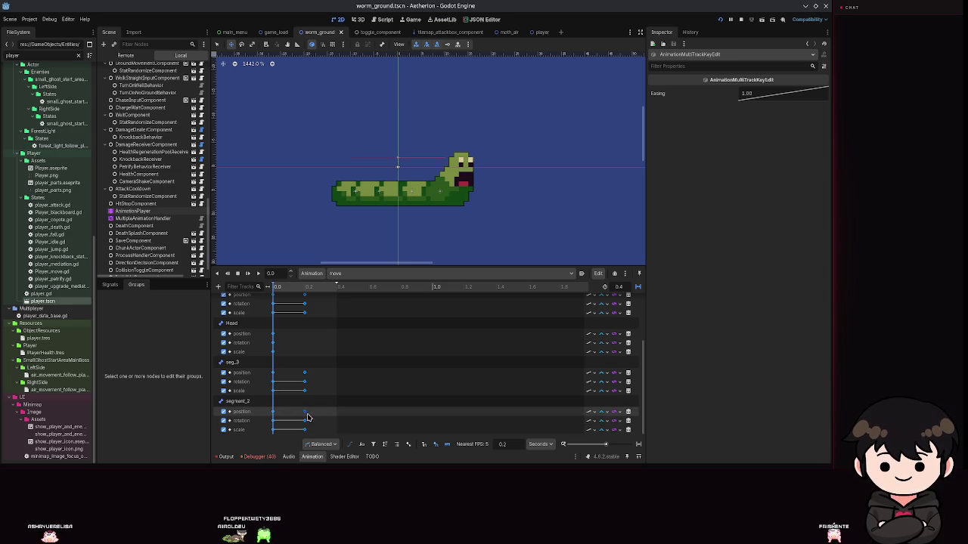
{"action": "left_click_drag", "start_coordinate": [306, 421], "coordinate": [351, 419]}
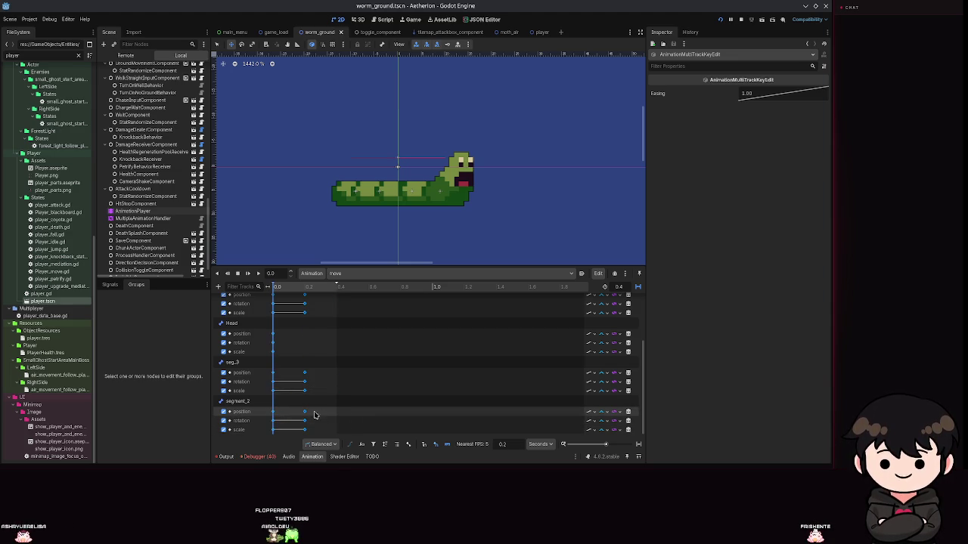
{"action": "key", "text": "ctrl+z"}
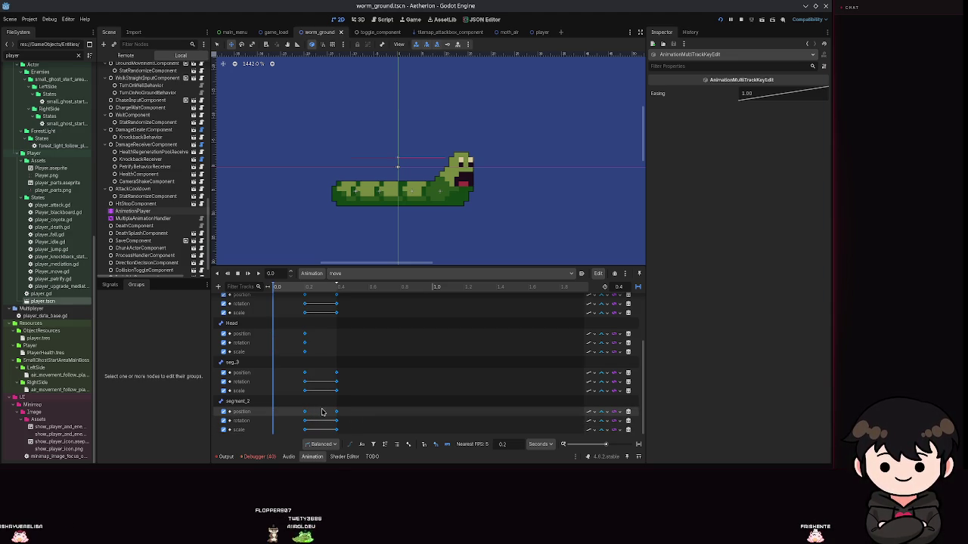
{"action": "key", "text": "ctrl+z"}
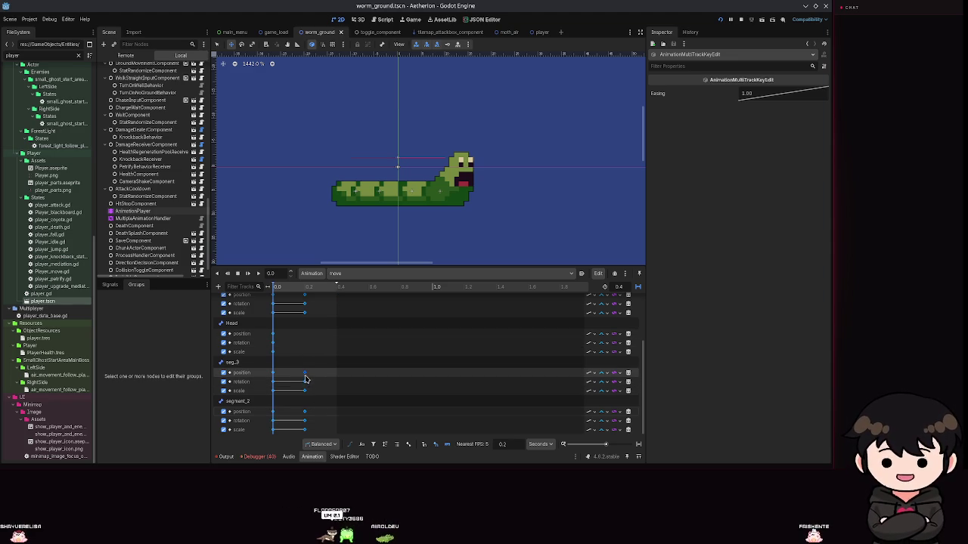
{"action": "key", "text": "ctrl+shift+z"}
{"action": "key", "text": "ctrl+z"}
{"action": "key", "text": "ctrl+shift+z"}
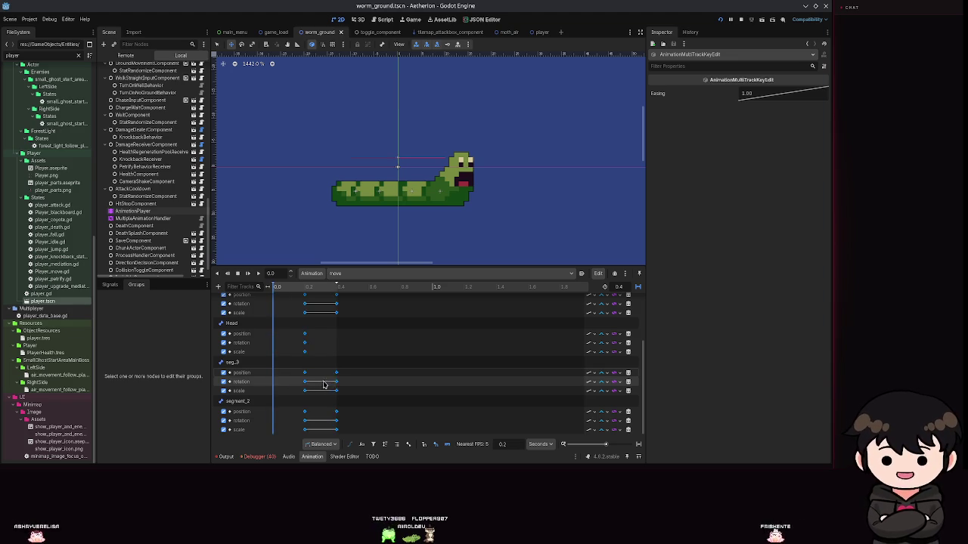
{"action": "key", "text": "ctrl+s"}
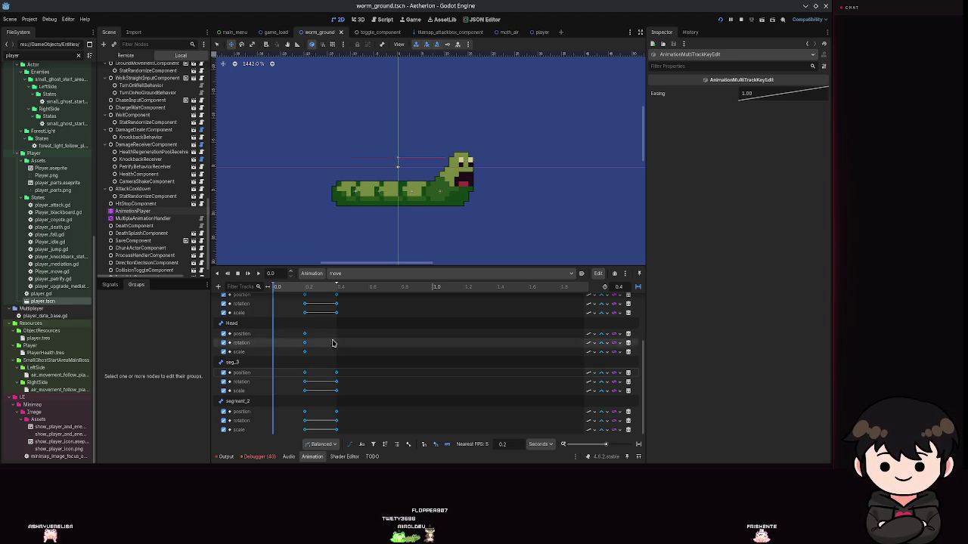
- Move all keyframes to start at 0.1 s using a 0.1 s snap step
{"action": "left_click", "coordinate": [335, 301]}
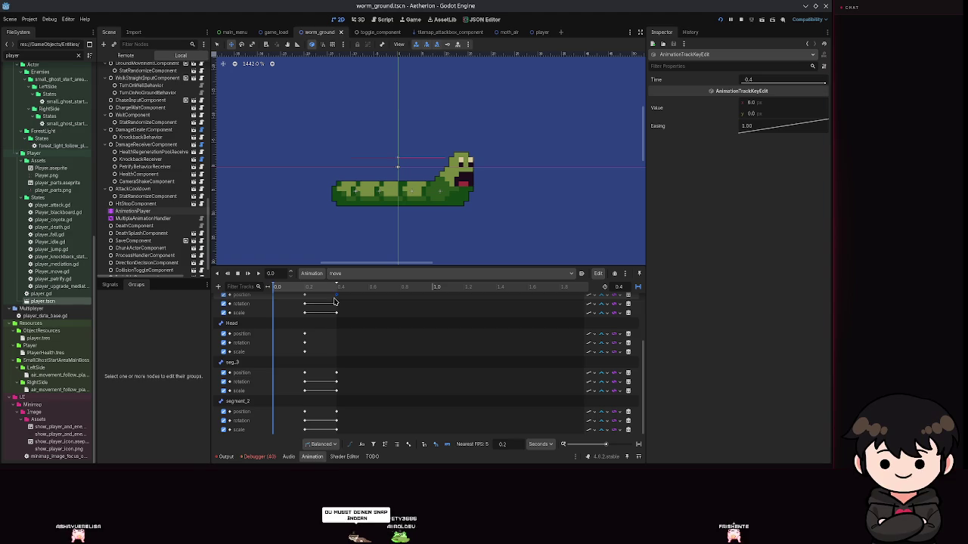
{"action": "key", "text": "ctrl+a"}
{"action": "key", "text": "bracketleft"}
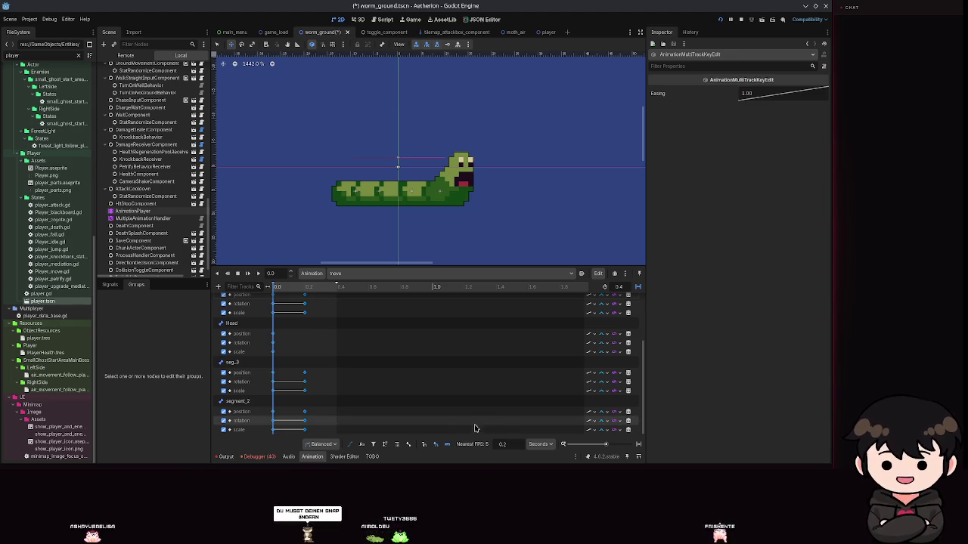
{"action": "scroll", "coordinate": [512, 447], "scroll_direction": "down", "scroll_amount": 1}
{"action": "key", "text": "ctrl+s"}
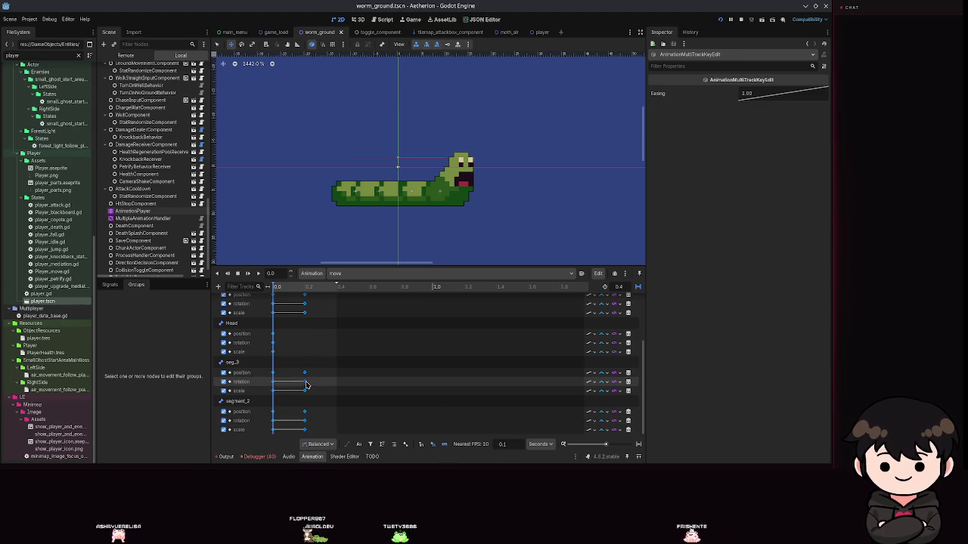
{"action": "left_click_drag", "start_coordinate": [306, 382], "coordinate": [321, 382]}
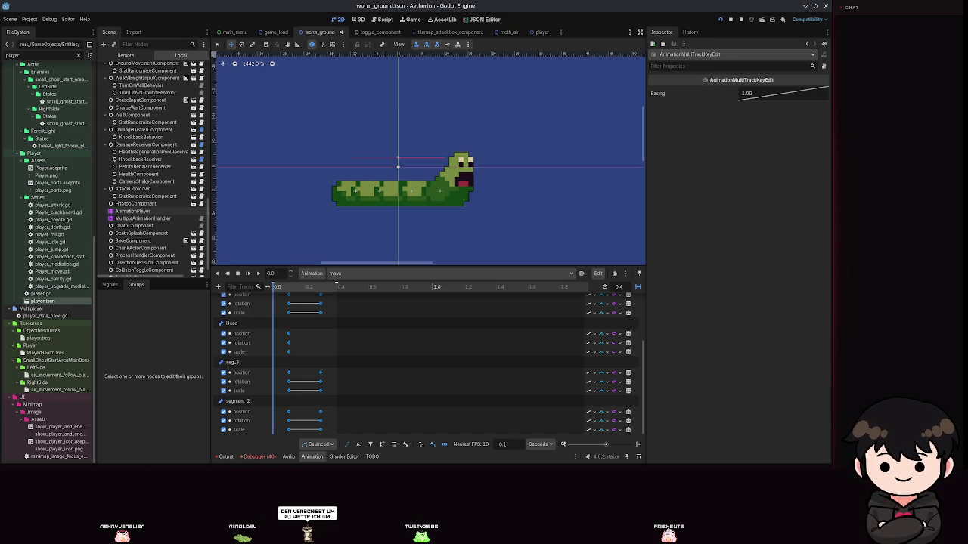
- Launch the game with F5, quit it from the pause menu, and run it again
{"action": "key", "text": "F5"}
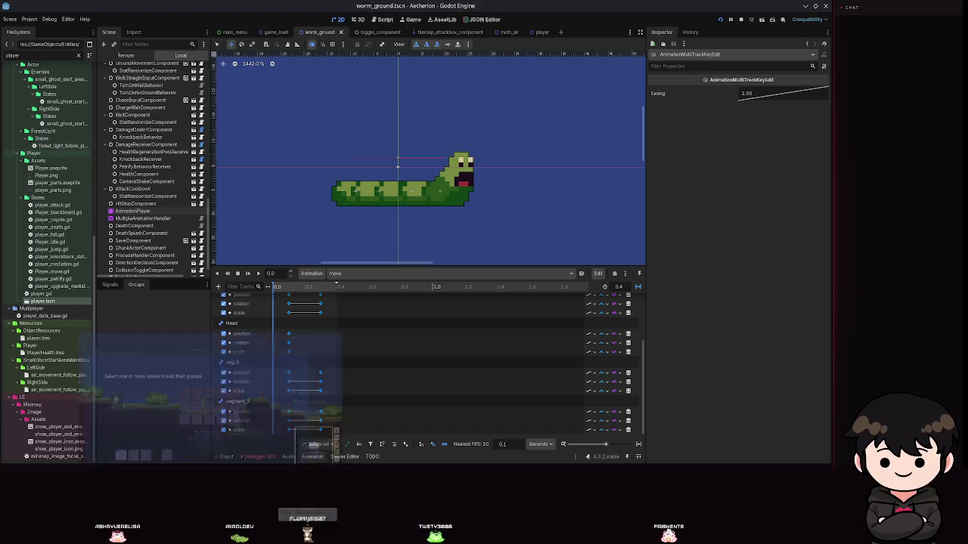
{"action": "key", "text": "Escape"}
{"action": "key", "text": "Escape"}
{"action": "key", "text": "Escape"}
{"action": "left_click", "coordinate": [724, 237]}
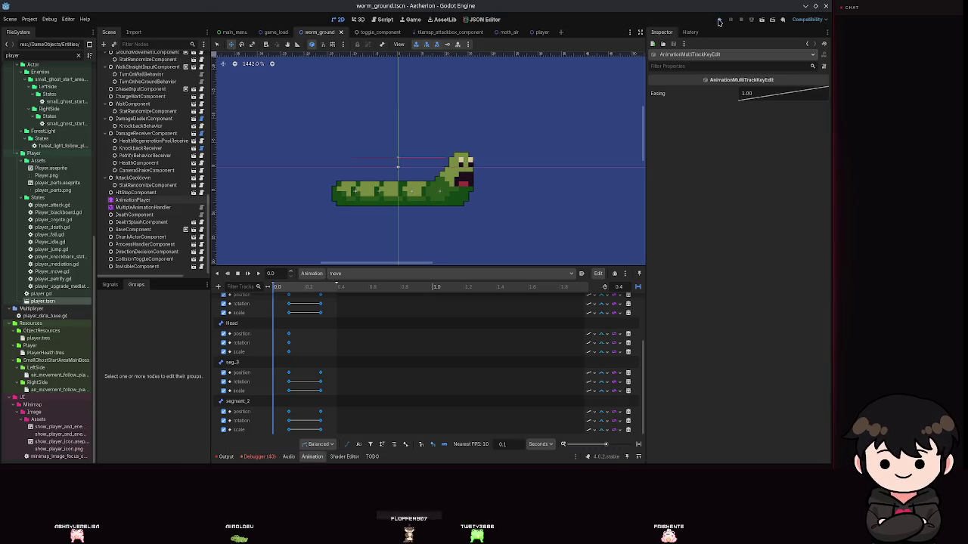
{"action": "left_click", "coordinate": [719, 21]}
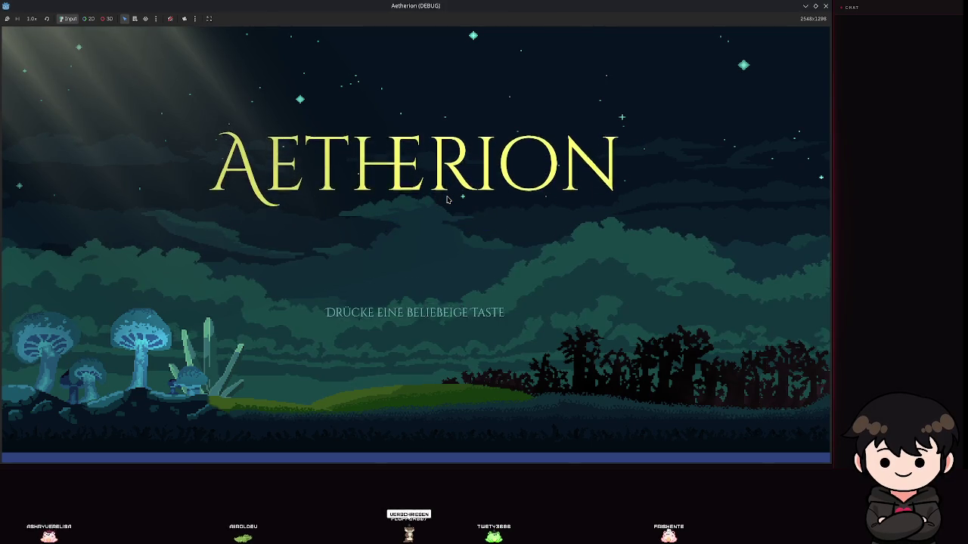
- Load Spielstand 2, watch the retimed worm crawl, then switch back to the editor
{"action": "left_click", "coordinate": [446, 199]}
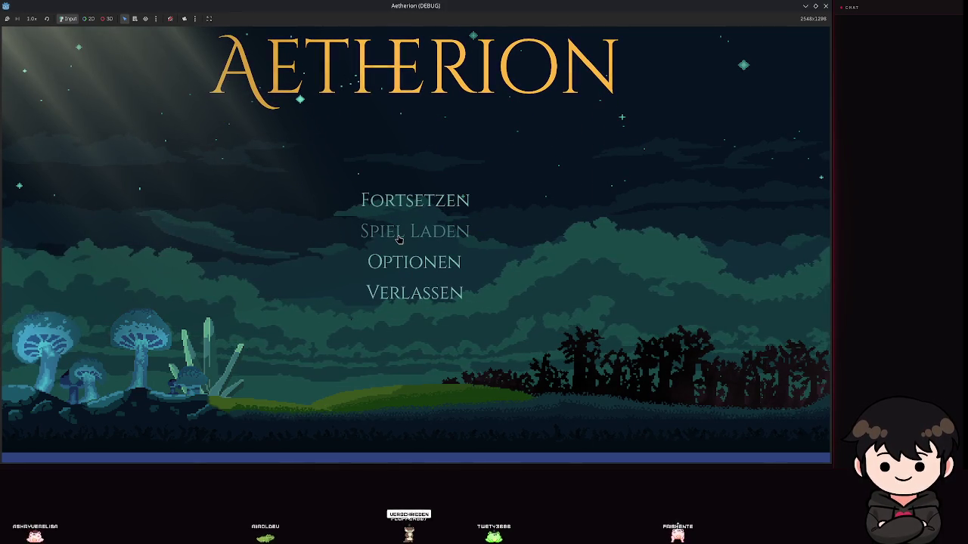
{"action": "left_click", "coordinate": [400, 239]}
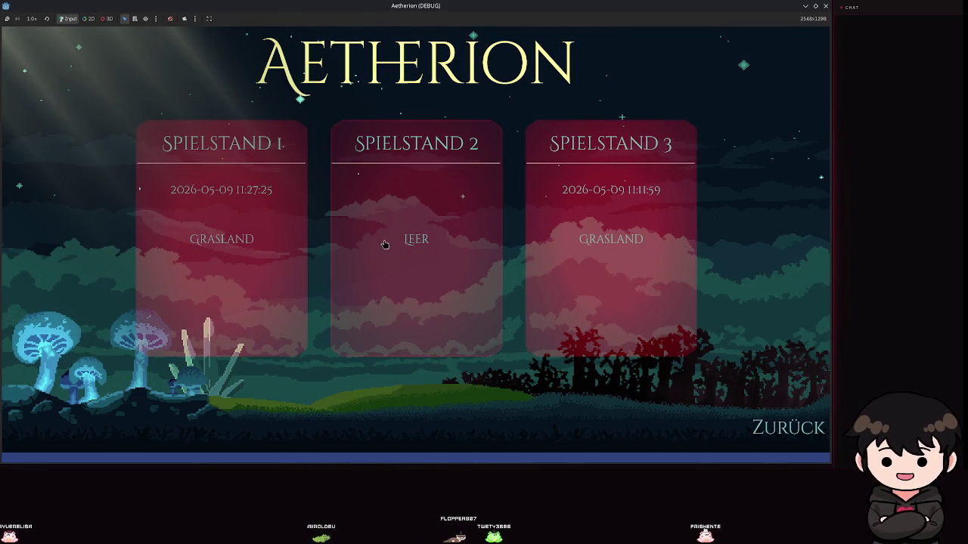
{"action": "left_click", "coordinate": [483, 180]}
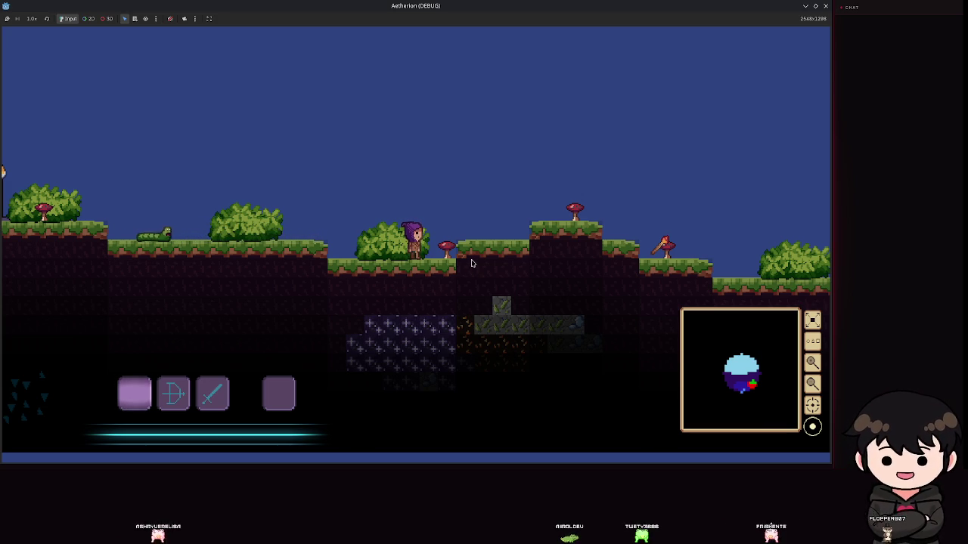
{"action": "key", "text": "alt+Tab"}
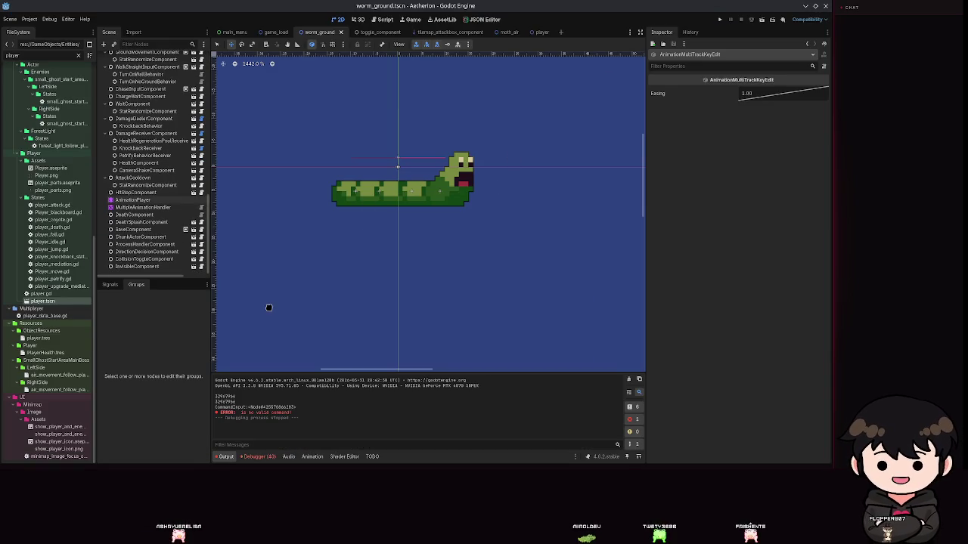
- Select MultipleAnimationHandler and toggle the animation tree's active state
{"action": "left_click", "coordinate": [133, 200]}
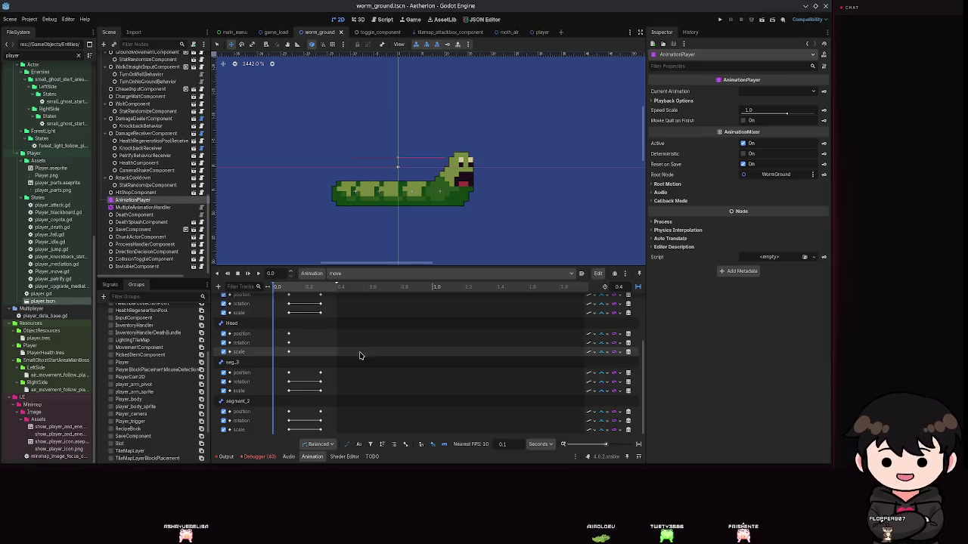
{"action": "left_click", "coordinate": [142, 207]}
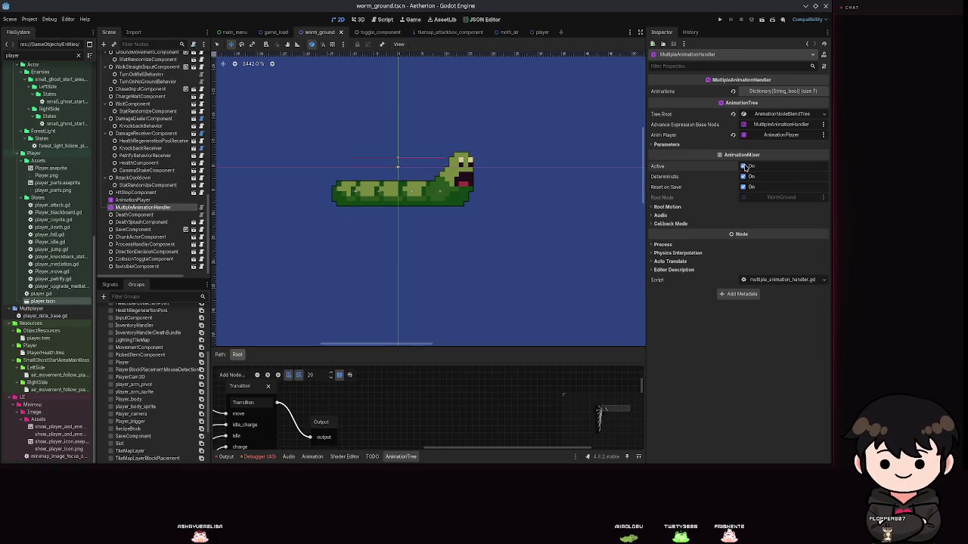
{"action": "left_click", "coordinate": [746, 167]}
{"action": "left_click", "coordinate": [380, 240]}
- Set the move animation time to exactly 0.3 s, save, and select the seg_3 bone
{"action": "scroll", "coordinate": [371, 227], "scroll_direction": "up", "scroll_amount": 4}
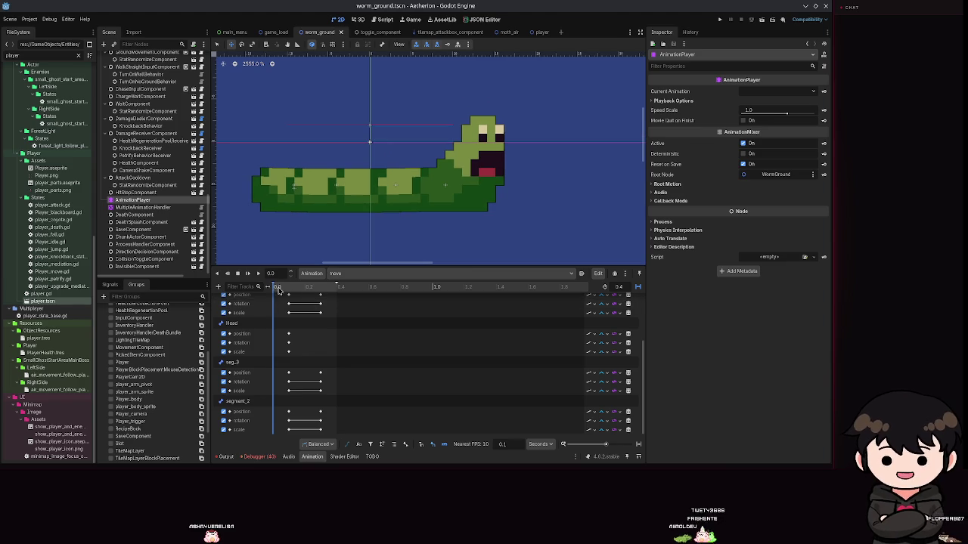
{"action": "left_click_drag", "start_coordinate": [287, 291], "coordinate": [320, 295]}
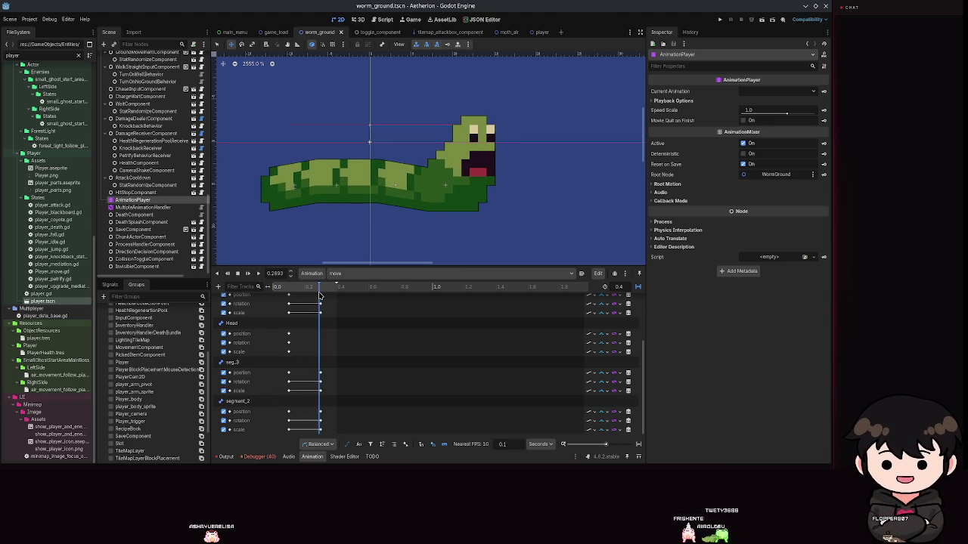
{"action": "left_click", "coordinate": [324, 301]}
{"action": "left_click", "coordinate": [319, 294]}
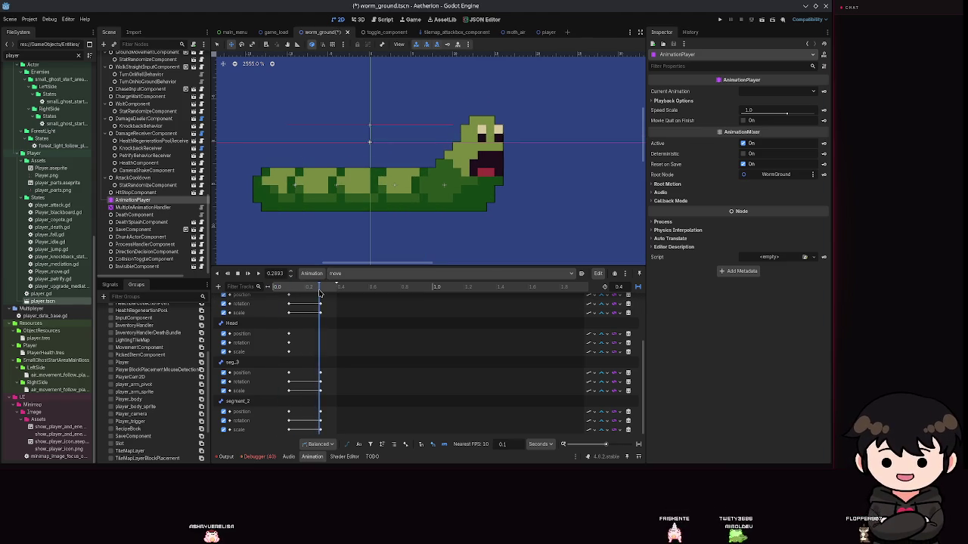
{"action": "key", "text": "ctrl+s"}
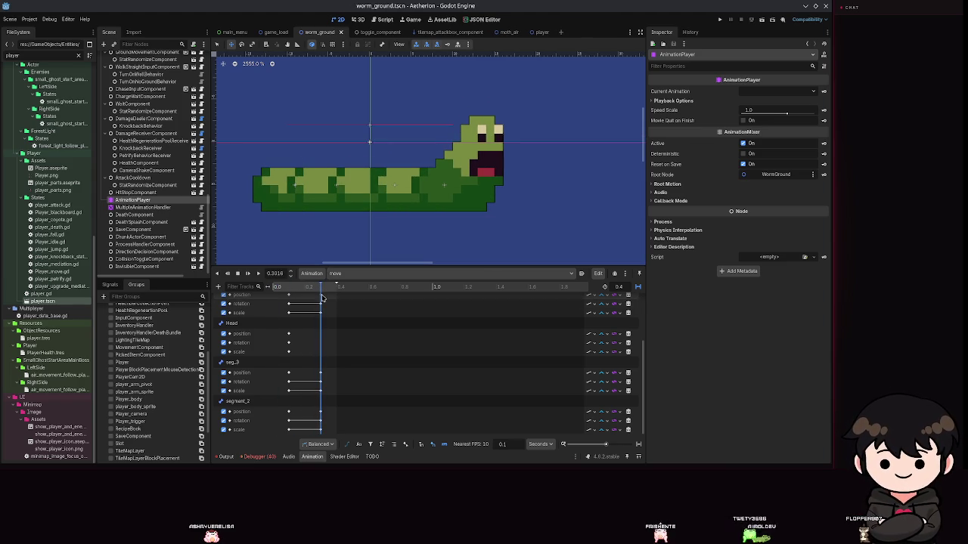
{"action": "type", "text": "0.3"}
{"action": "key", "text": "Return"}
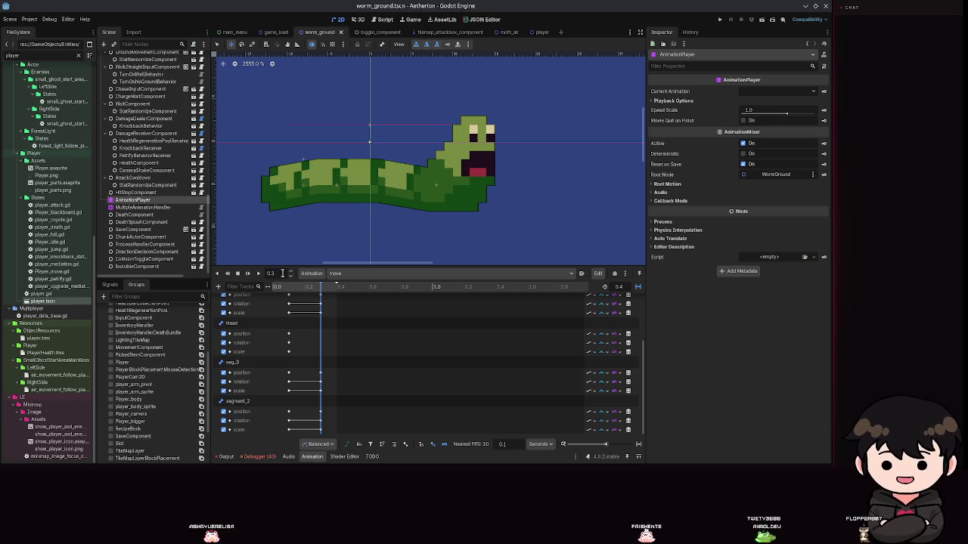
{"action": "scroll", "coordinate": [121, 151], "scroll_direction": "down", "scroll_amount": 5}
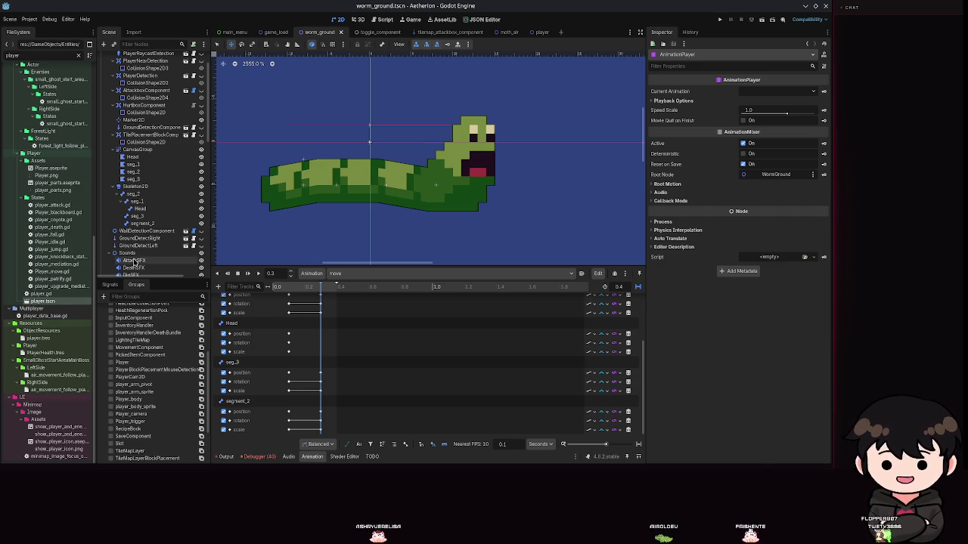
{"action": "left_click", "coordinate": [144, 218]}
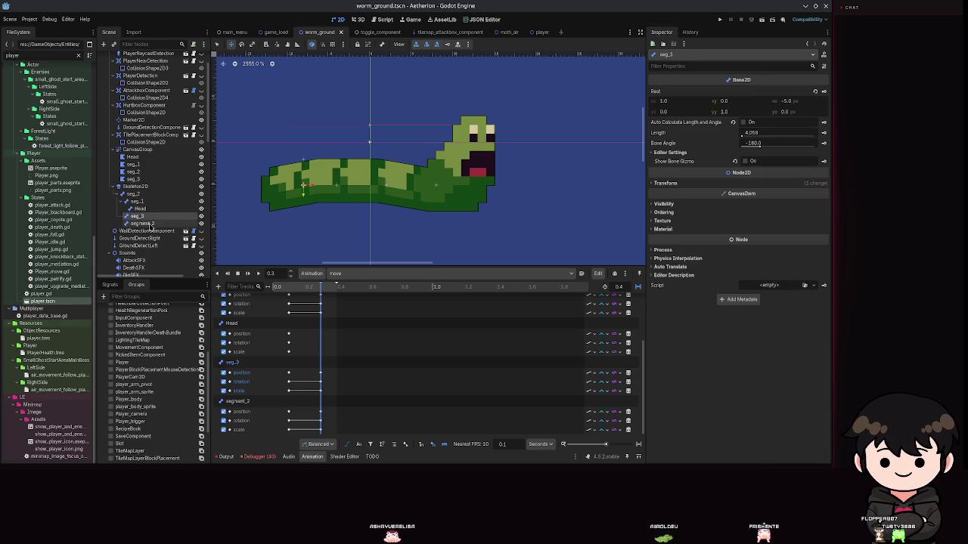
- Raise segment_2 by 2 px, reposition seg_3, and move seg_1 and the Head 1 px left
{"action": "left_click", "coordinate": [141, 223]}
{"action": "mouse_move", "coordinate": [320, 182]}
{"action": "left_mouse_down"}
{"action": "mouse_move", "coordinate": [320, 165]}
{"action": "mouse_move", "coordinate": [309, 175]}
{"action": "left_mouse_up"}
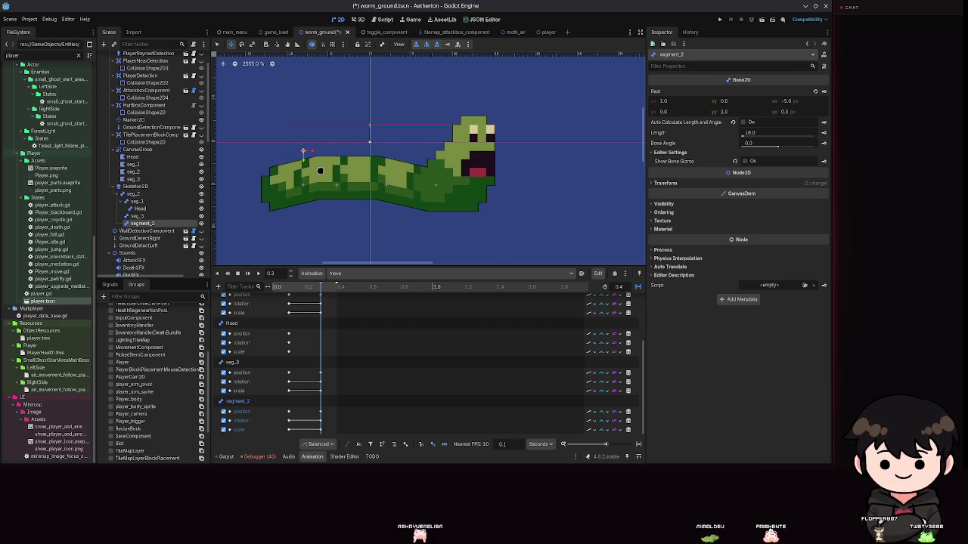
{"action": "left_click_drag", "start_coordinate": [299, 183], "coordinate": [311, 185]}
{"action": "left_click", "coordinate": [138, 201]}
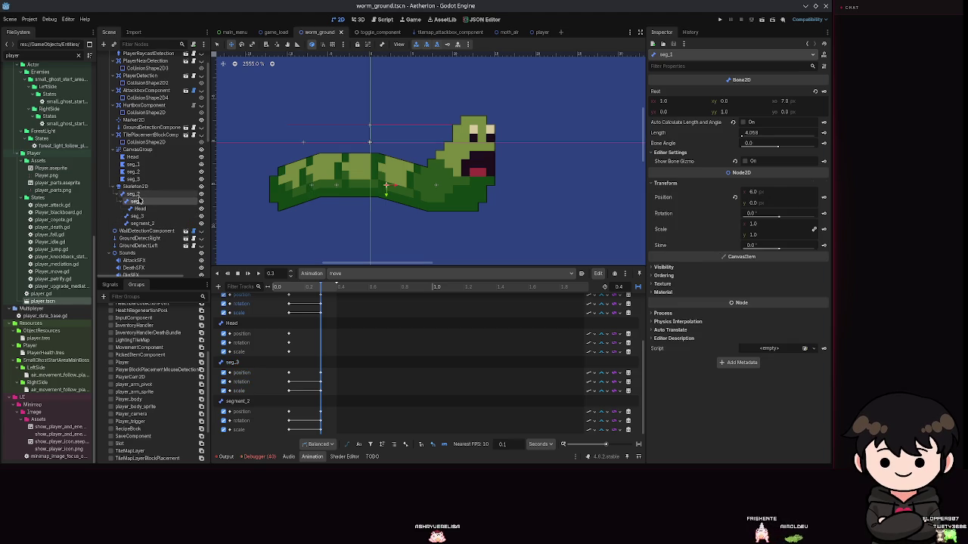
{"action": "left_click_drag", "start_coordinate": [392, 185], "coordinate": [375, 184]}
{"action": "left_click", "coordinate": [140, 208]}
{"action": "left_click_drag", "start_coordinate": [412, 201], "coordinate": [418, 194]}
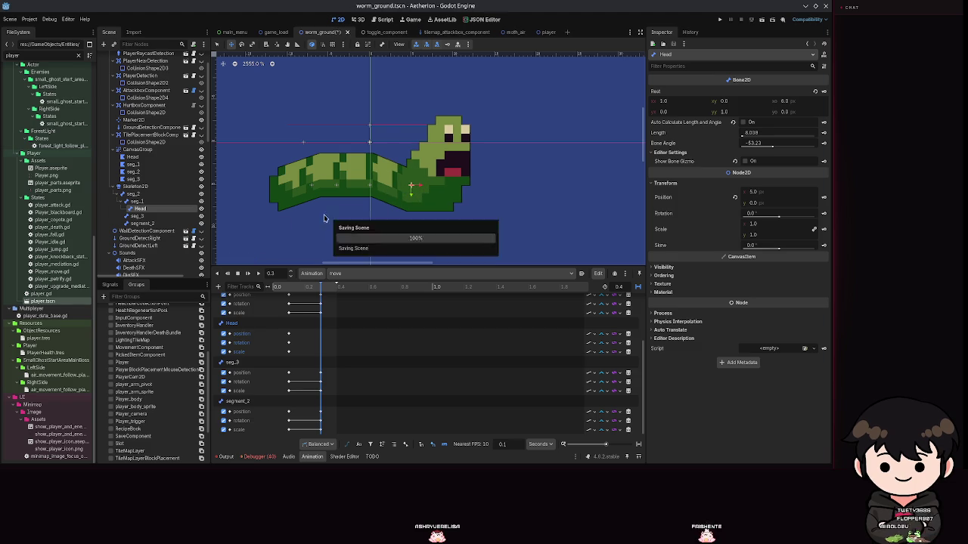
{"action": "left_click", "coordinate": [141, 223]}
{"action": "left_click", "coordinate": [143, 216]}
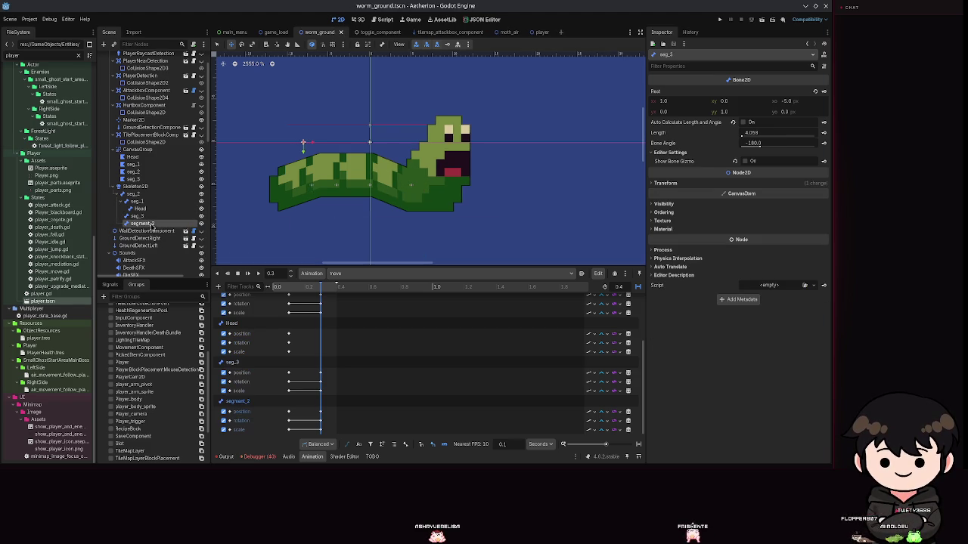
- Play the move animation, return the time to 0.3 s, and save
{"action": "left_click", "coordinate": [258, 275]}
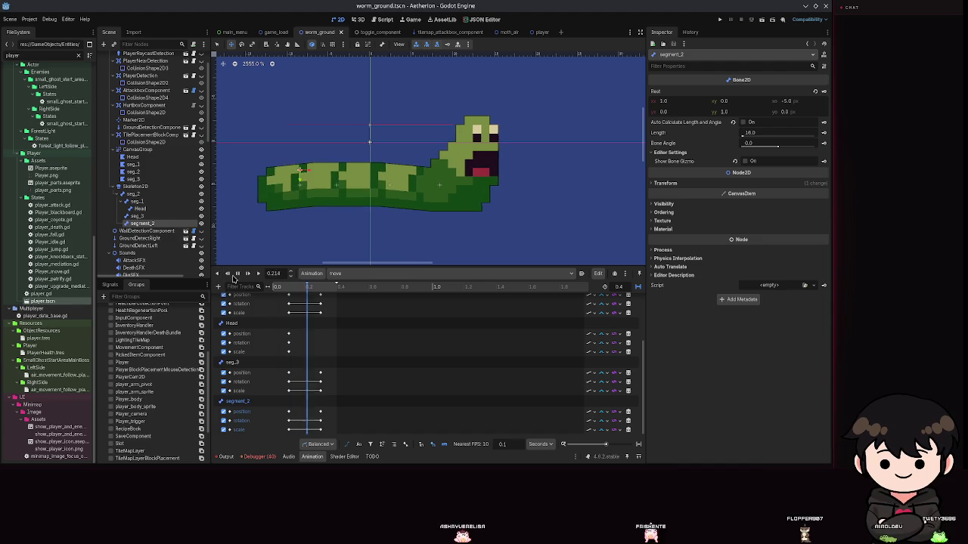
{"action": "left_click_drag", "start_coordinate": [312, 292], "coordinate": [318, 291]}
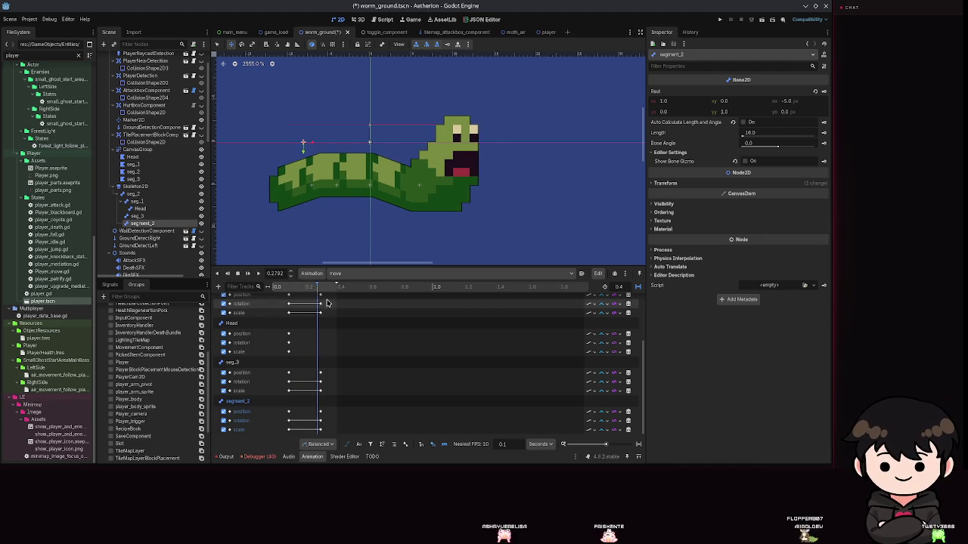
{"action": "left_click", "coordinate": [280, 272]}
{"action": "type", "text": "0.3"}
{"action": "key", "text": "Return"}
{"action": "key", "text": "ctrl+s"}
- At 0.3 s, bend the middle body higher, shift the tail right, nudge the Head left, and save
{"action": "scroll", "coordinate": [332, 341], "scroll_direction": "up", "scroll_amount": 3}
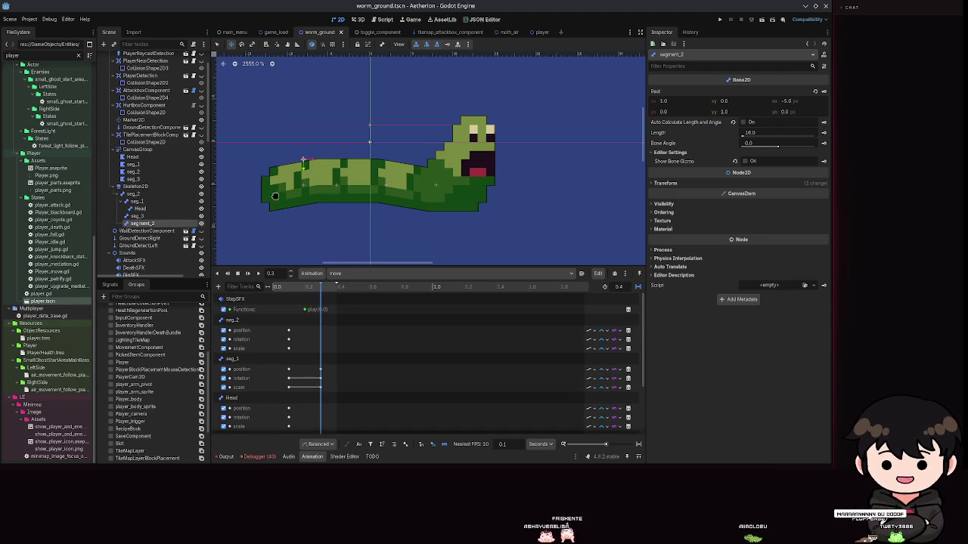
{"action": "left_click_drag", "start_coordinate": [337, 182], "coordinate": [335, 157]}
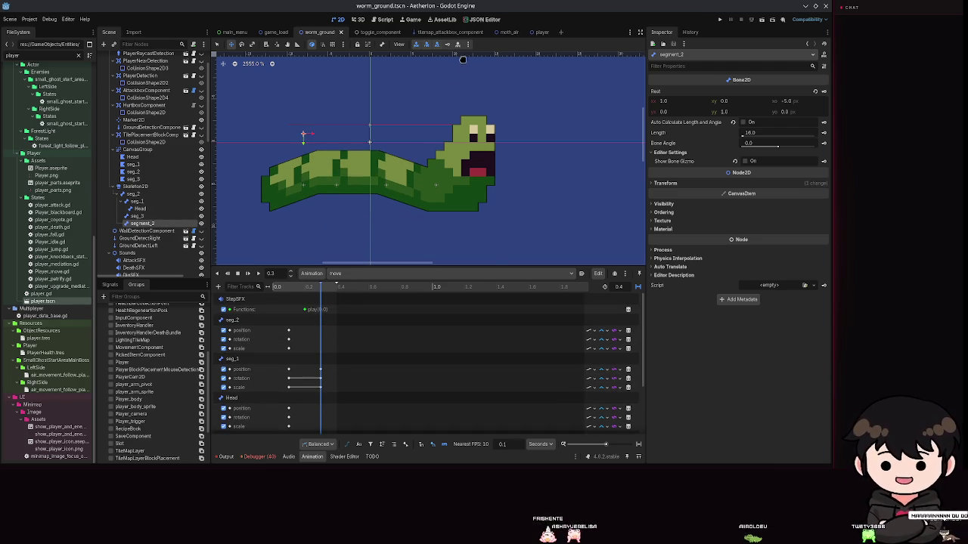
{"action": "key", "text": "ctrl+s"}
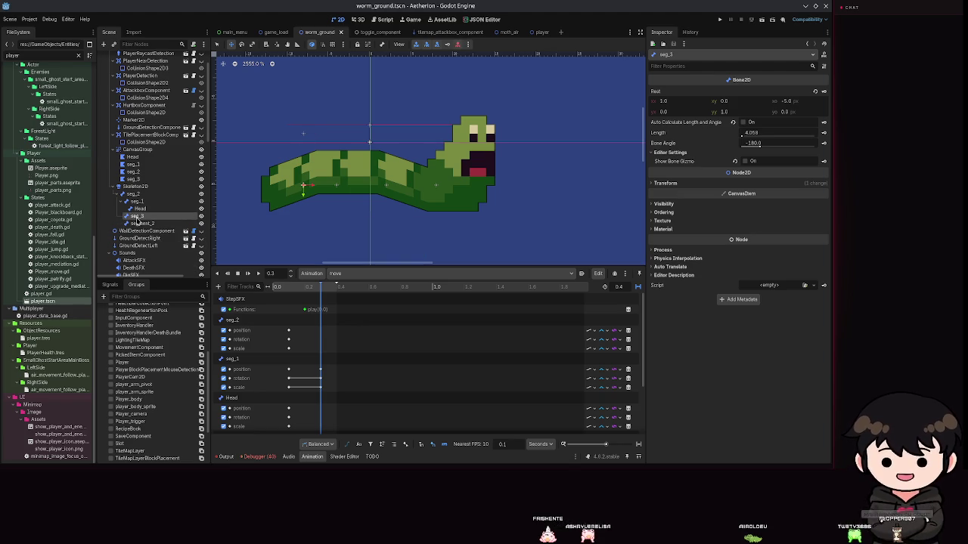
{"action": "left_click_drag", "start_coordinate": [282, 188], "coordinate": [303, 184]}
{"action": "key", "text": "ctrl+s"}
{"action": "left_click", "coordinate": [138, 209]}
{"action": "left_click_drag", "start_coordinate": [449, 183], "coordinate": [388, 184]}
{"action": "left_click", "coordinate": [146, 202]}
{"action": "key", "text": "ctrl+s"}
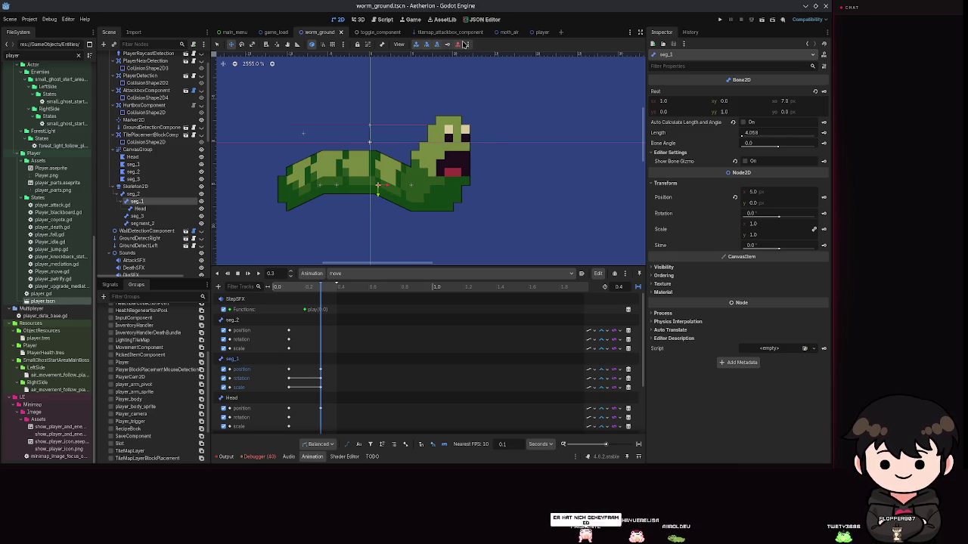
- Preview the move animation from seg_1's 0.3 s key, then pause it back at about 0.3 s
{"action": "left_click", "coordinate": [321, 370]}
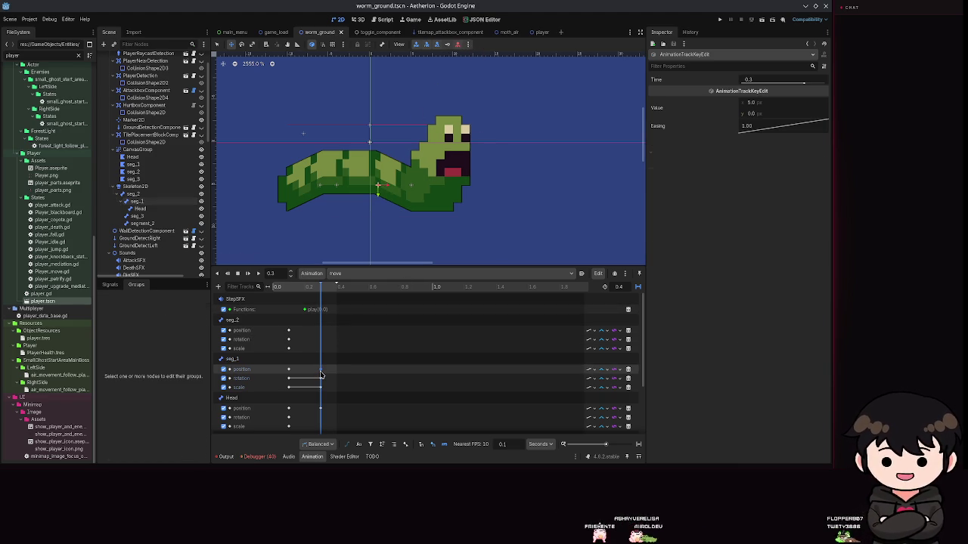
{"action": "left_click", "coordinate": [259, 274]}
{"action": "key", "text": "ctrl+s"}
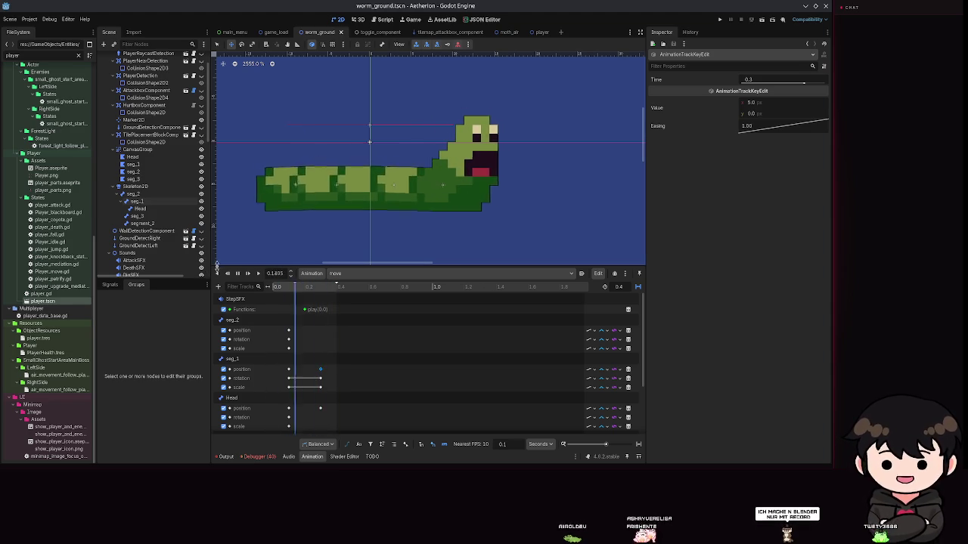
{"action": "left_click", "coordinate": [238, 274]}
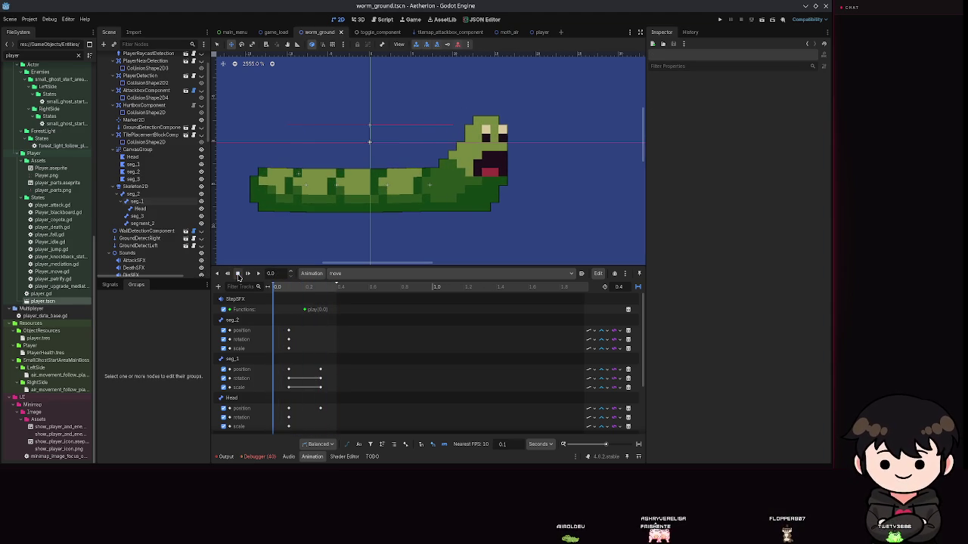
{"action": "left_click", "coordinate": [258, 276]}
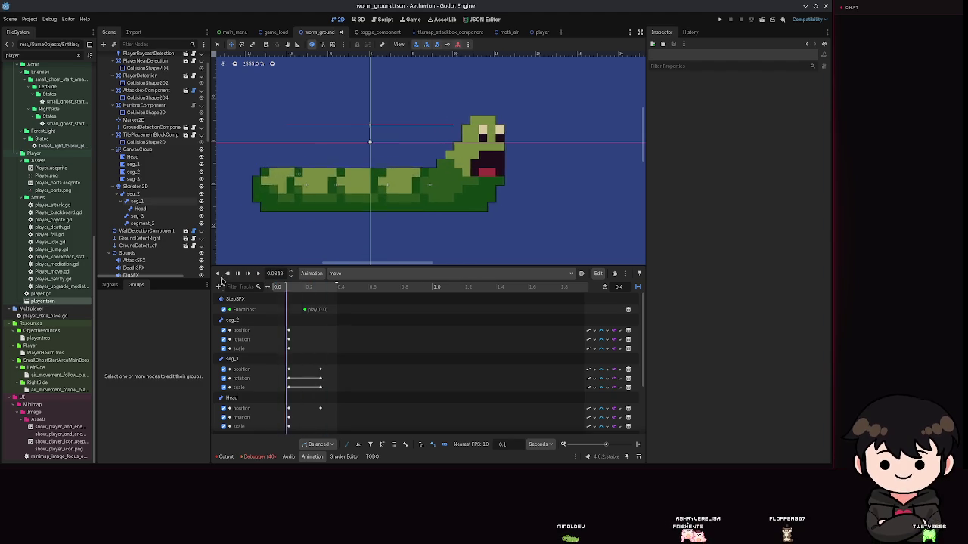
{"action": "left_click", "coordinate": [249, 275]}
{"action": "left_click_drag", "start_coordinate": [327, 294], "coordinate": [321, 295]}
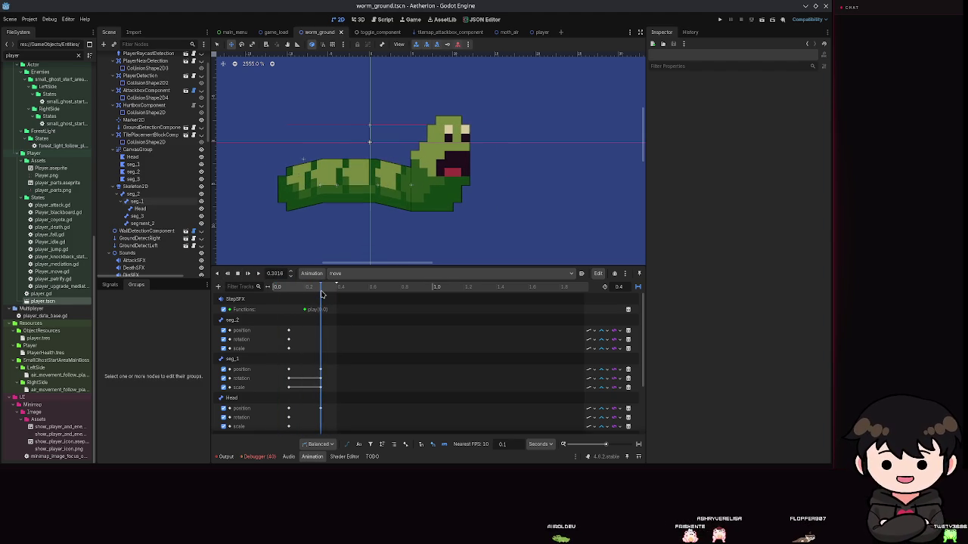
{"action": "scroll", "coordinate": [443, 208], "scroll_direction": "down", "scroll_amount": 8}
{"action": "scroll", "coordinate": [443, 208], "scroll_direction": "up", "scroll_amount": 5}
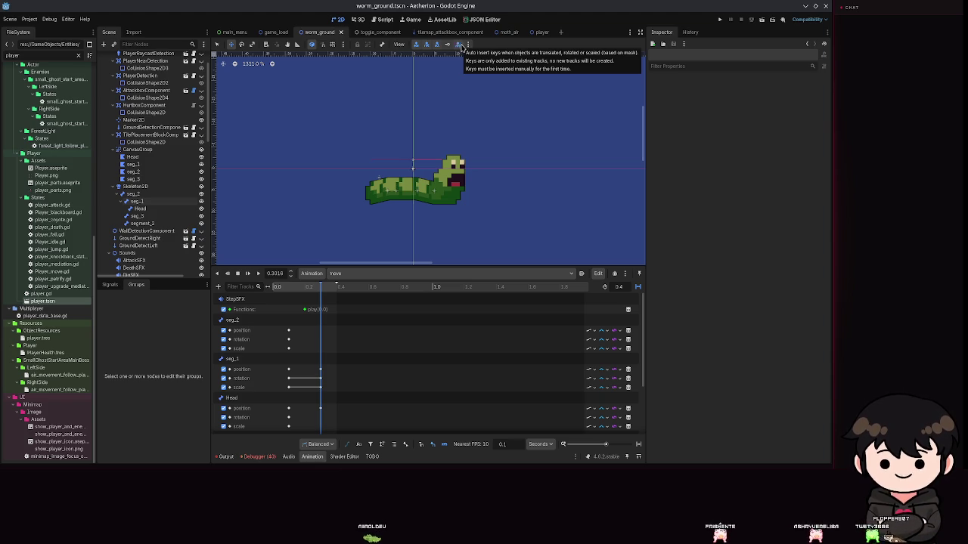
- Turn on Auto Insert Key for transformed bones, save, and run the game
{"action": "left_click", "coordinate": [459, 45]}
{"action": "key", "text": "ctrl+s"}
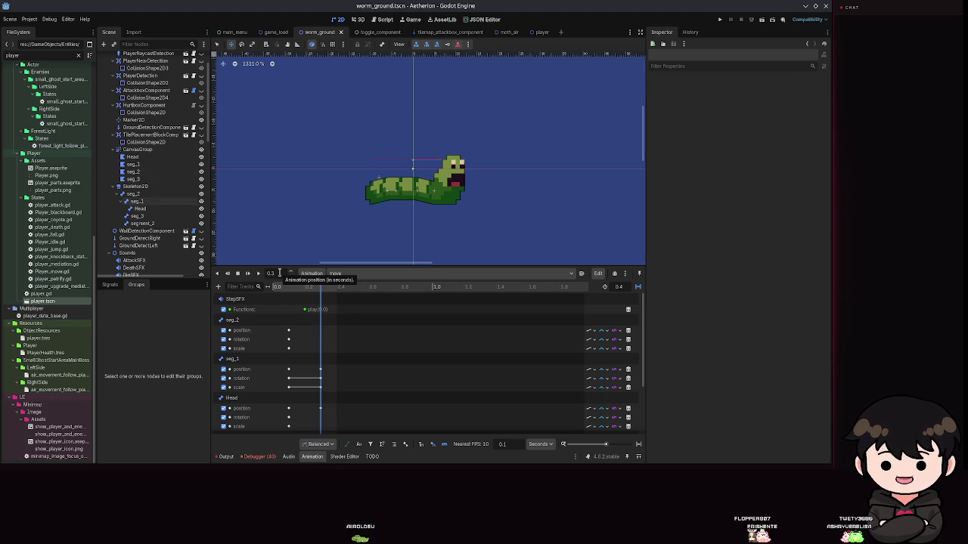
{"action": "scroll", "coordinate": [429, 202], "scroll_direction": "up", "scroll_amount": 5}
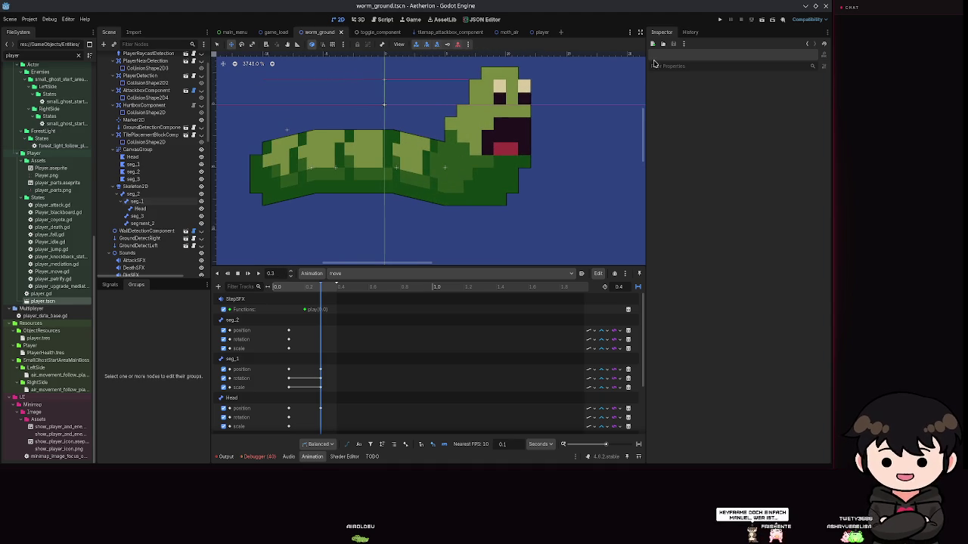
{"action": "left_click", "coordinate": [719, 20]}
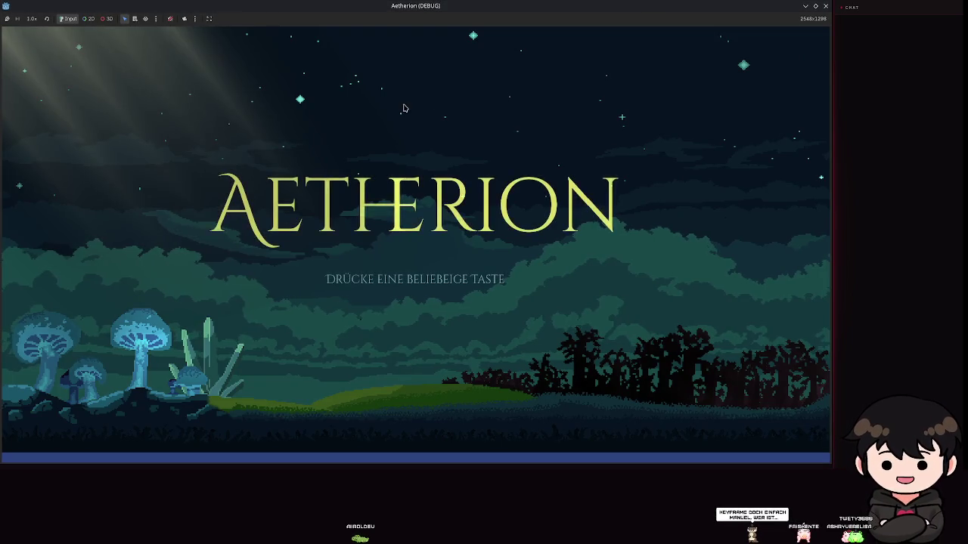
- Load Spielstand 2 via Spiel laden, watch the worm move, and open the pause menu
{"action": "left_click", "coordinate": [404, 108]}
{"action": "left_click", "coordinate": [401, 242]}
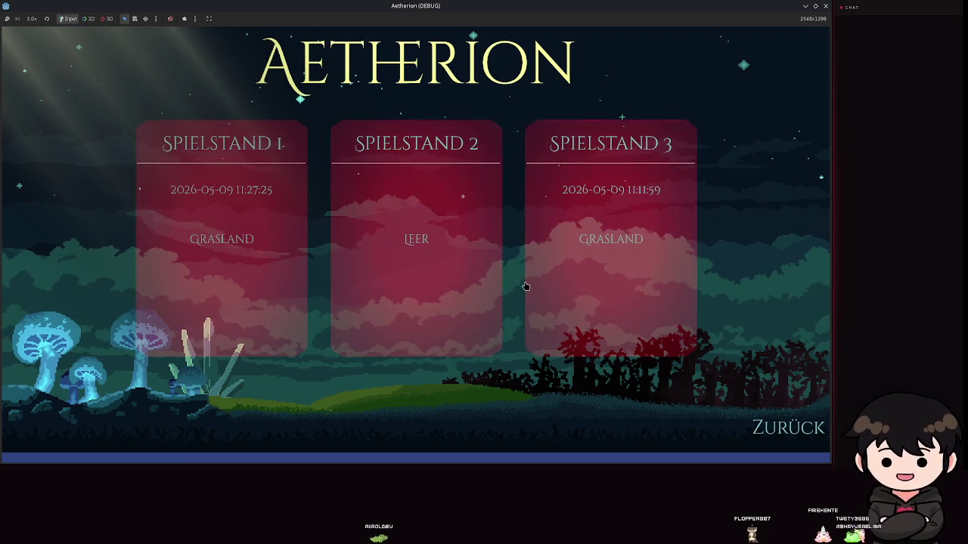
{"action": "left_click", "coordinate": [394, 236]}
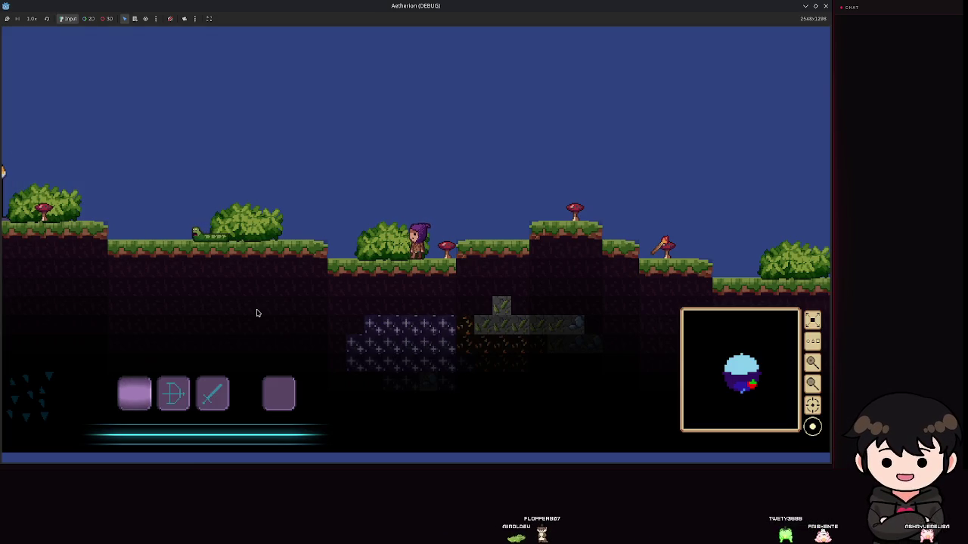
{"action": "key", "text": "Escape"}
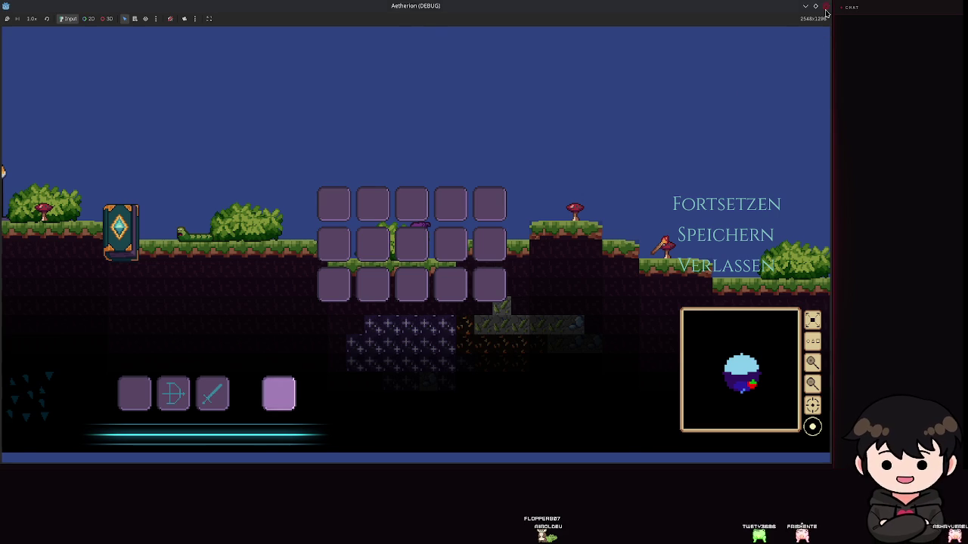
{"action": "scroll", "coordinate": [144, 220], "scroll_direction": "down", "scroll_amount": 3}
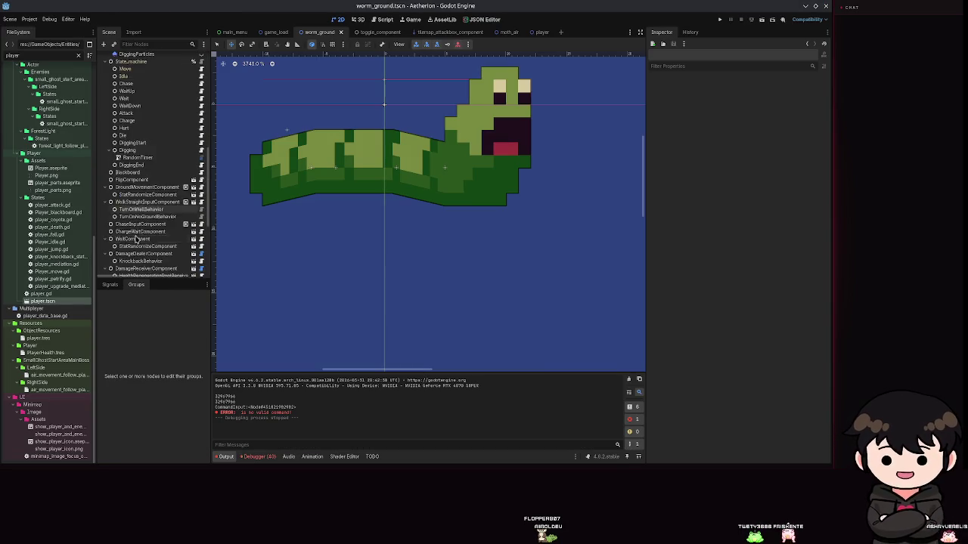
- Set the State_machine node's Starting State to Move, then run the game to test the worm
{"action": "left_click", "coordinate": [138, 207]}
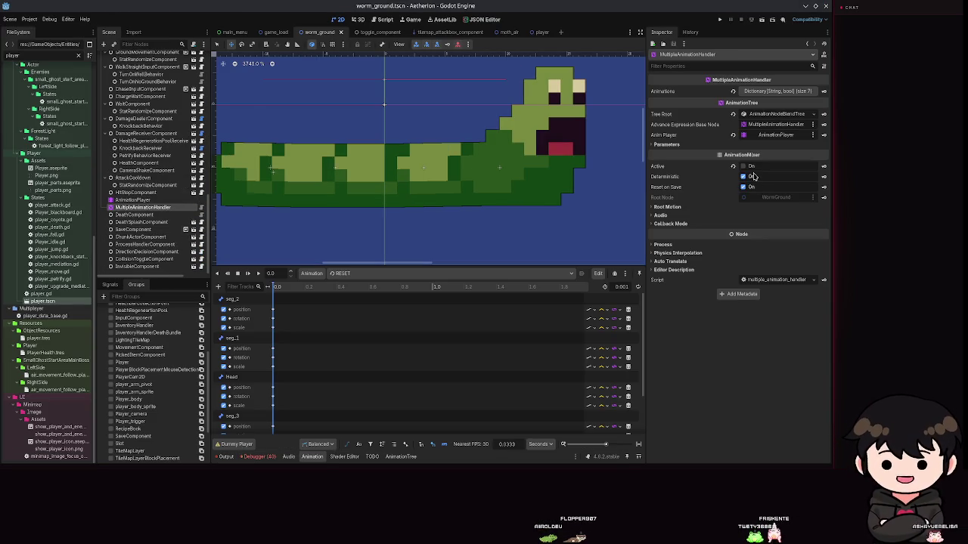
{"action": "scroll", "coordinate": [156, 183], "scroll_direction": "up", "scroll_amount": 5}
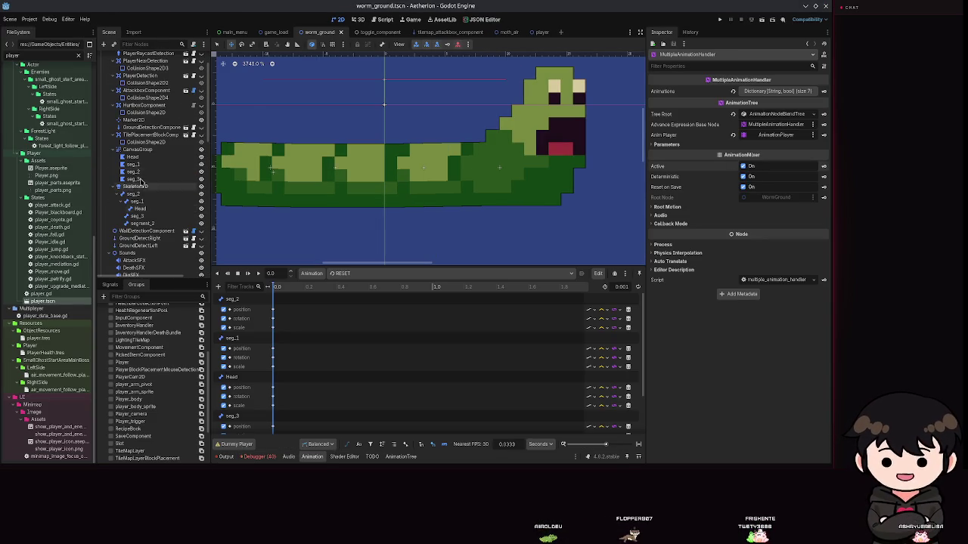
{"action": "scroll", "coordinate": [143, 174], "scroll_direction": "down", "scroll_amount": 10}
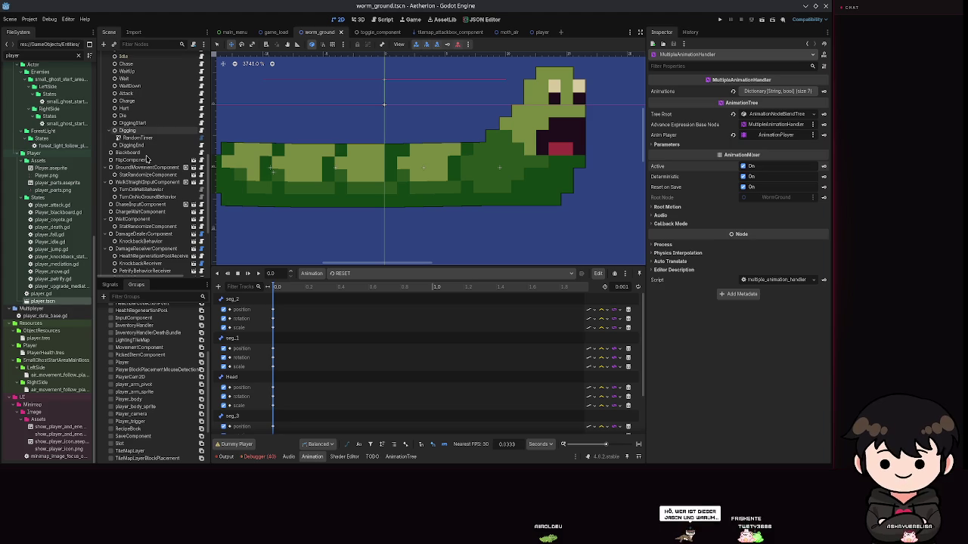
{"action": "scroll", "coordinate": [132, 129], "scroll_direction": "up", "scroll_amount": 3}
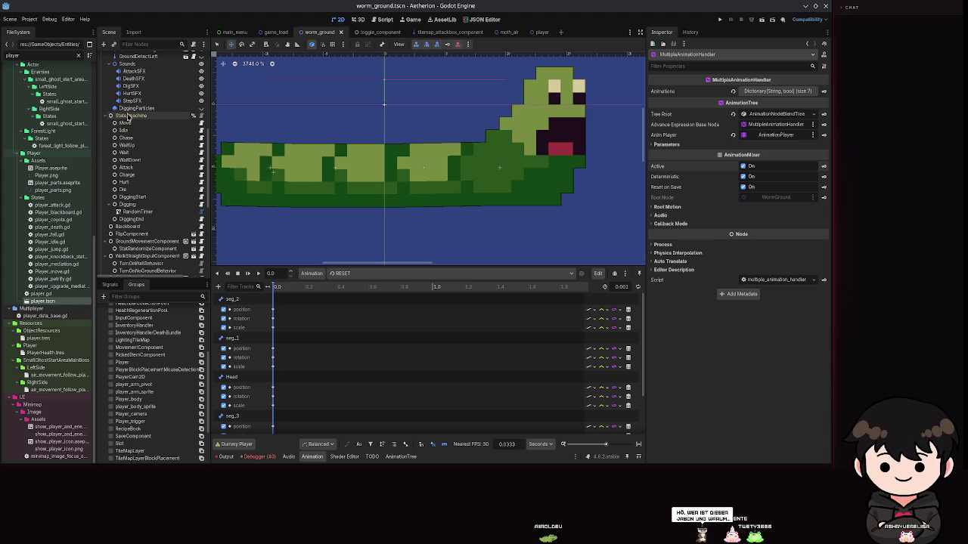
{"action": "scroll", "coordinate": [134, 121], "scroll_direction": "up", "scroll_amount": 2}
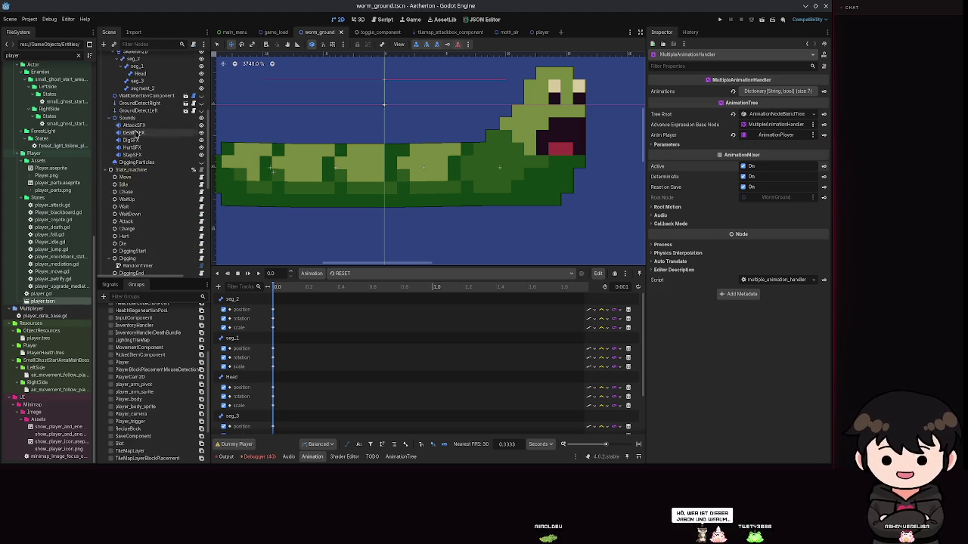
{"action": "scroll", "coordinate": [136, 186], "scroll_direction": "up", "scroll_amount": 2}
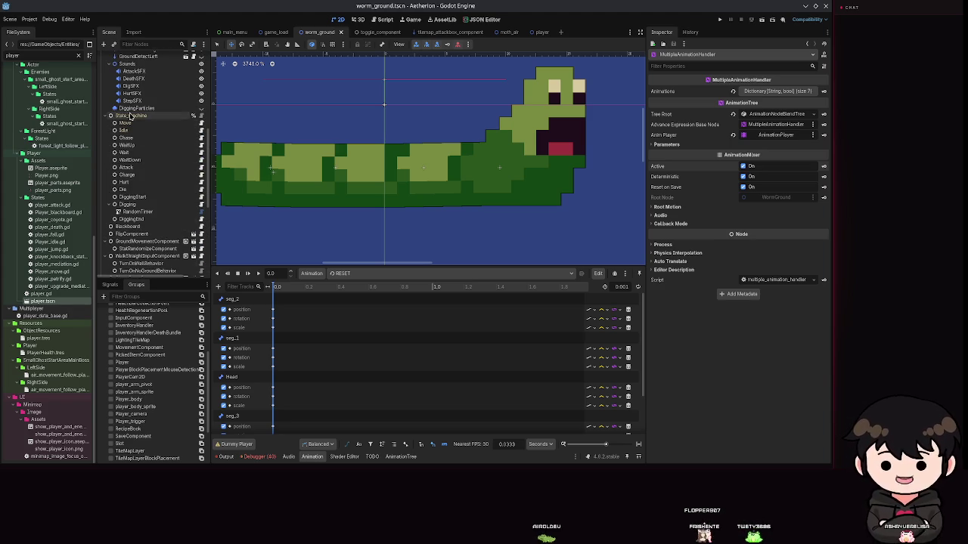
{"action": "left_click", "coordinate": [128, 115]}
{"action": "left_click", "coordinate": [777, 91]}
{"action": "double_click", "coordinate": [386, 173]}
{"action": "left_click", "coordinate": [721, 20]}
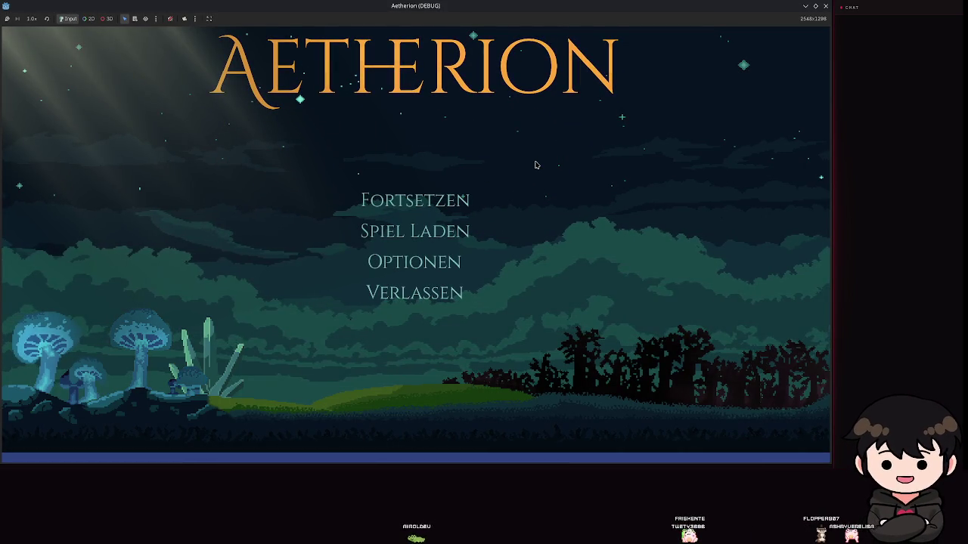
- Load into the level from the empty Spielstand 2 save slot via Spiel Laden
{"action": "left_click", "coordinate": [461, 229]}
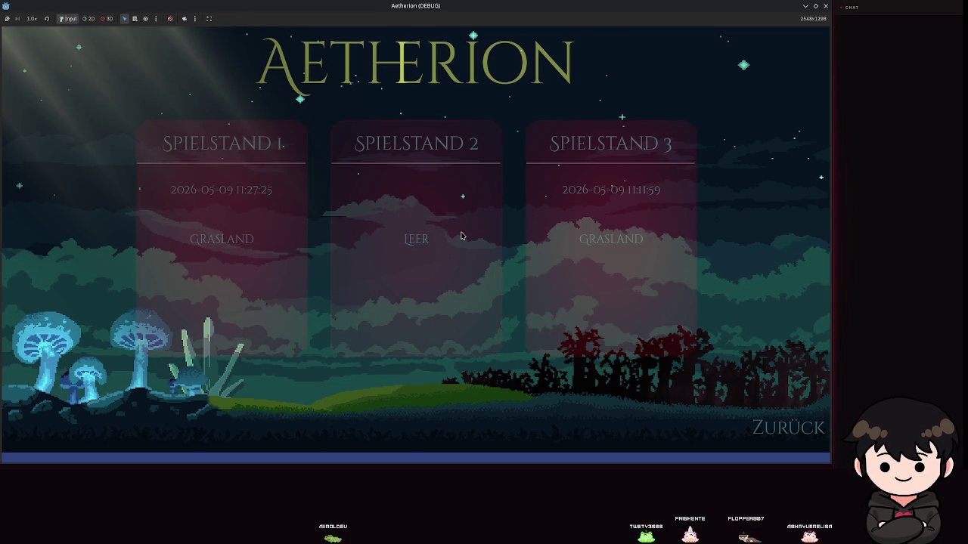
{"action": "left_click", "coordinate": [461, 236]}
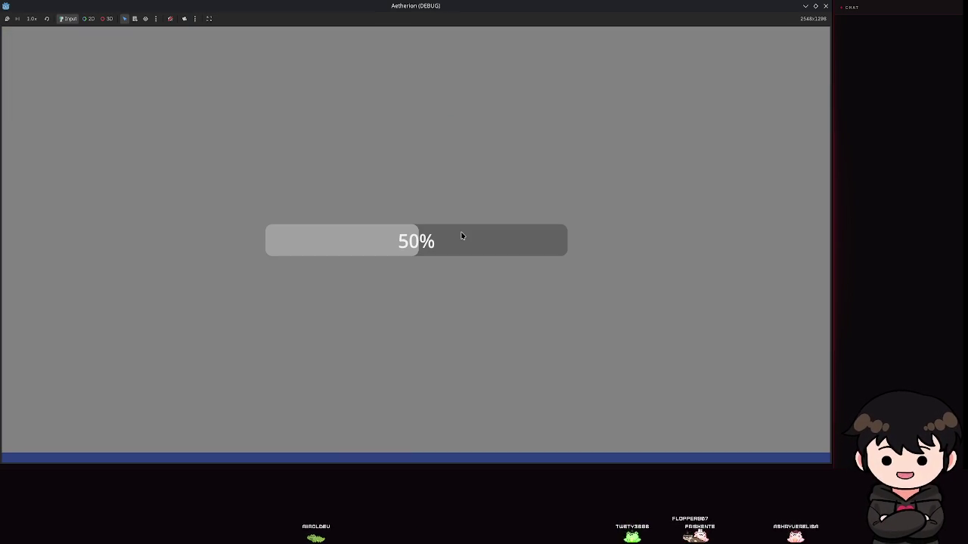
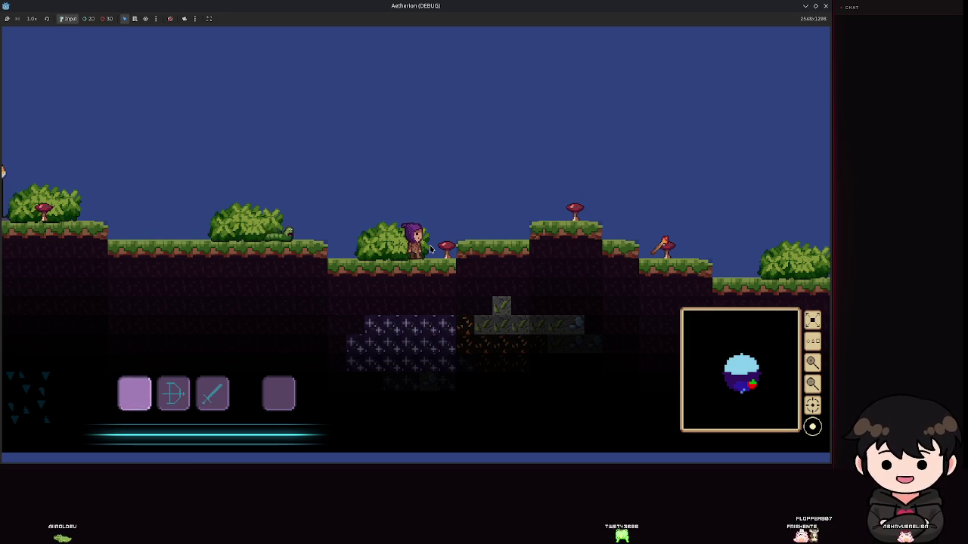
- Jump, walk right, swing the staff, then turn left and jump onto the higher ledge
{"action": "key", "text": "space"}
{"action": "key", "text": "d"}
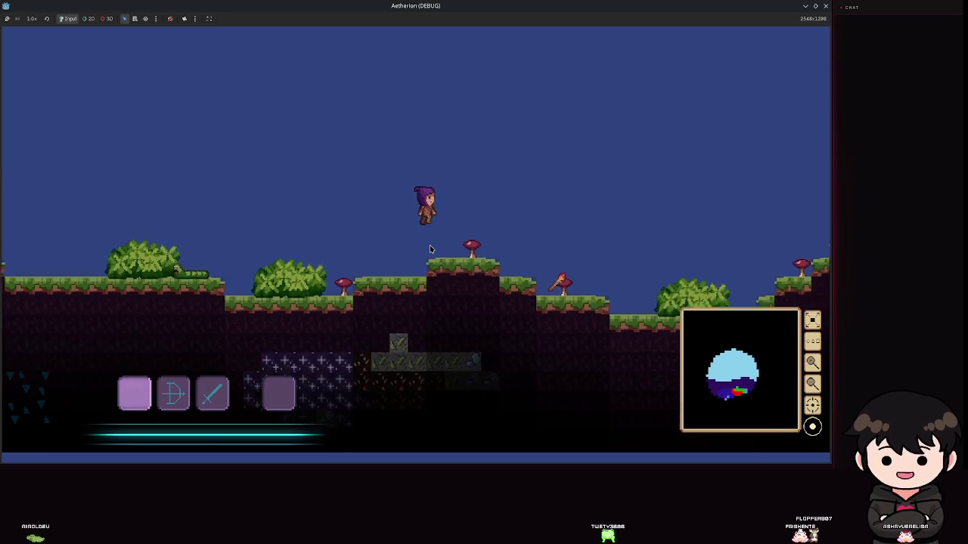
{"action": "left_click", "coordinate": [430, 249]}
{"action": "key", "text": "a"}
{"action": "key", "text": "space"}
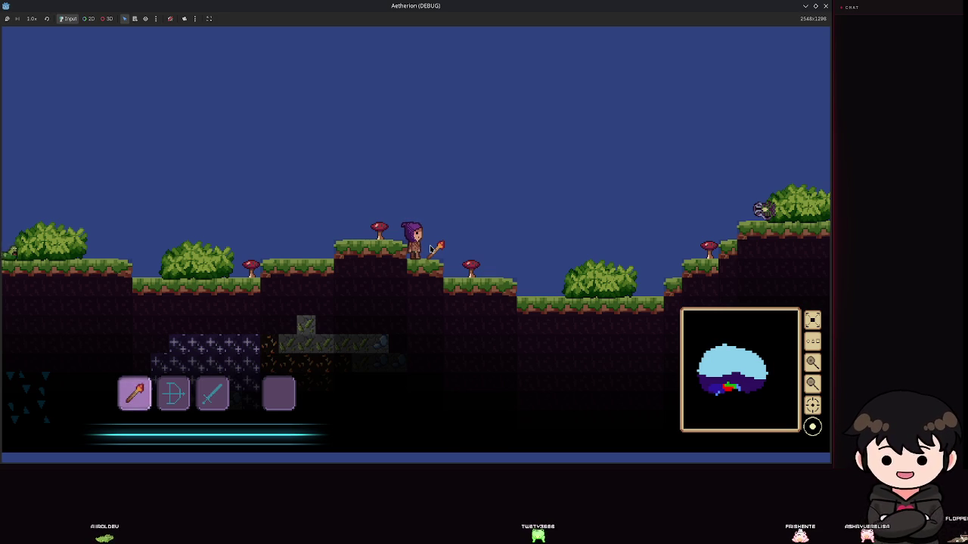
- Toggle the pause menu, keep walking and jumping left, then pause and close the game
{"action": "key", "text": "Escape"}
{"action": "key", "text": "Escape"}
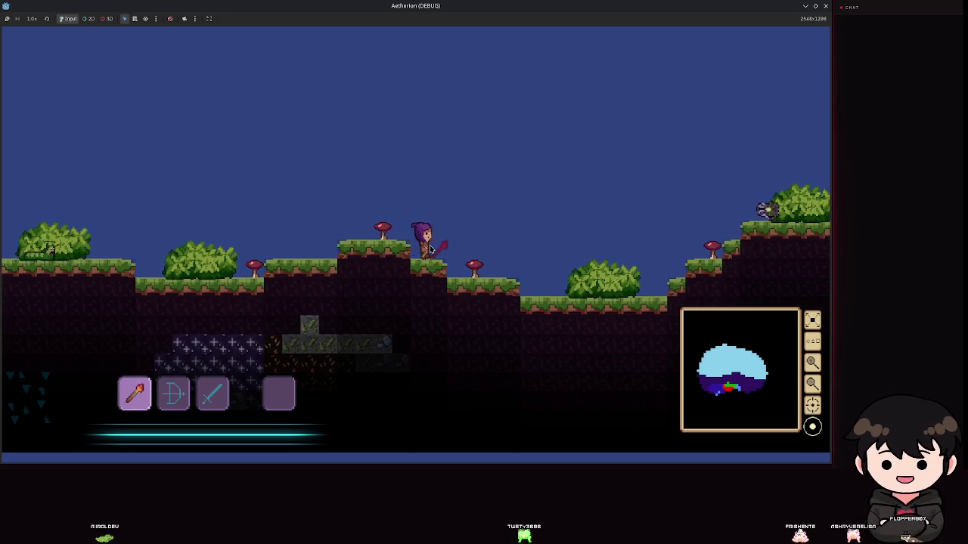
{"action": "key", "text": "a"}
{"action": "key", "text": "space"}
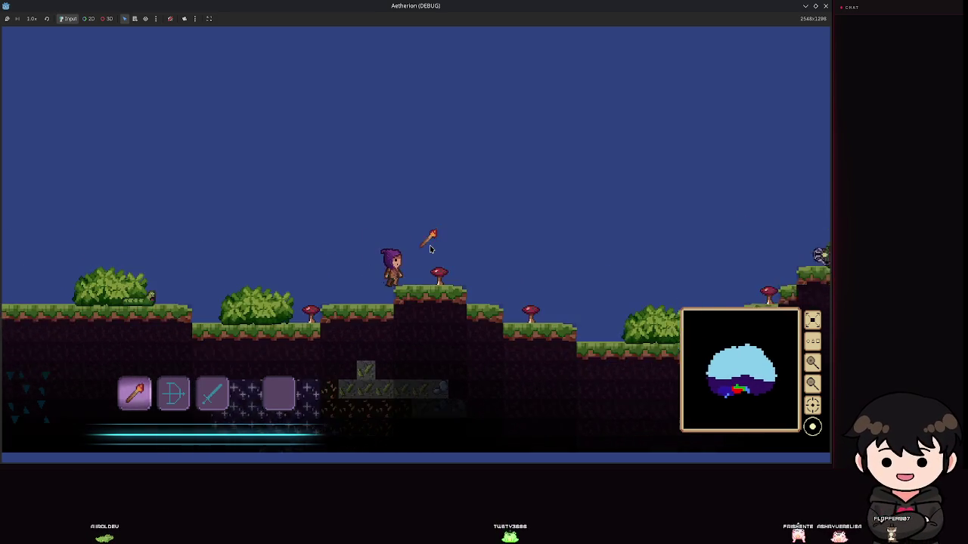
{"action": "key", "text": "a"}
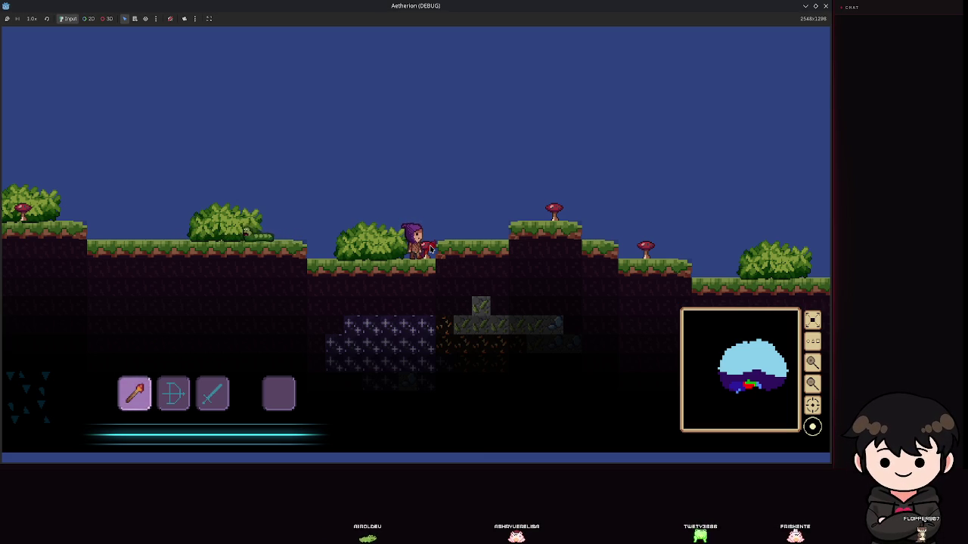
{"action": "key", "text": "a"}
{"action": "key", "text": "Escape"}
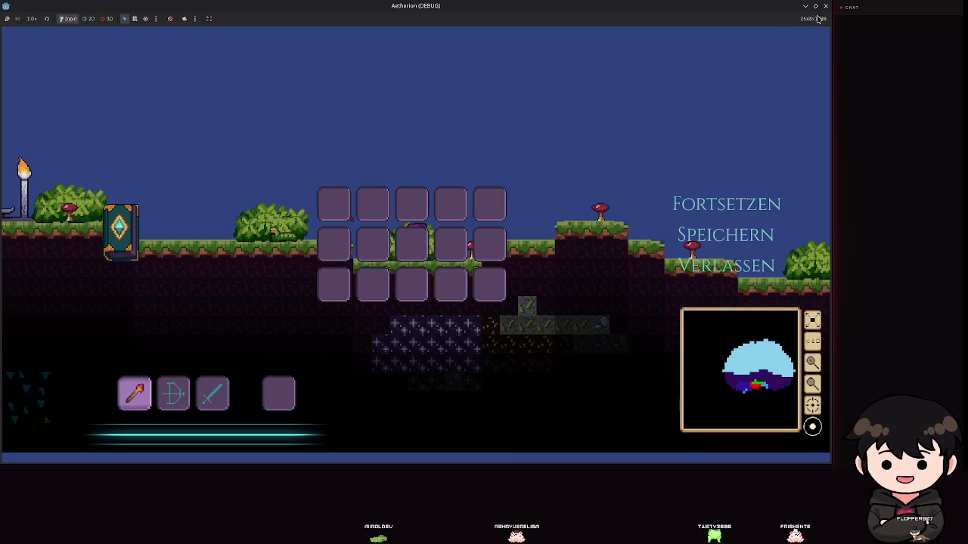
{"action": "left_click", "coordinate": [826, 6]}
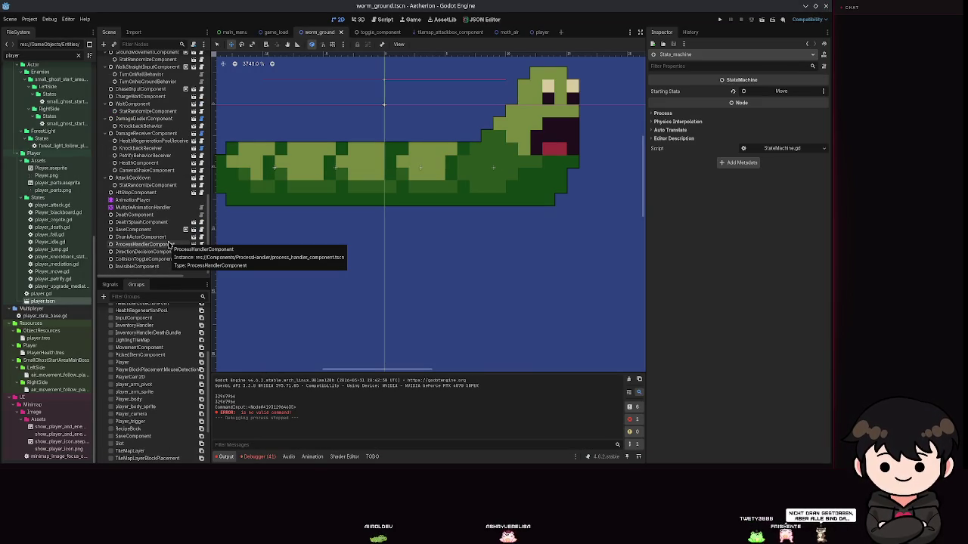
- Select the AnimationPlayer, briefly checking the MultipleAnimationHandler node and its animation tree
{"action": "left_click", "coordinate": [136, 200]}
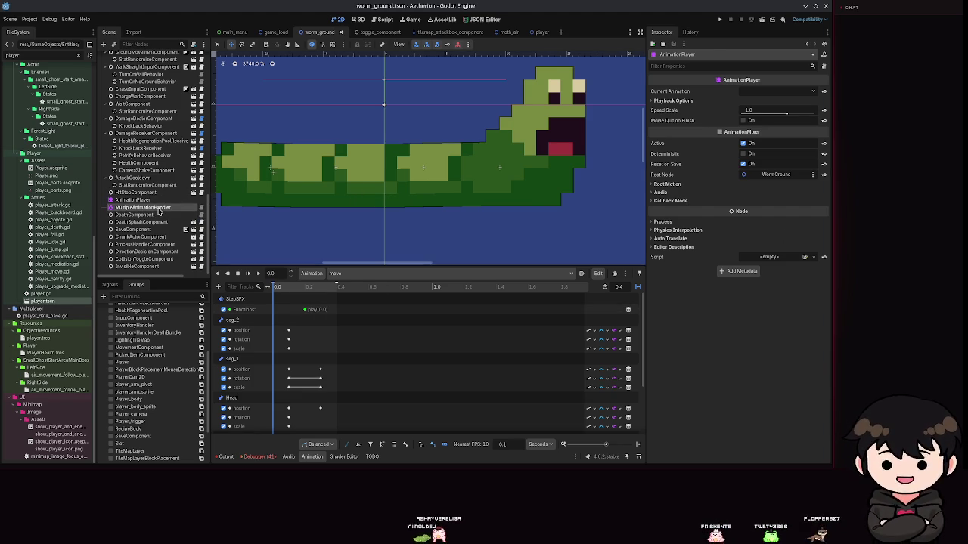
{"action": "left_click", "coordinate": [147, 207]}
{"action": "left_click", "coordinate": [153, 201]}
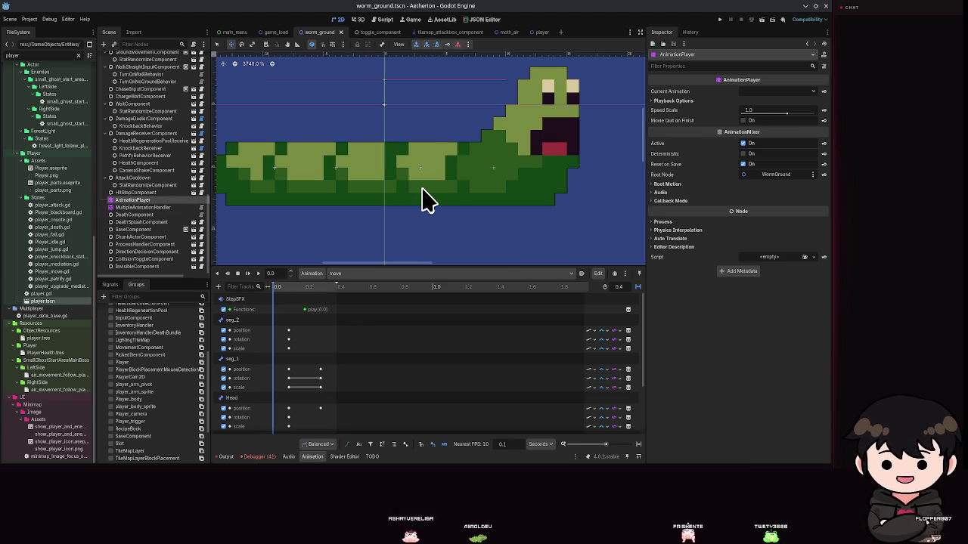
{"action": "left_click", "coordinate": [140, 207]}
{"action": "left_click", "coordinate": [134, 200]}
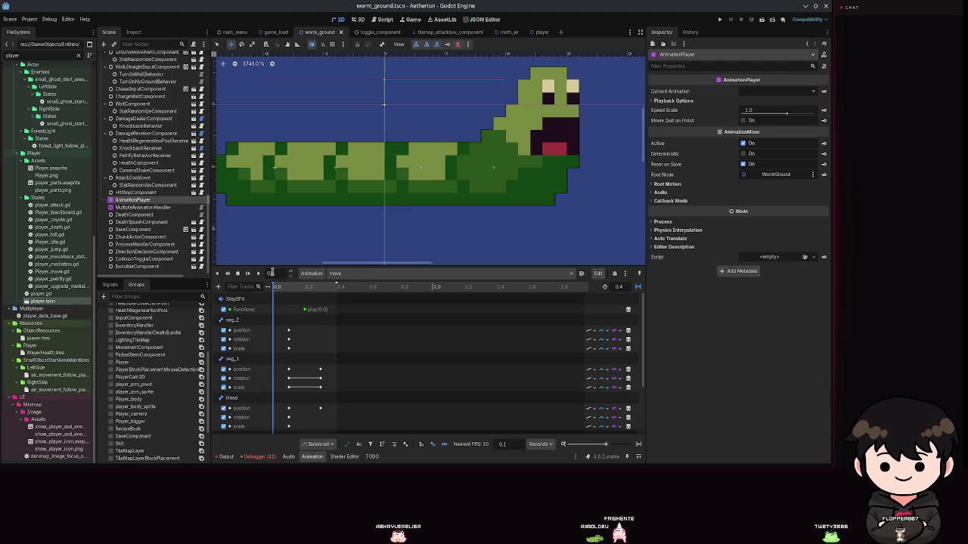
- Play the move animation, check the animation list, save, and put the playhead at 0.3 s
{"action": "key", "text": "shift+d"}
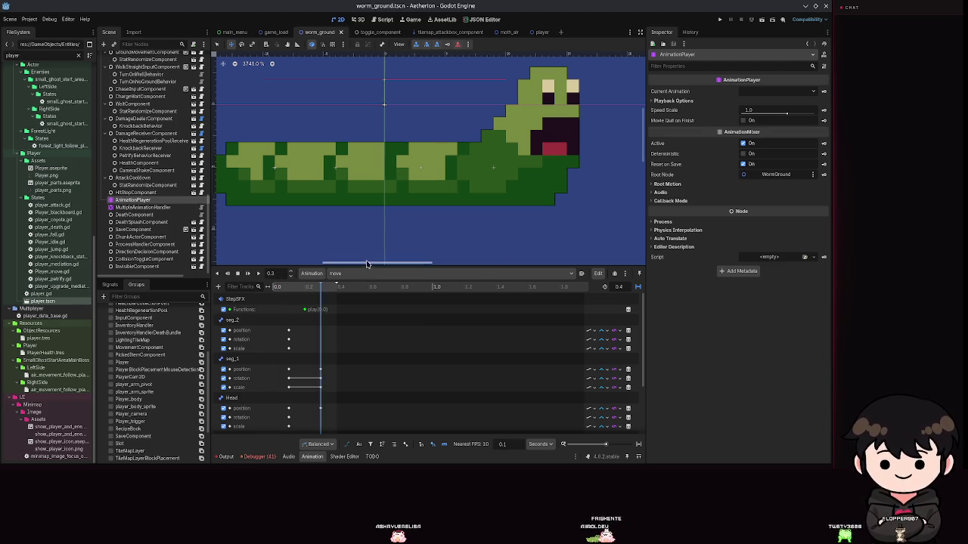
{"action": "left_click", "coordinate": [759, 94]}
{"action": "left_click", "coordinate": [754, 235]}
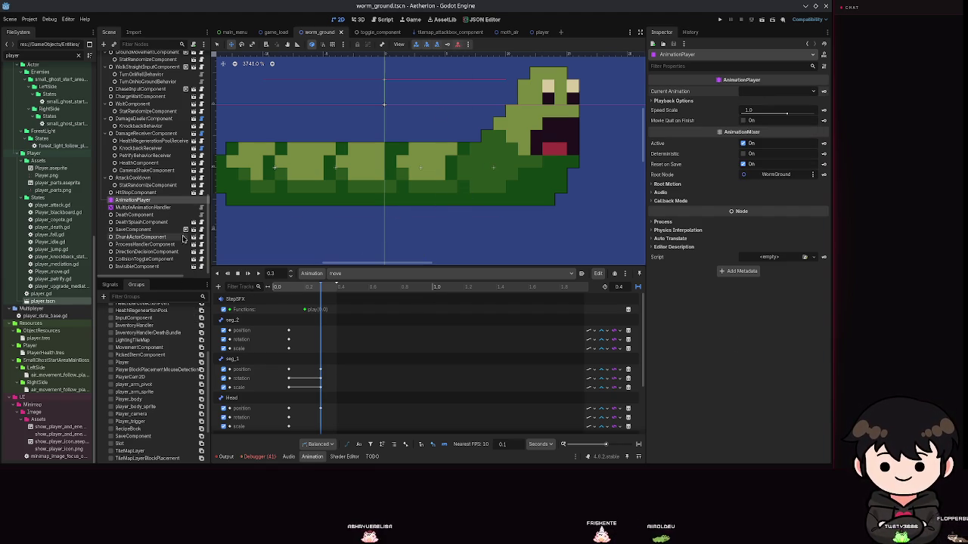
{"action": "left_click", "coordinate": [142, 207]}
{"action": "key", "text": "ctrl+s"}
{"action": "left_click", "coordinate": [134, 199]}
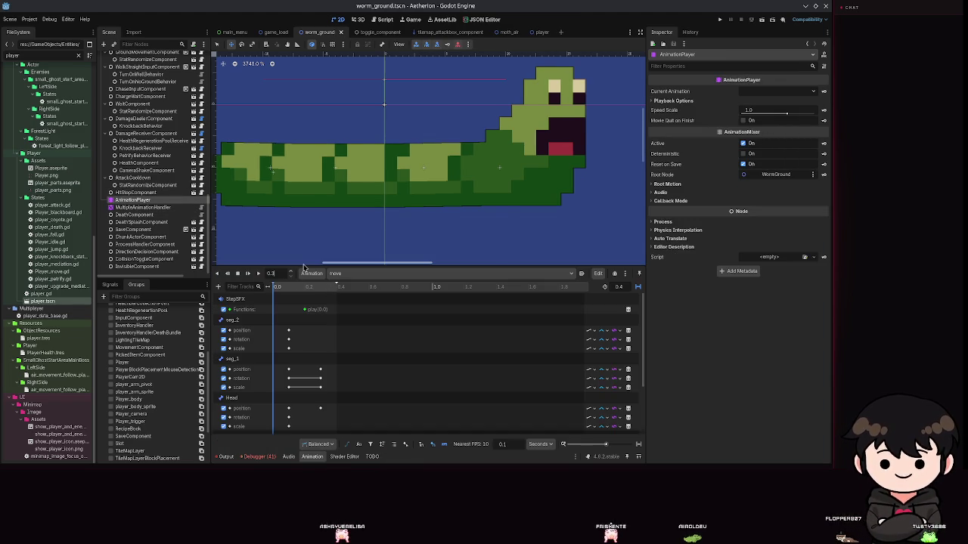
{"action": "type", "text": ".3"}
{"action": "key", "text": "Return"}
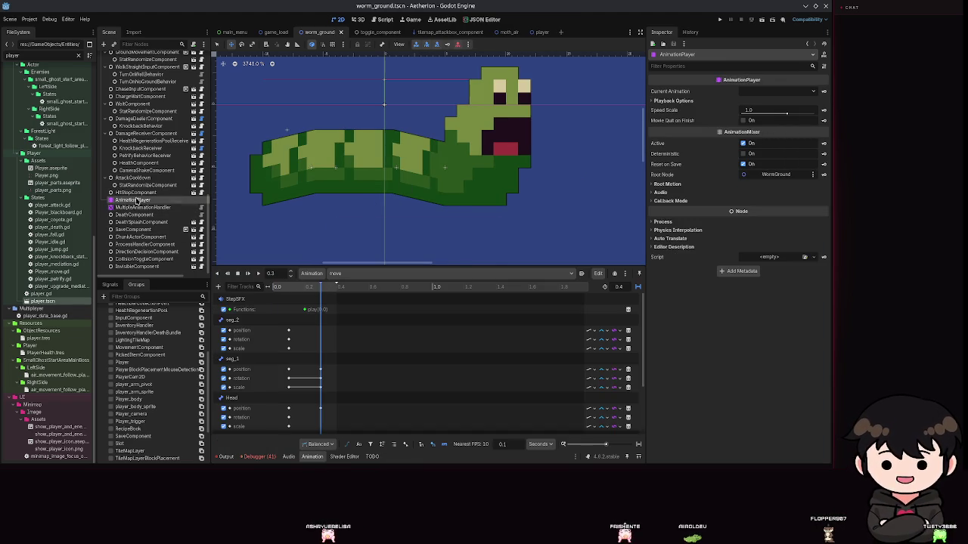
- Select the Head bone and try a skew and a rotation on it, undoing both
{"action": "scroll", "coordinate": [160, 224], "scroll_direction": "up", "scroll_amount": 5}
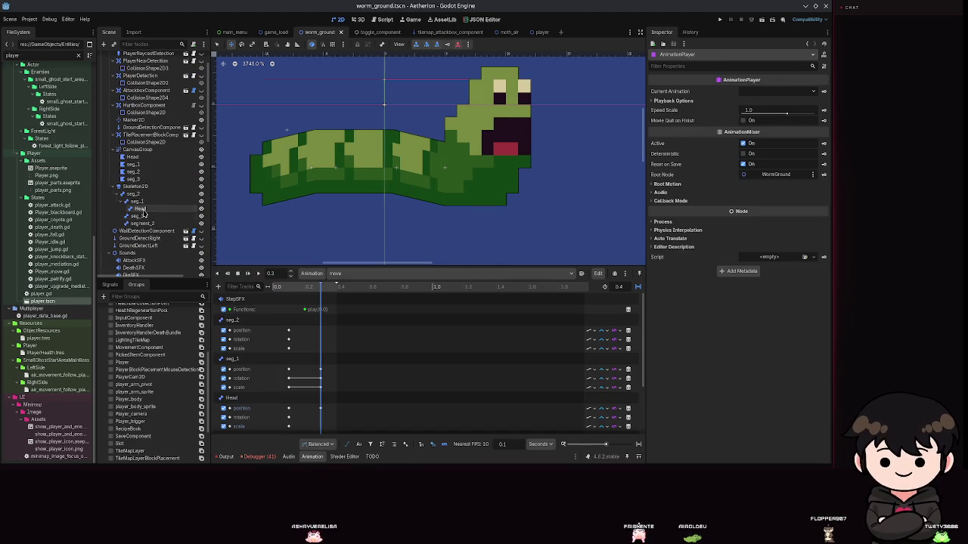
{"action": "left_click", "coordinate": [140, 209]}
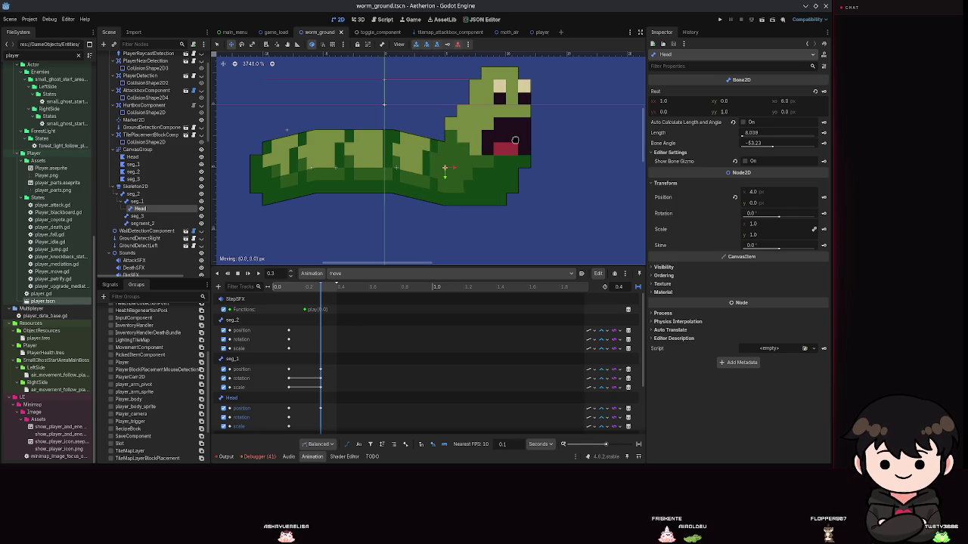
{"action": "key", "text": "ctrl+s"}
{"action": "left_click_drag", "start_coordinate": [778, 250], "coordinate": [780, 252]}
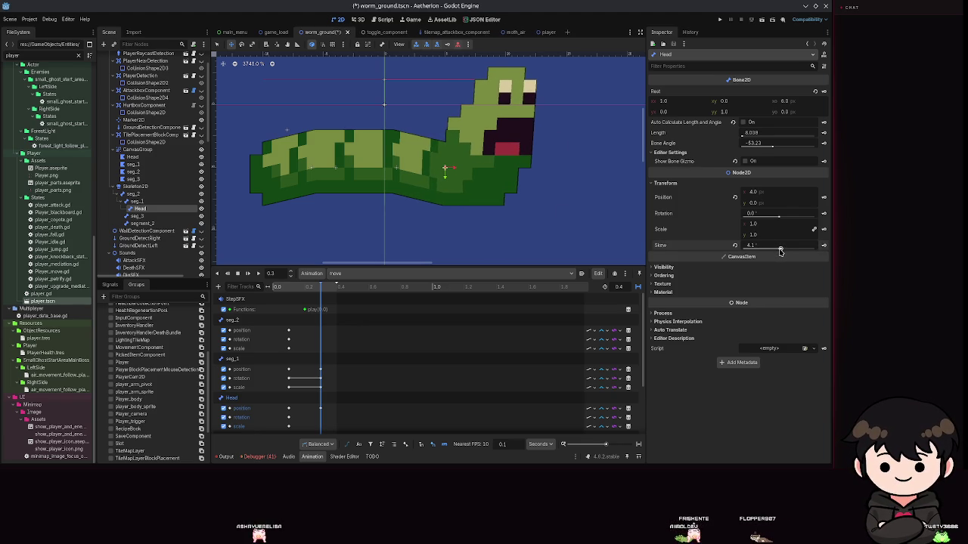
{"action": "key", "text": "ctrl+z"}
{"action": "left_click_drag", "start_coordinate": [779, 220], "coordinate": [749, 216]}
{"action": "key", "text": "ctrl+z"}
{"action": "key", "text": "ctrl+z"}
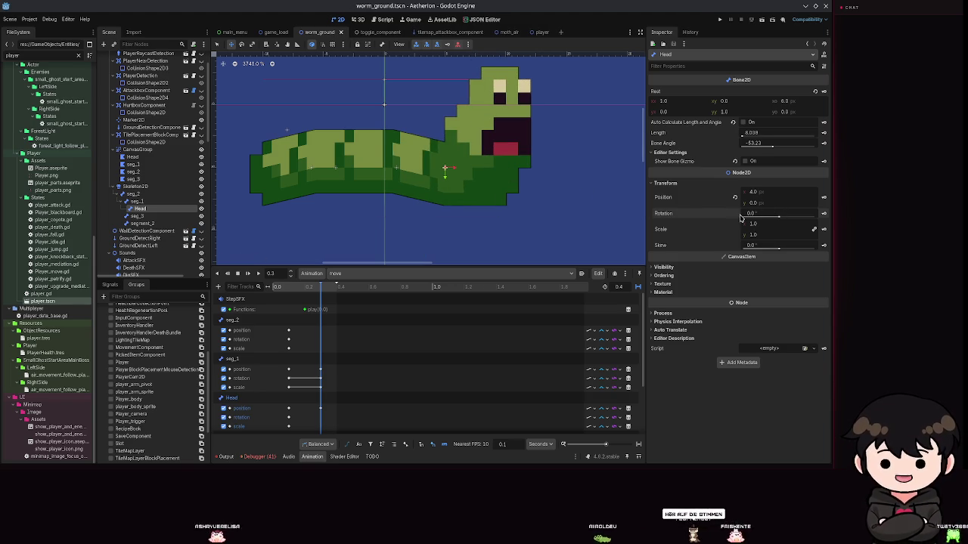
- Set the head's vertical scale to 0.9 and its vertical position to 0.5
{"action": "left_click", "coordinate": [794, 234]}
{"action": "type", "text": "0.9"}
{"action": "key", "text": "Return"}
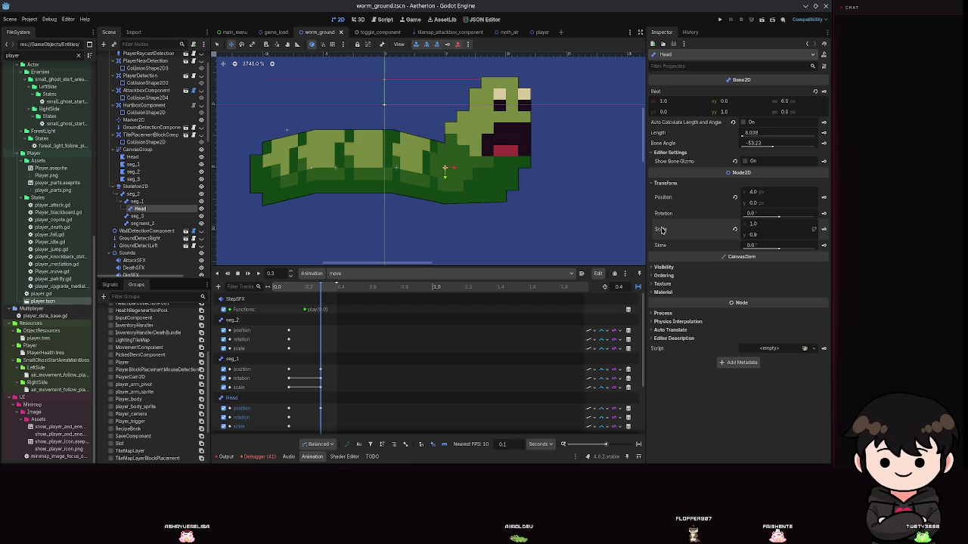
{"action": "left_click", "coordinate": [758, 207]}
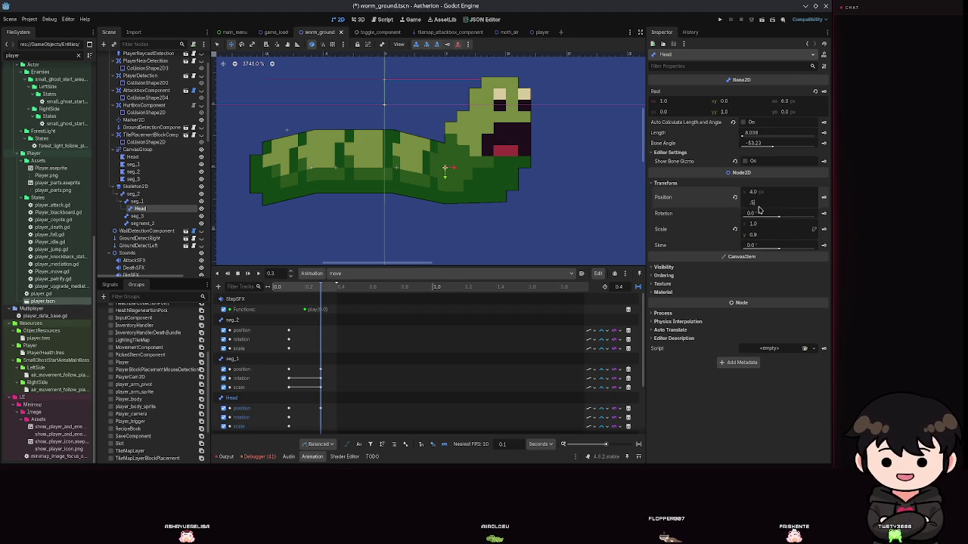
{"action": "key", "text": "Return"}
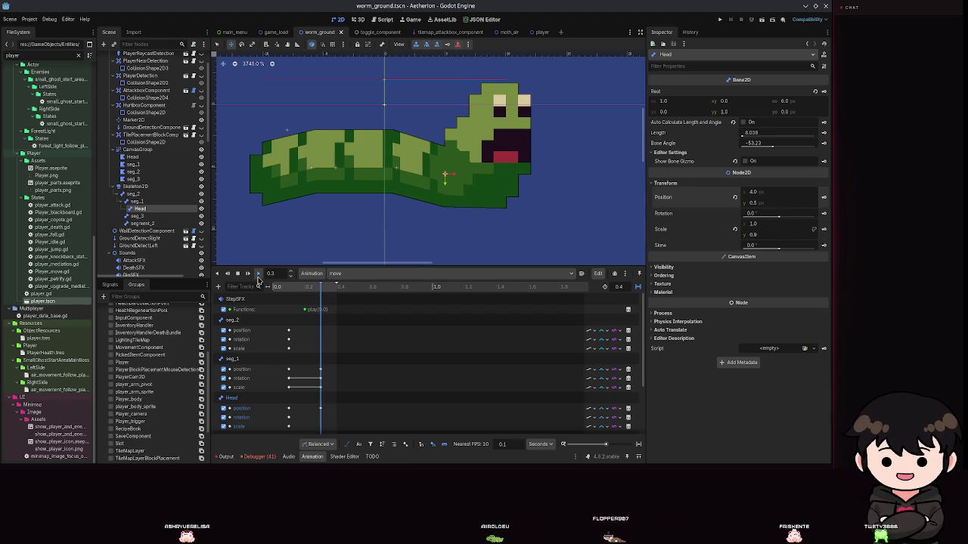
- Preview the move animation, set the playhead to 0.3 s, and open the Head position key
{"action": "left_click", "coordinate": [258, 276]}
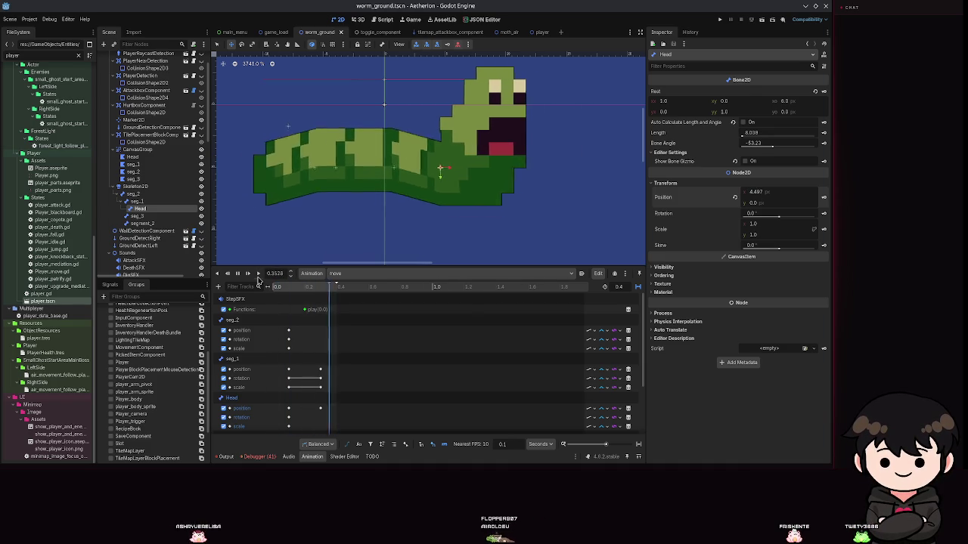
{"action": "left_click", "coordinate": [238, 273]}
{"action": "scroll", "coordinate": [316, 343], "scroll_direction": "down", "scroll_amount": 1}
{"action": "scroll", "coordinate": [316, 343], "scroll_direction": "down", "scroll_amount": 1}
{"action": "left_click", "coordinate": [316, 303]}
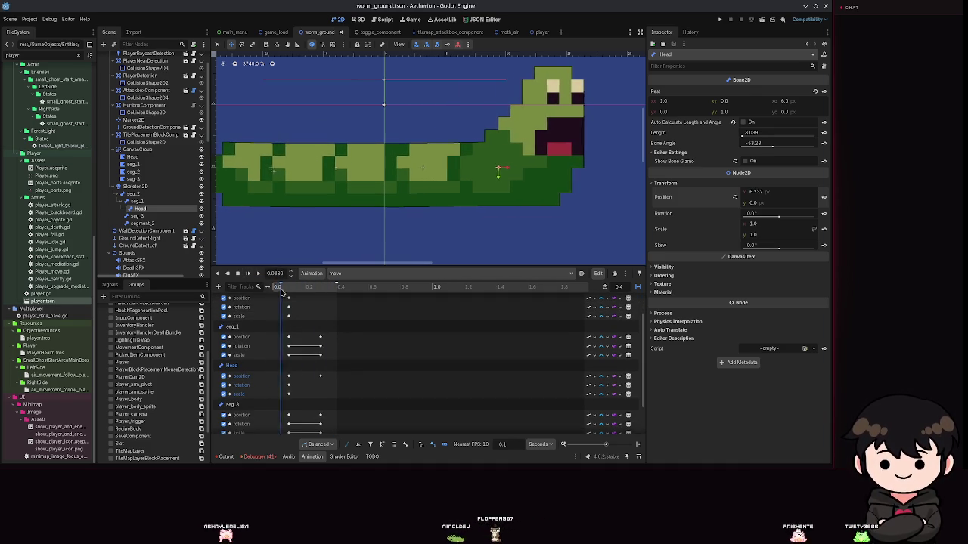
{"action": "left_click", "coordinate": [321, 302]}
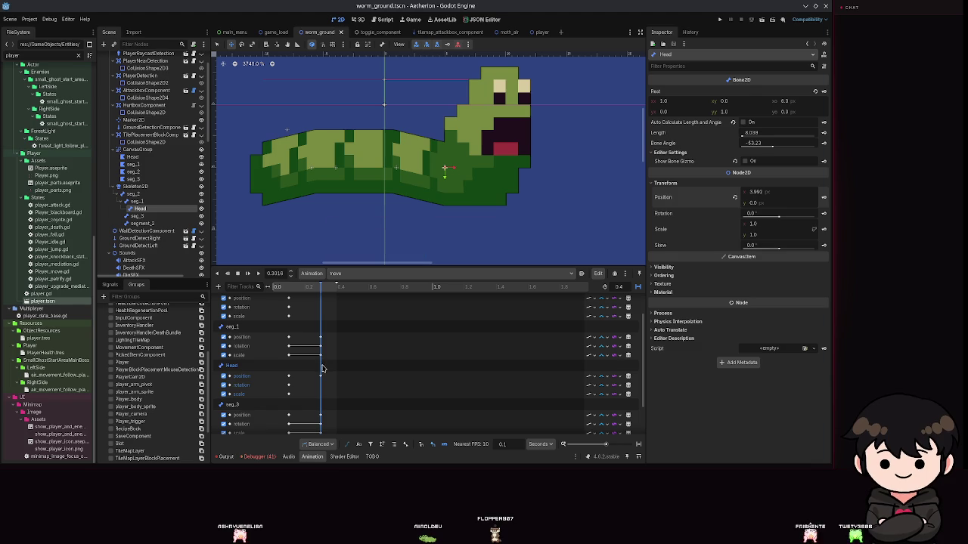
{"action": "type", "text": "0.3"}
{"action": "key", "text": "Return"}
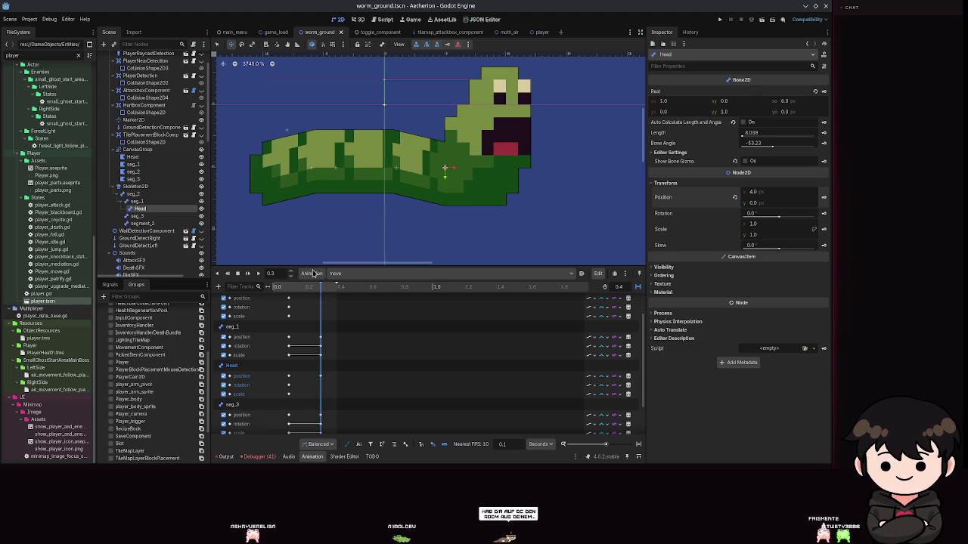
{"action": "left_click", "coordinate": [320, 378]}
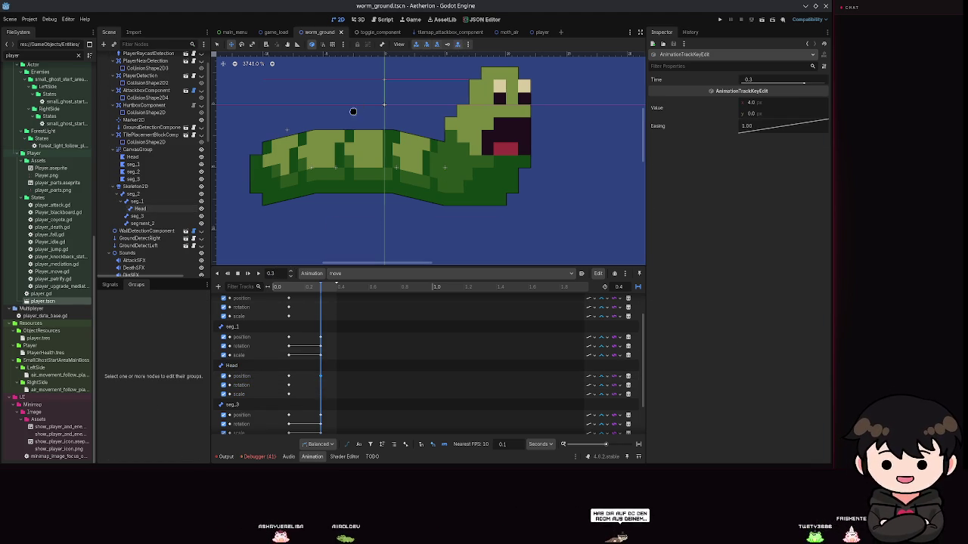
- Reselect the Head bone, set its vertical scale to 0.9, and save the scene
{"action": "left_click", "coordinate": [140, 209]}
{"action": "key", "text": "ctrl+s"}
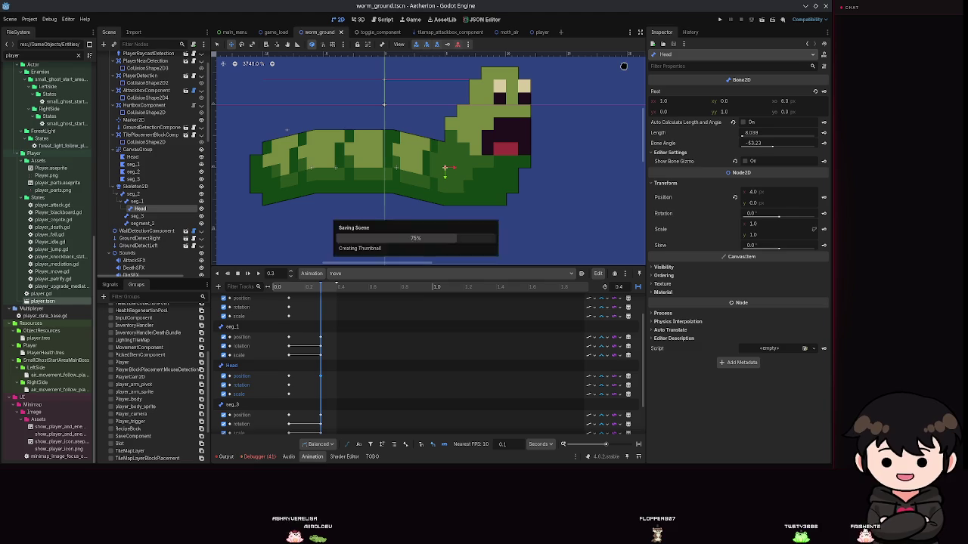
{"action": "double_click", "coordinate": [753, 234]}
{"action": "type", "text": "0.9"}
{"action": "key", "text": "Return"}
{"action": "key", "text": "ctrl+s"}
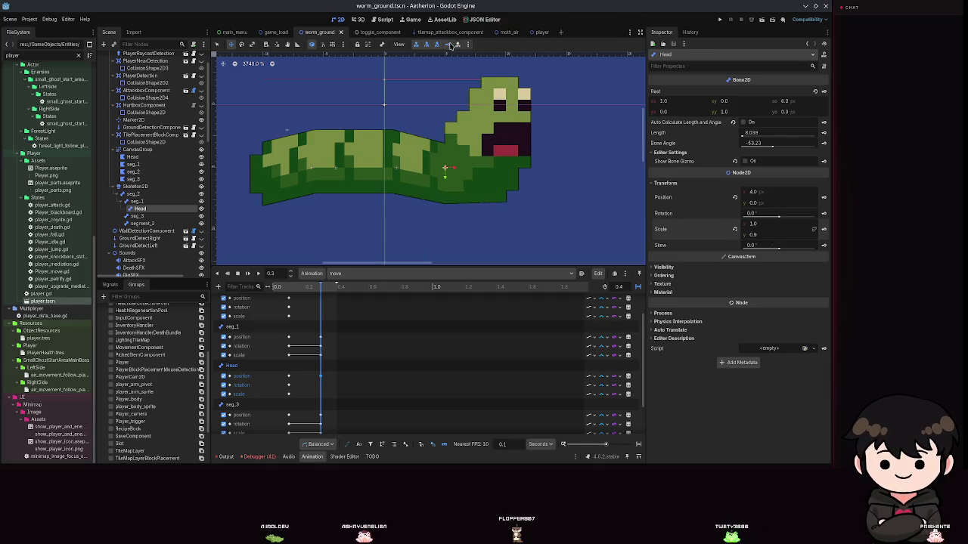
- Key the Head position at (4.0, 0.5) at 0.3 s, preview the animation, then run the game
{"action": "left_click", "coordinate": [143, 202]}
{"action": "left_click", "coordinate": [147, 209]}
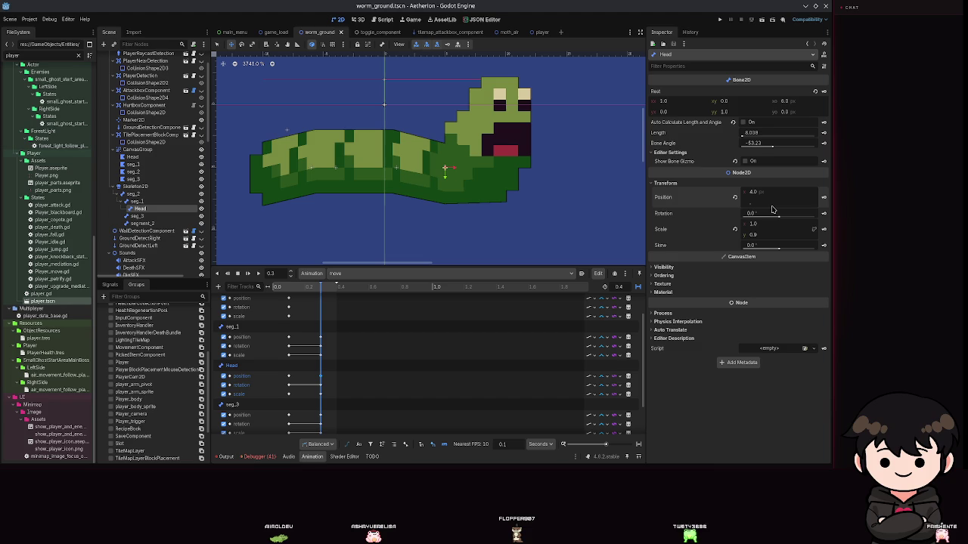
{"action": "type", "text": "0.5"}
{"action": "key", "text": "Return"}
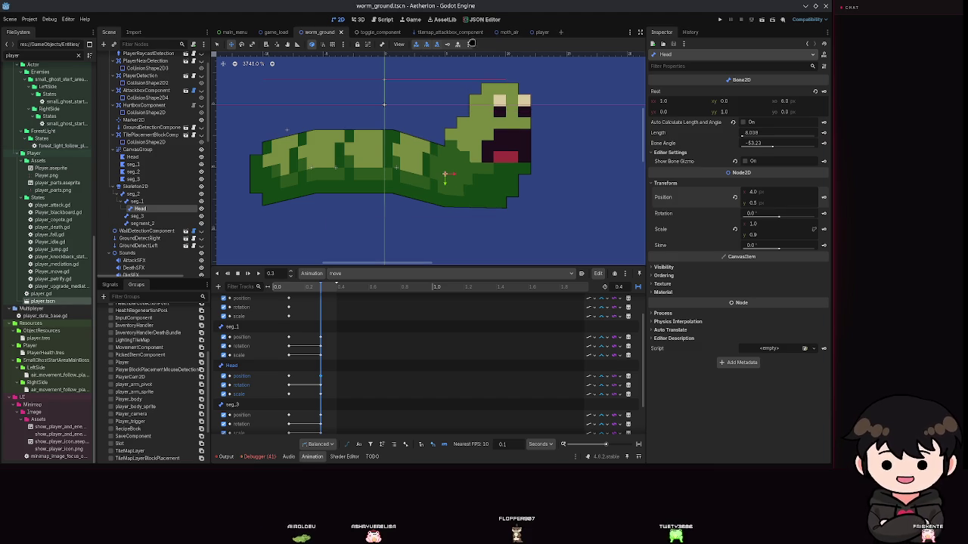
{"action": "left_click", "coordinate": [456, 45]}
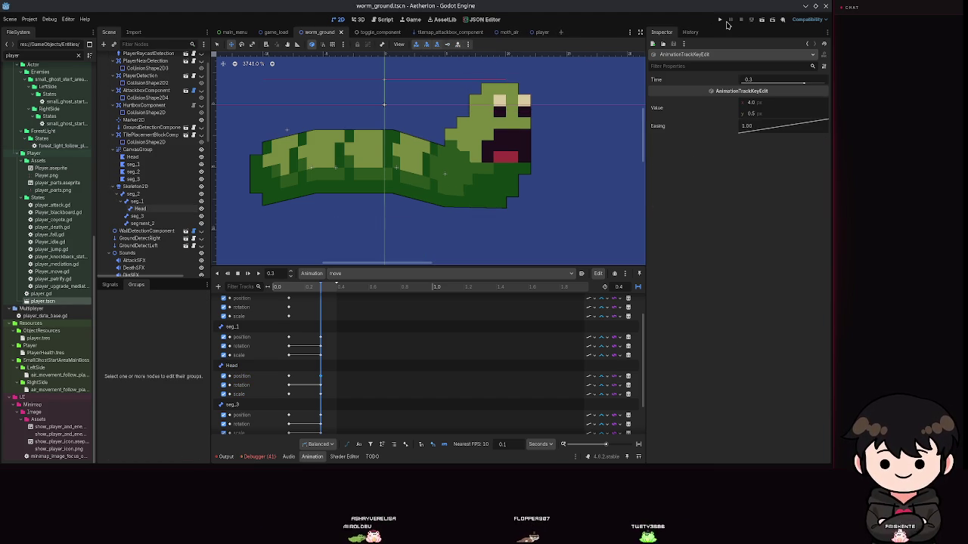
{"action": "left_click", "coordinate": [260, 273]}
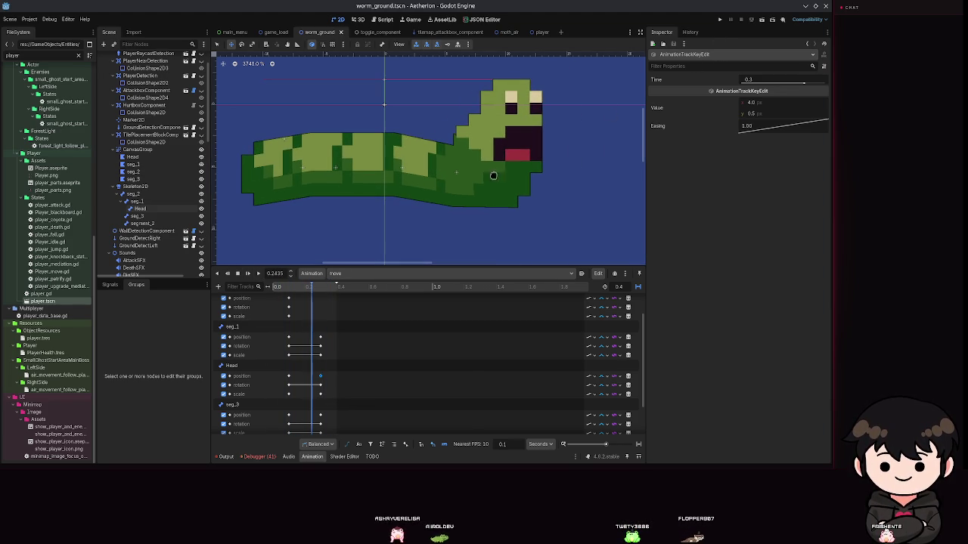
{"action": "left_click", "coordinate": [719, 20]}
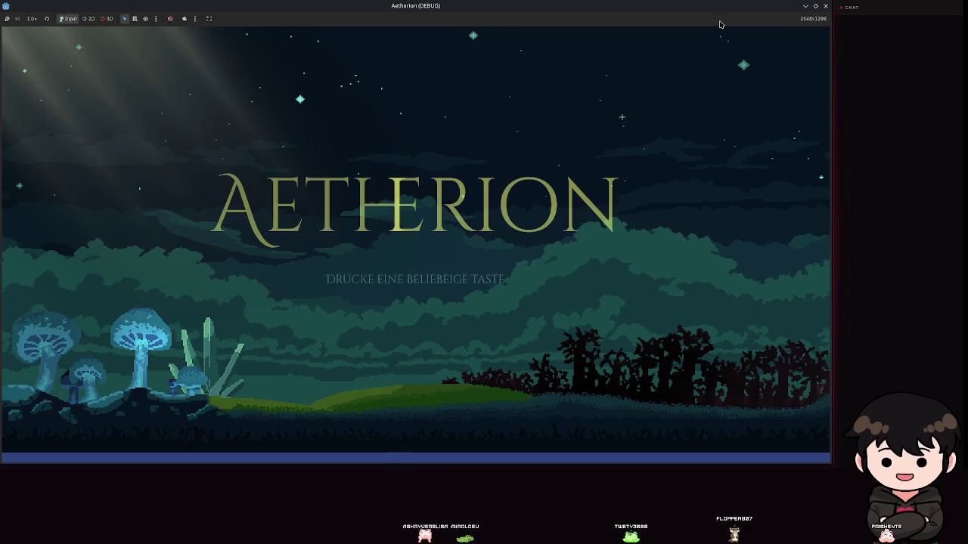
- Pass the title screen, choose Spiel Laden, and start from Spielstand 2
{"action": "key", "text": "space"}
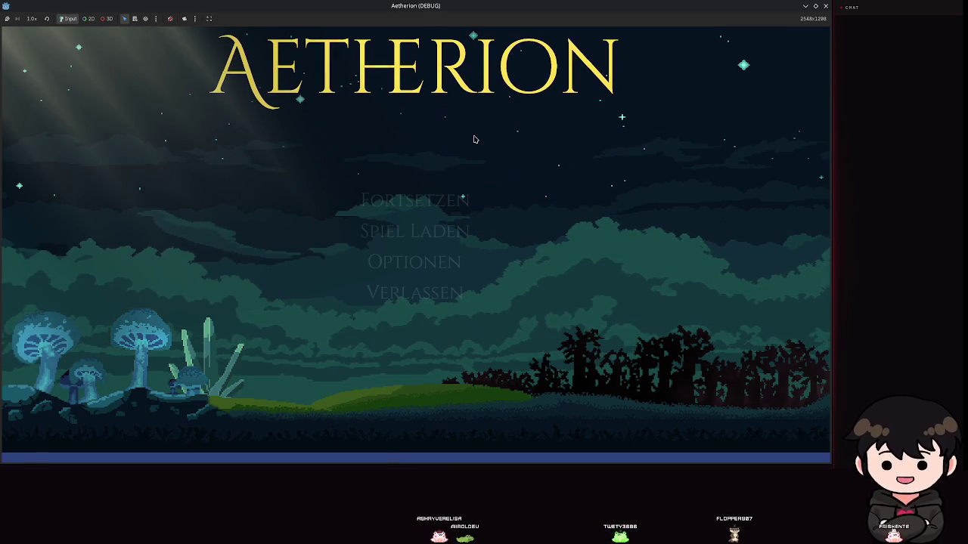
{"action": "left_click", "coordinate": [449, 242]}
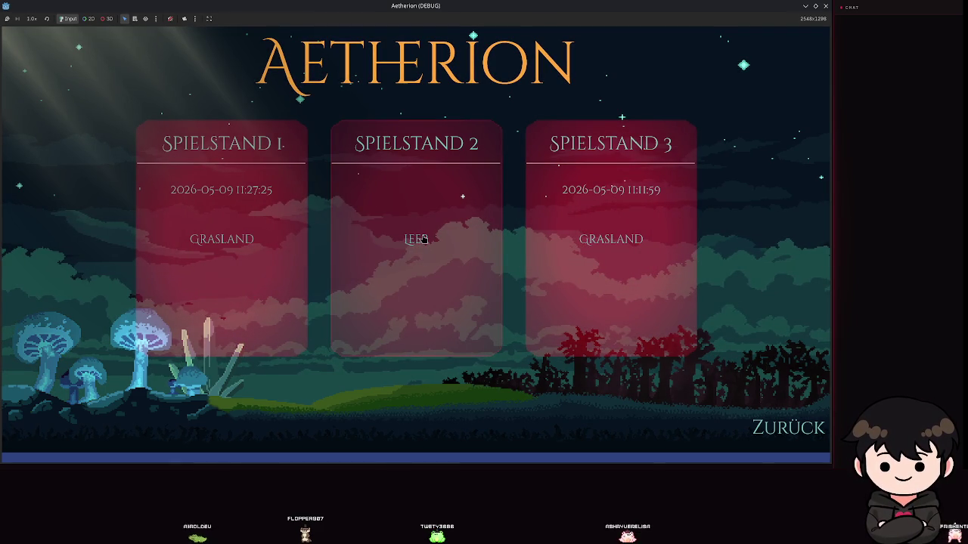
{"action": "left_click", "coordinate": [394, 159]}
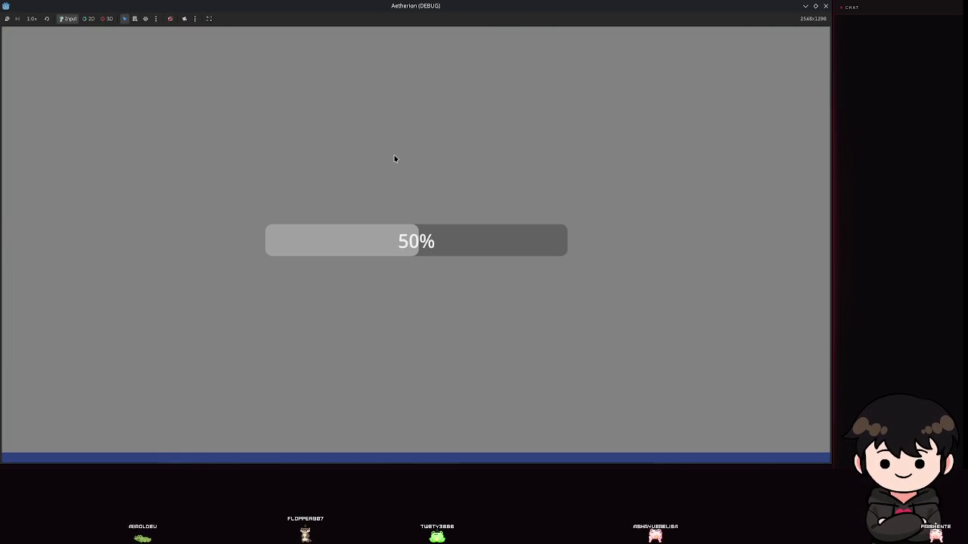
- Close the game, set the MultipleAnimationHandler node to Active, and save worm_ground.tscn
{"action": "key", "text": "Escape"}
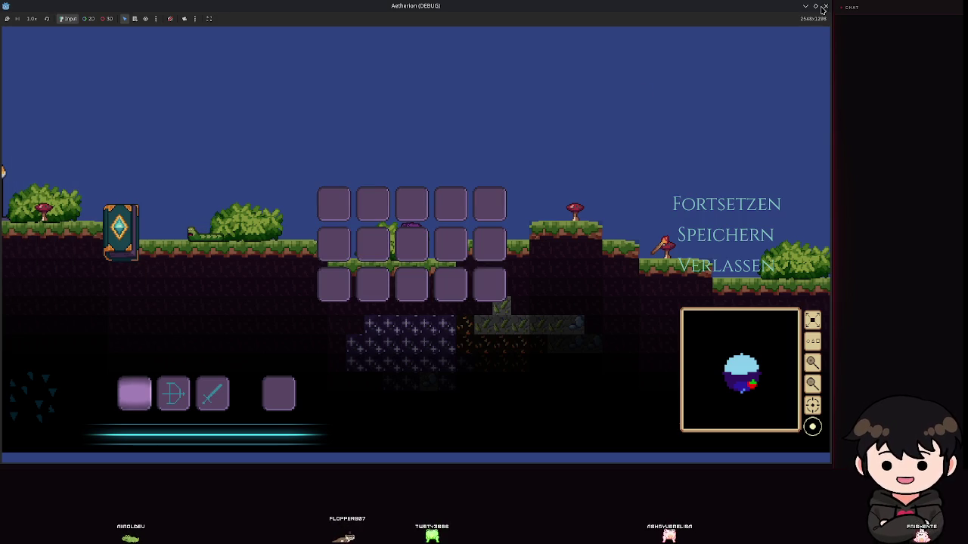
{"action": "left_click", "coordinate": [824, 6]}
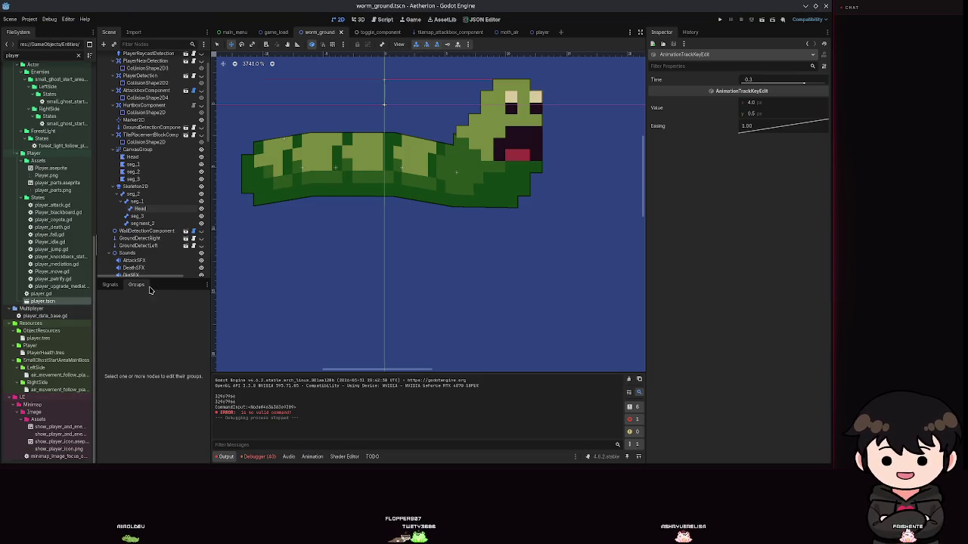
{"action": "scroll", "coordinate": [143, 219], "scroll_direction": "down", "scroll_amount": 10}
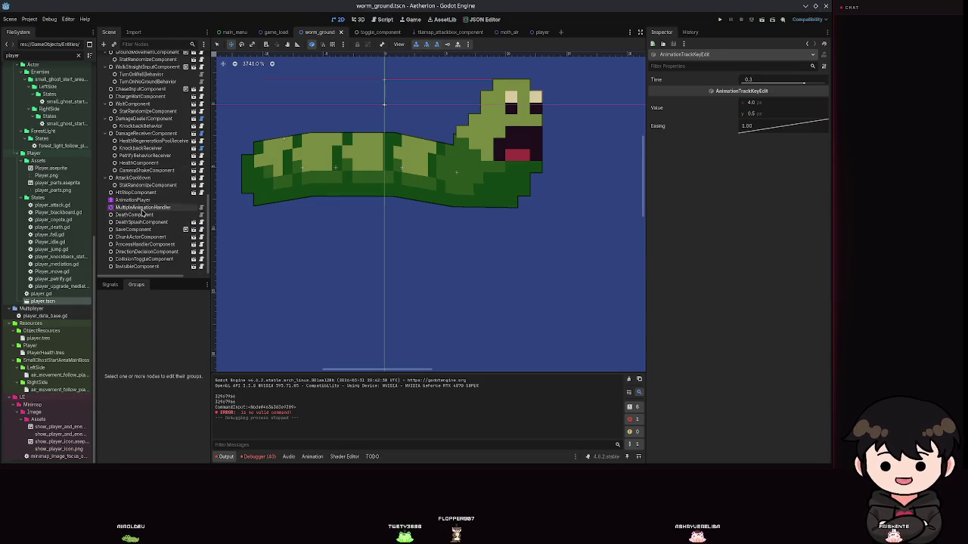
{"action": "left_click", "coordinate": [143, 207]}
{"action": "left_click", "coordinate": [743, 167]}
{"action": "key", "text": "ctrl+s"}
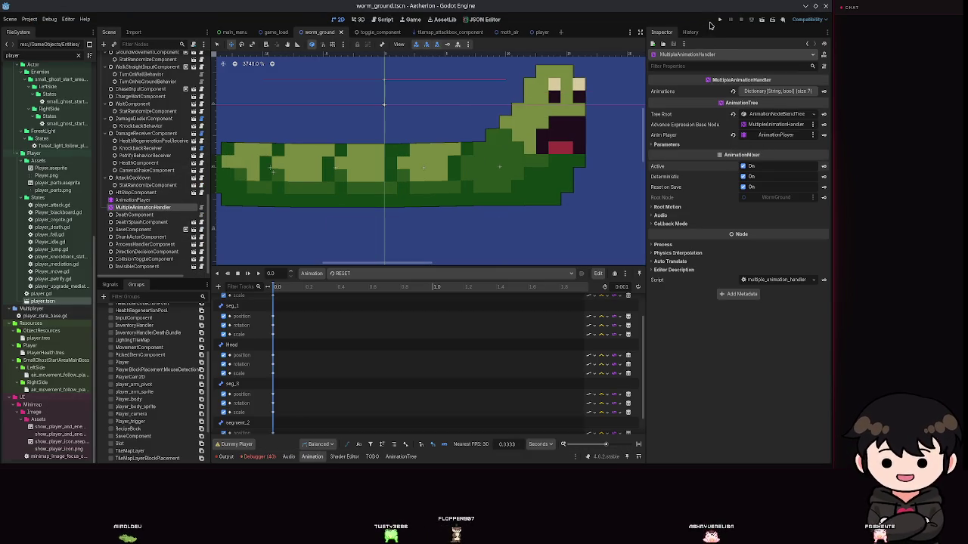
- Run the project again, choose Spiel Laden, and load Spielstand 2
{"action": "left_click", "coordinate": [717, 21]}
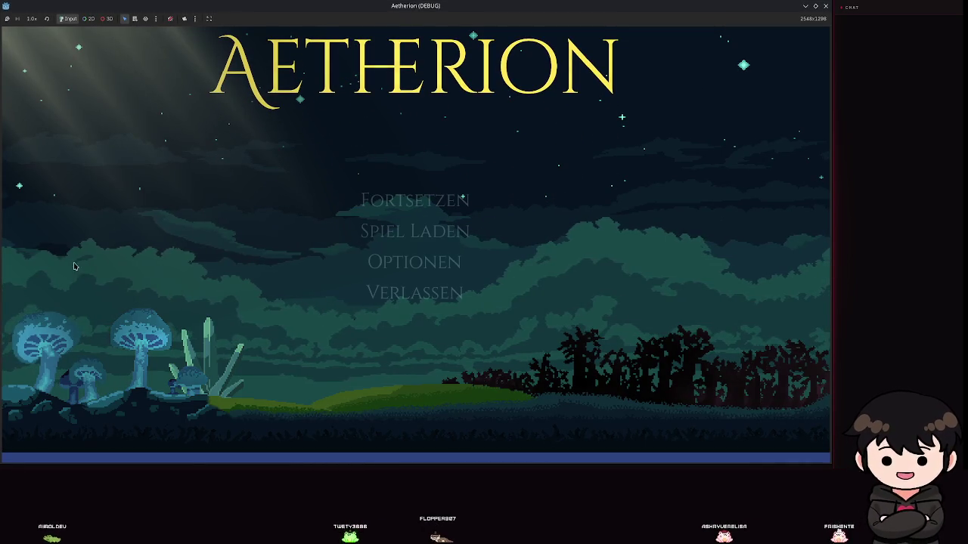
{"action": "left_click", "coordinate": [388, 232]}
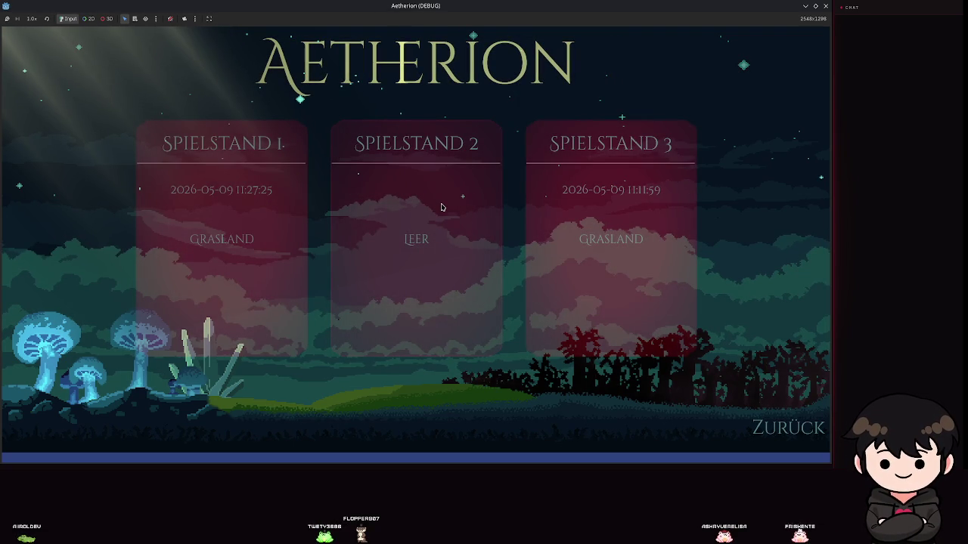
{"action": "left_click", "coordinate": [441, 207]}
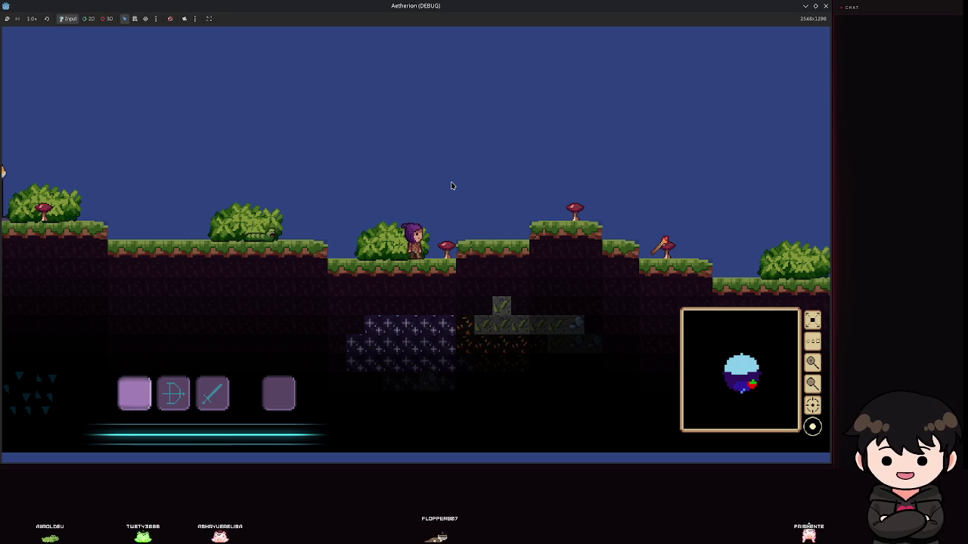
- Run and jump right, equip the sword, and hop around the altar between the torches
{"action": "key", "text": "d"}
{"action": "key", "text": "space"}
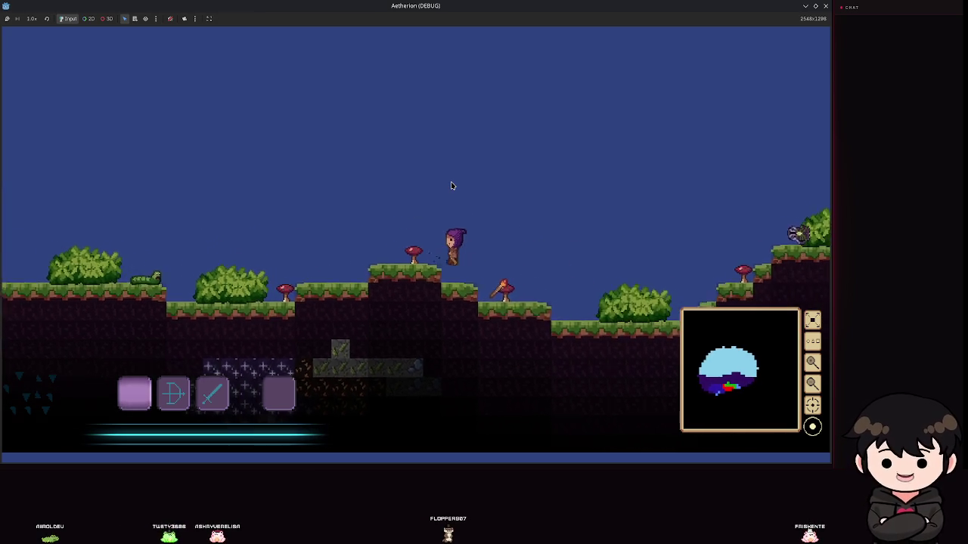
{"action": "key", "text": "space"}
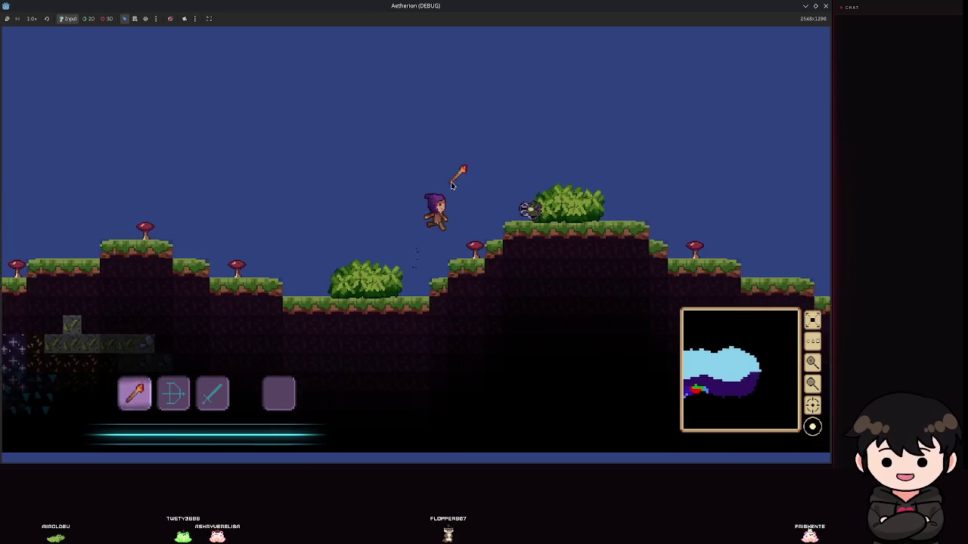
{"action": "key", "text": "3"}
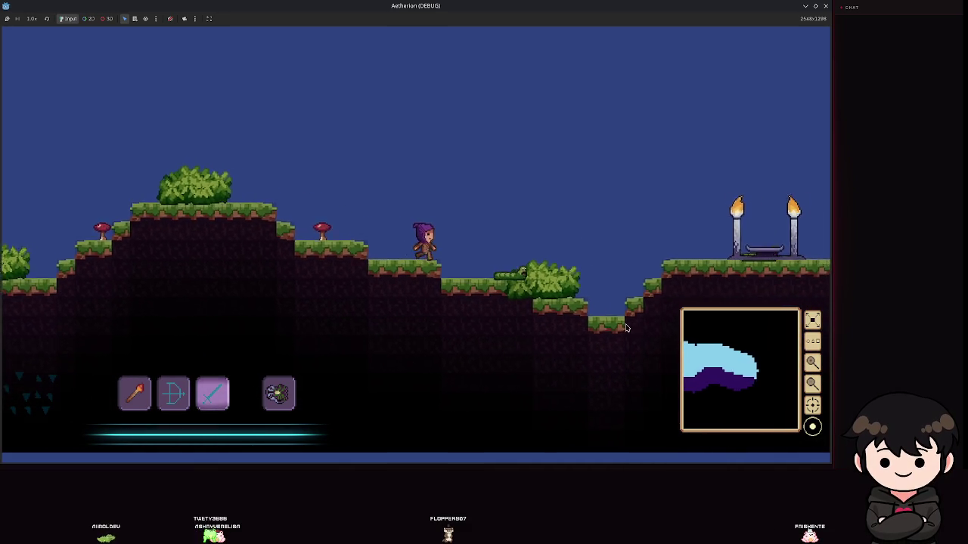
{"action": "key", "text": "space"}
{"action": "key", "text": "space"}
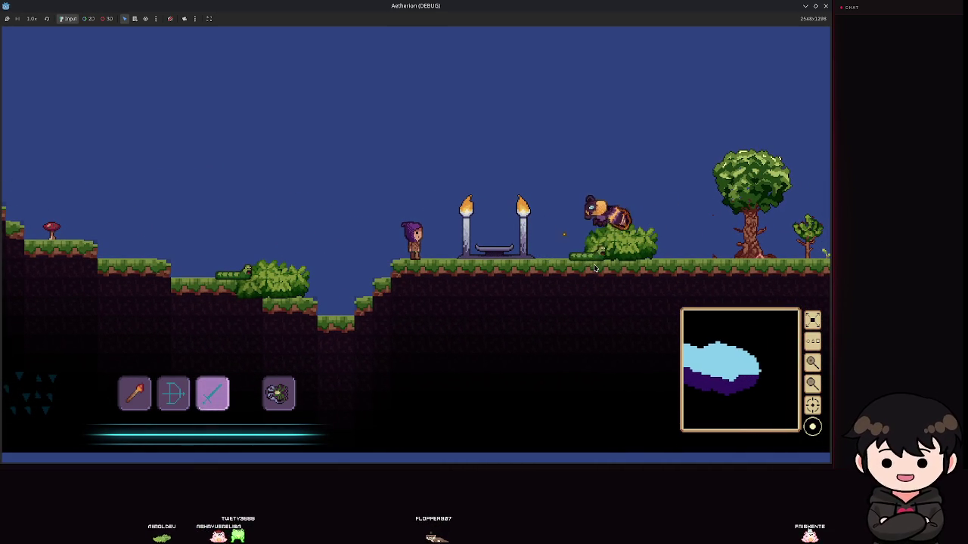
{"action": "key", "text": "space"}
{"action": "key", "text": "a"}
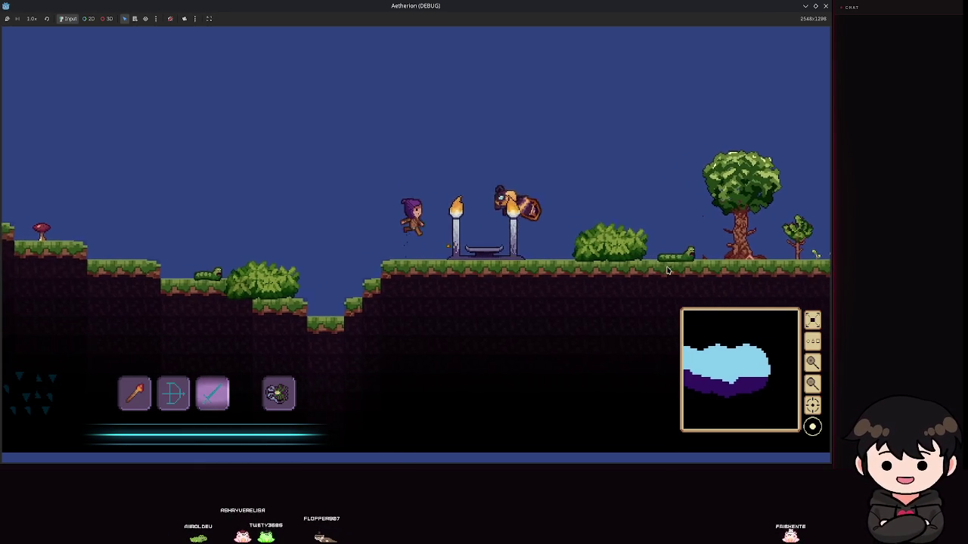
{"action": "key", "text": "d"}
{"action": "key", "text": "space"}
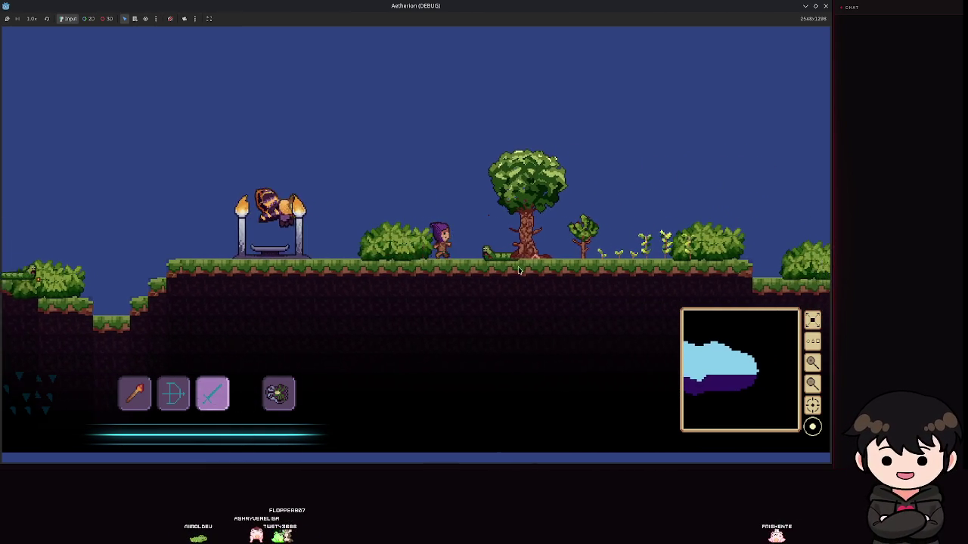
{"action": "key", "text": "a"}
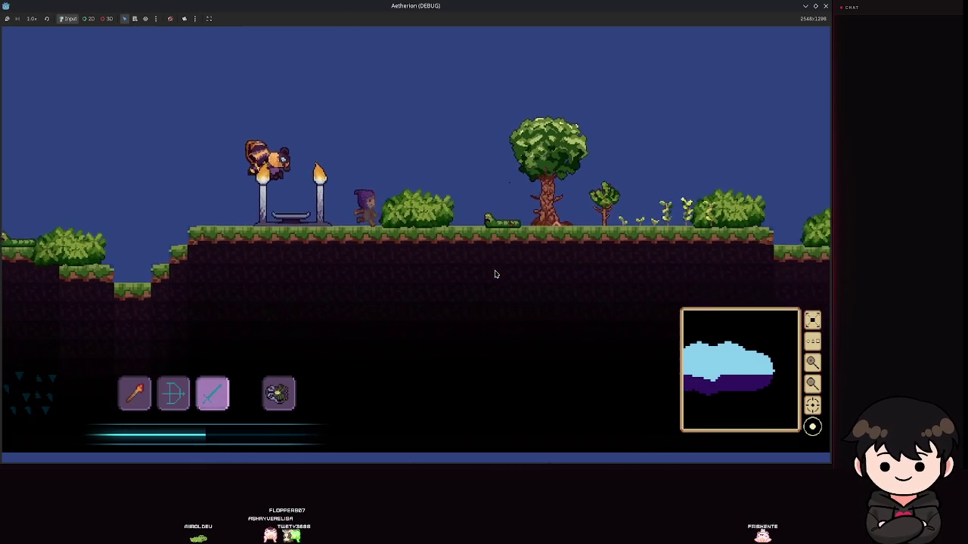
{"action": "key", "text": "d"}
{"action": "key", "text": "a"}
{"action": "key", "text": "d"}
{"action": "key", "text": "space"}
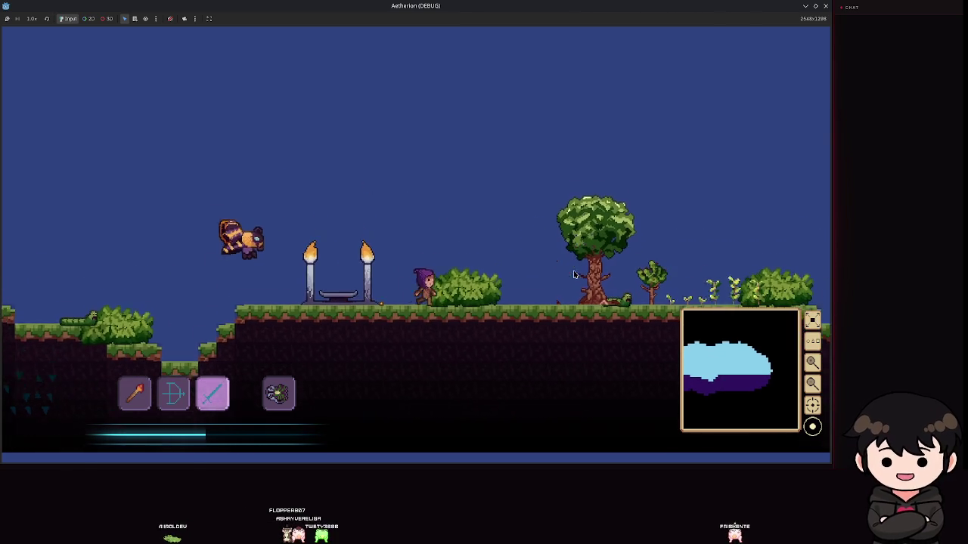
{"action": "key", "text": "d"}
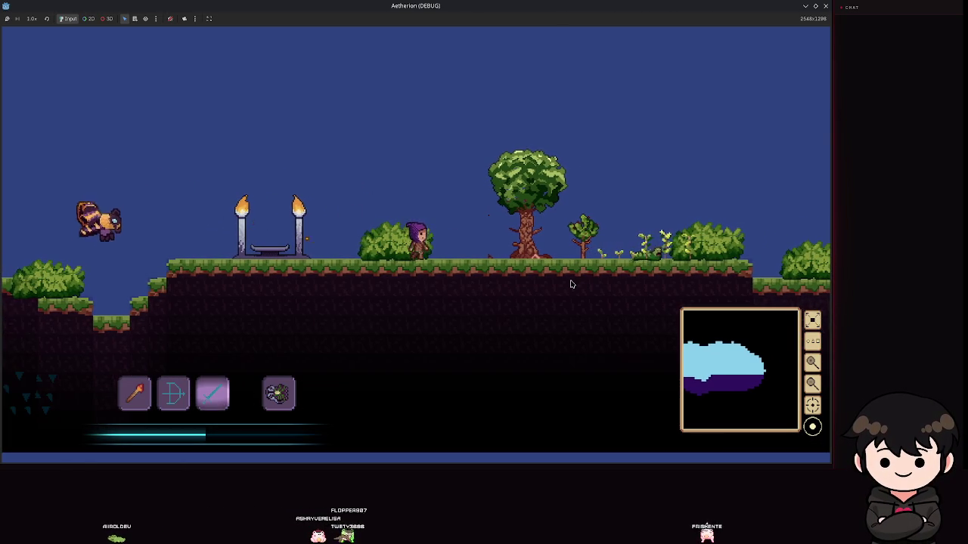
- Head right past the big tree toward the worms, jump onto higher ground, then drop to the mushroom ledge
{"action": "key", "text": "d"}
{"action": "key", "text": "d"}
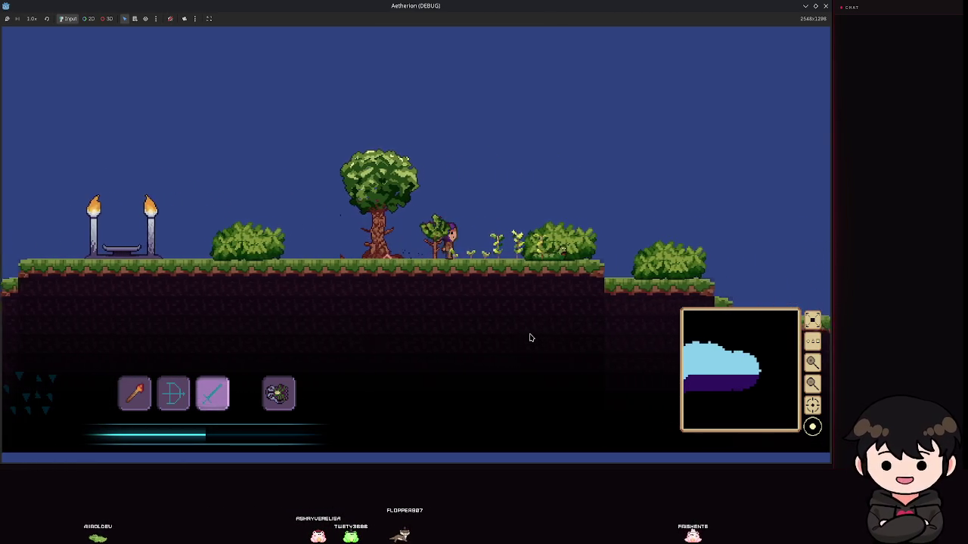
{"action": "key", "text": "space"}
{"action": "key", "text": "d"}
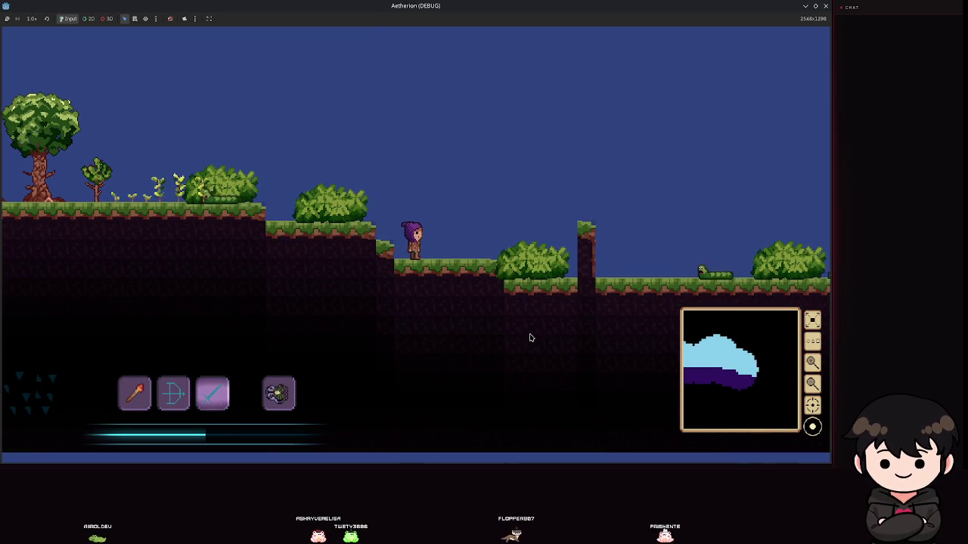
{"action": "key", "text": "d"}
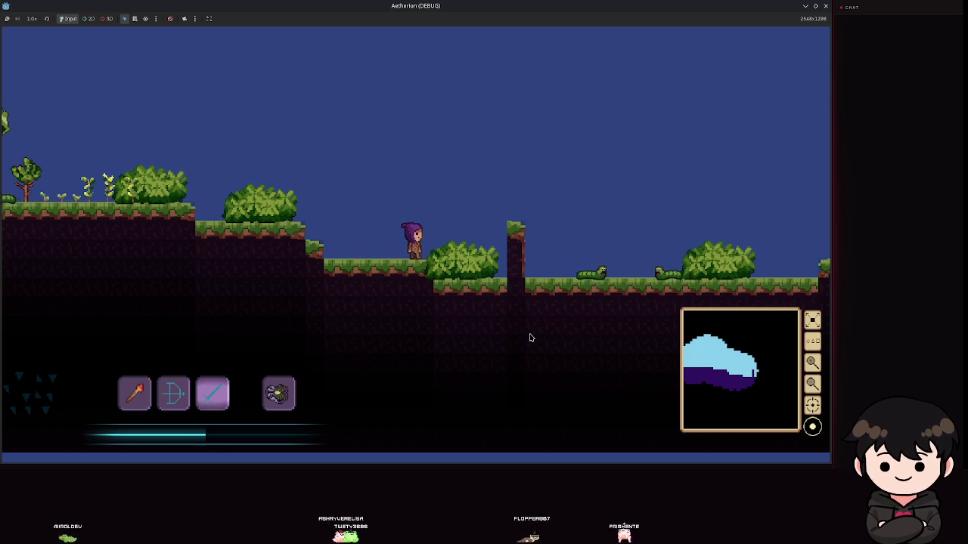
{"action": "key", "text": "space"}
{"action": "key", "text": "d"}
{"action": "key", "text": "d"}
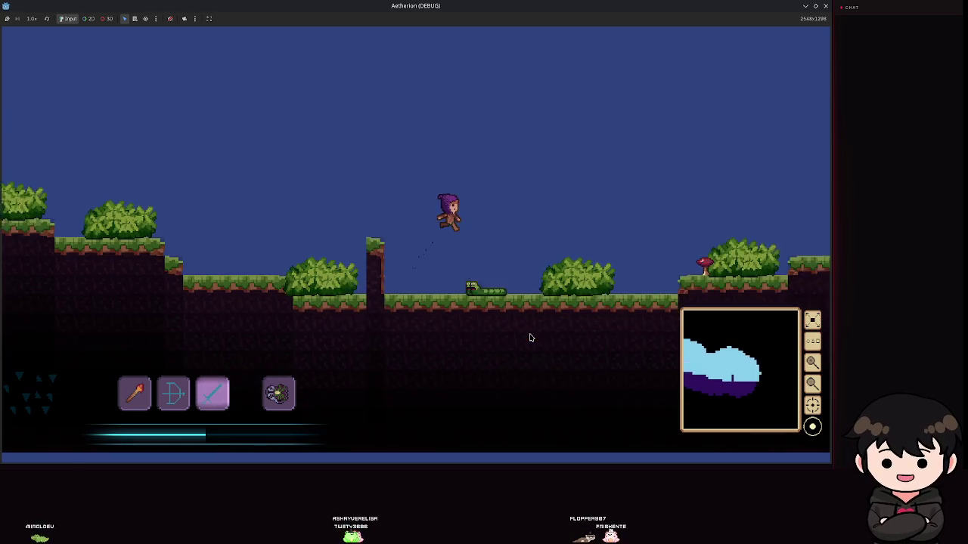
{"action": "key", "text": "space"}
{"action": "key", "text": "d"}
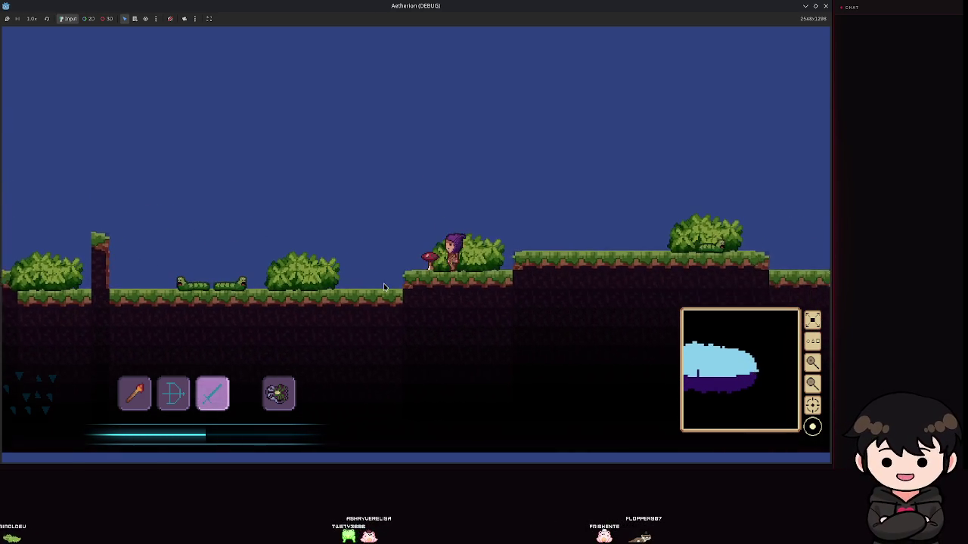
{"action": "key", "text": "space"}
{"action": "key", "text": "a"}
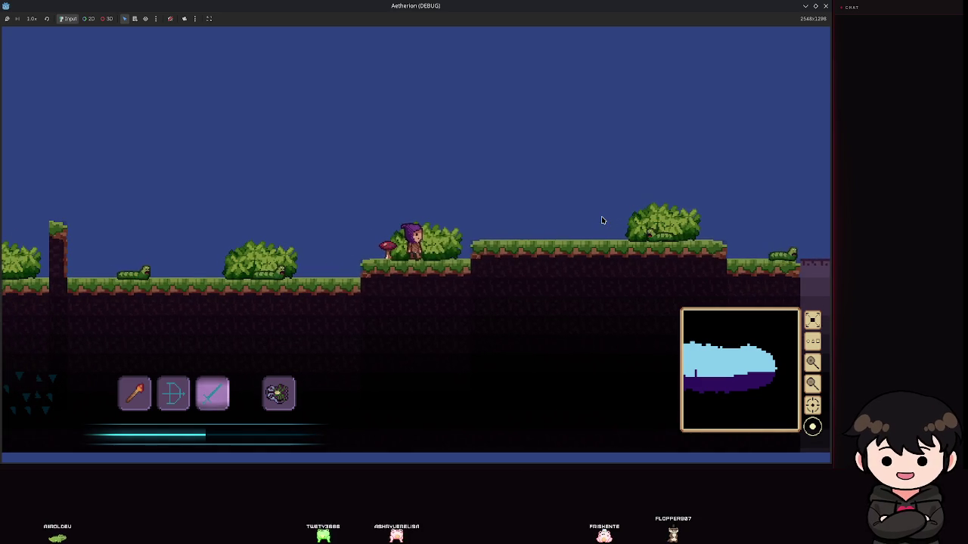
- Pause and quit the game, save the worm scene, and reopen its animation timeline
{"action": "key", "text": "Escape"}
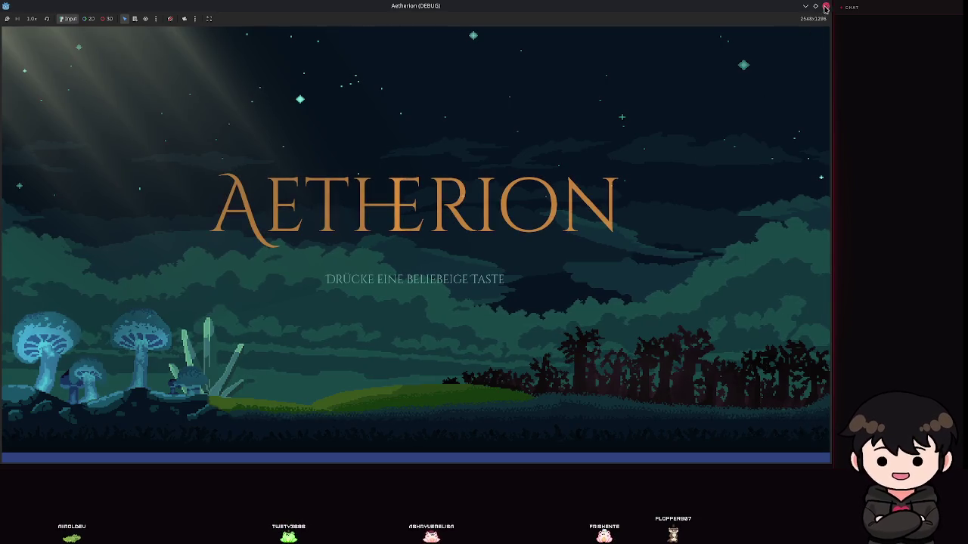
{"action": "left_click", "coordinate": [824, 5]}
{"action": "scroll", "coordinate": [440, 283], "scroll_direction": "down", "scroll_amount": 2}
{"action": "key", "text": "ctrl+s"}
{"action": "left_click", "coordinate": [132, 200]}
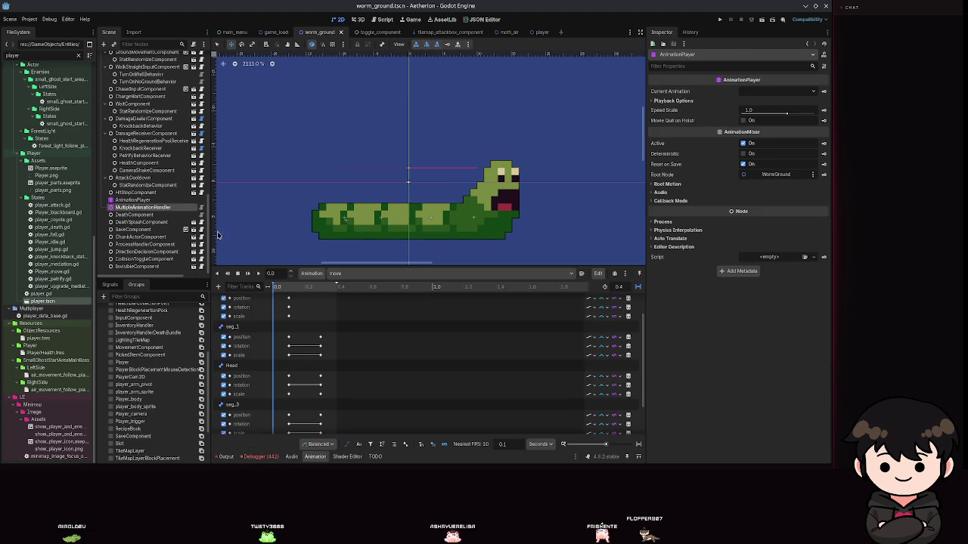
- Check the MultipleAnimationHandler settings, then view the idle_charge_back and idle_charge animations
{"action": "left_click", "coordinate": [143, 207]}
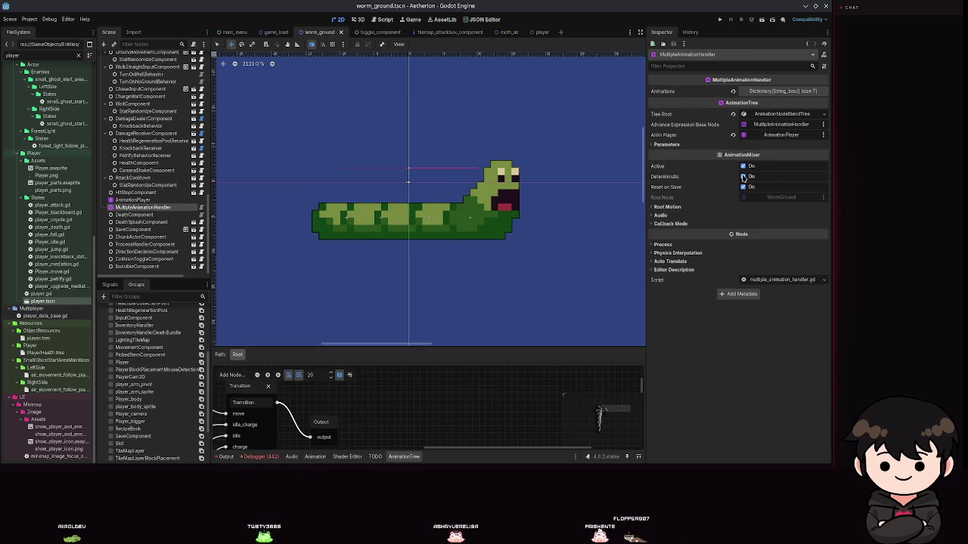
{"action": "left_click", "coordinate": [136, 200]}
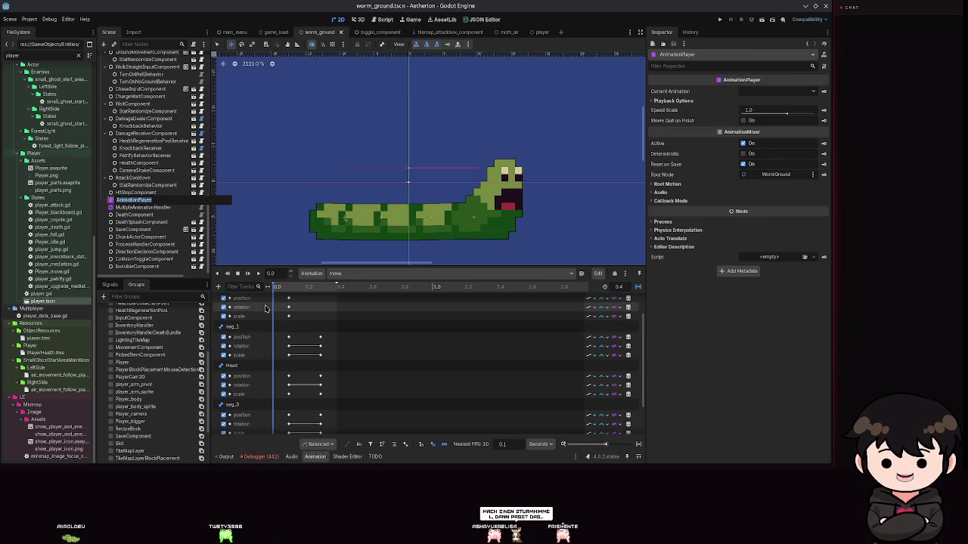
{"action": "left_click", "coordinate": [338, 274]}
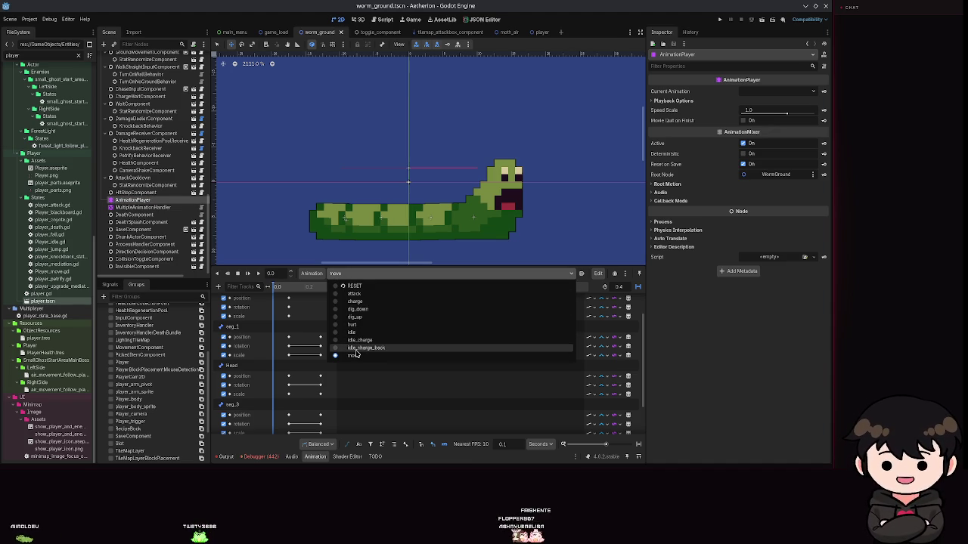
{"action": "left_click", "coordinate": [356, 349]}
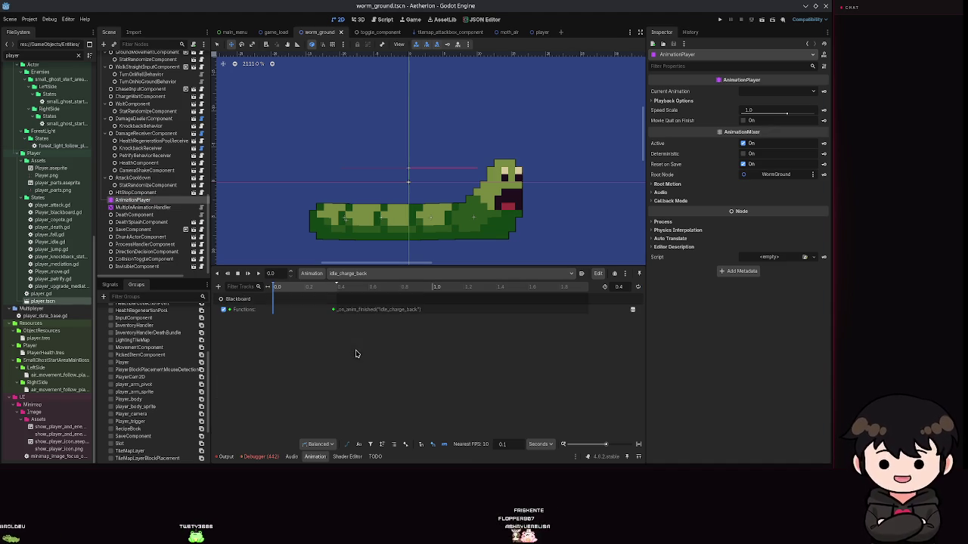
{"action": "left_click", "coordinate": [337, 274]}
{"action": "left_click", "coordinate": [356, 341]}
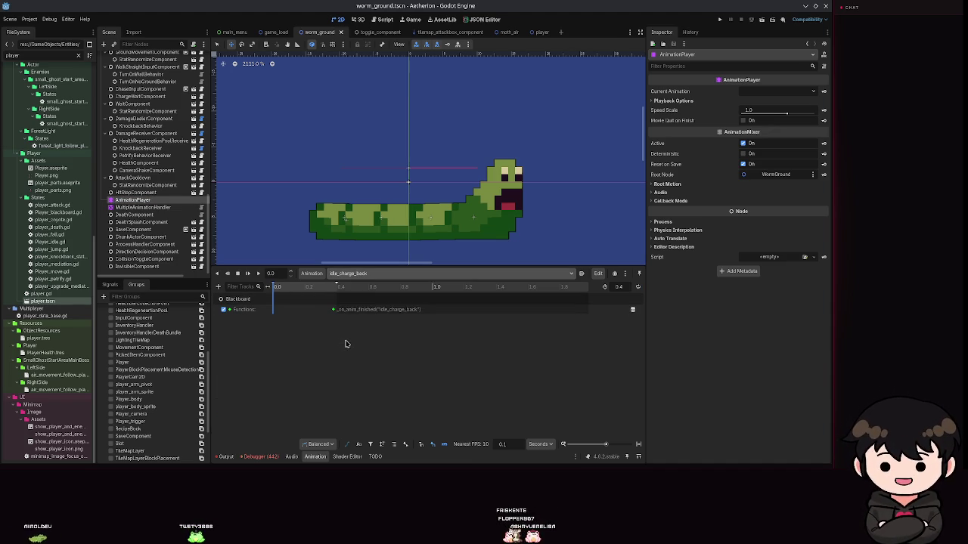
- View the hurt, charge, and idle animations in turn, ending on idle
{"action": "left_click", "coordinate": [352, 274]}
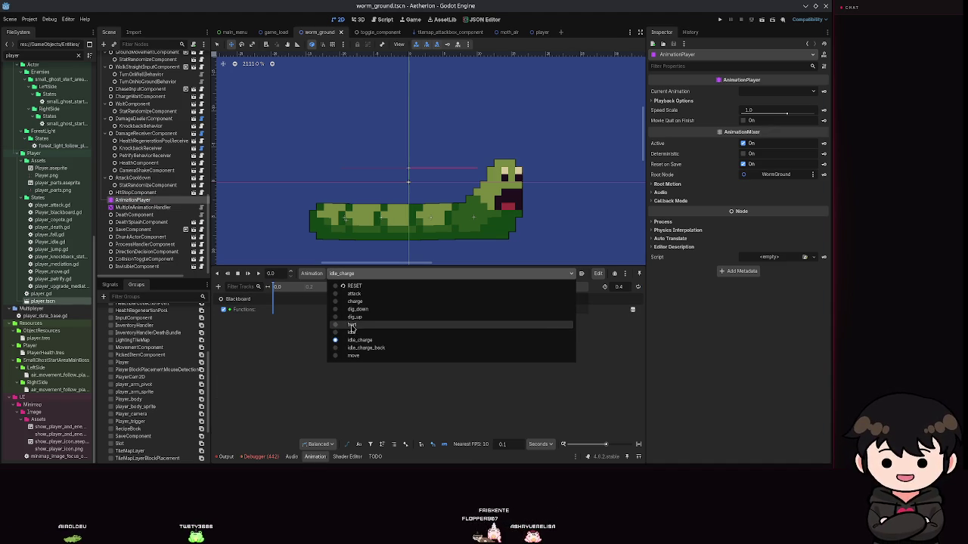
{"action": "left_click", "coordinate": [350, 324]}
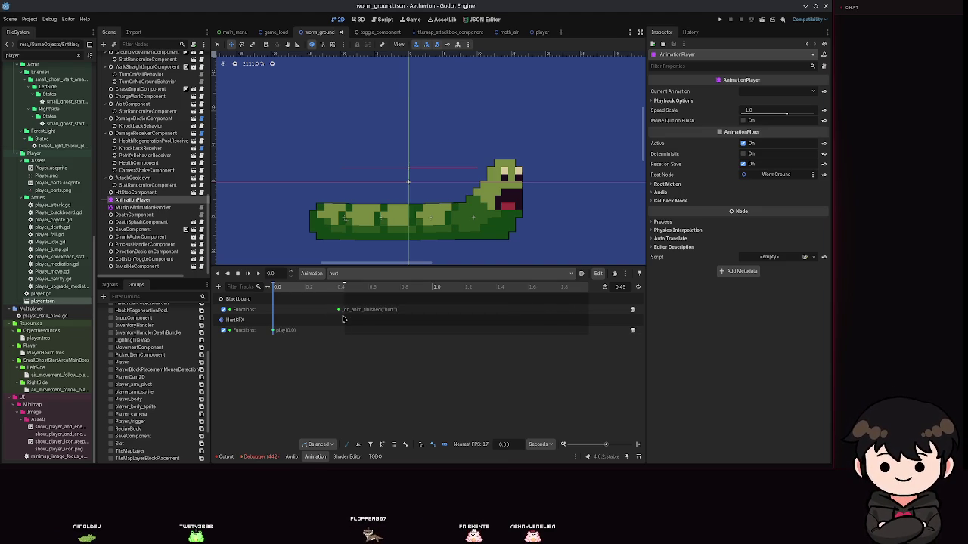
{"action": "left_click", "coordinate": [354, 273]}
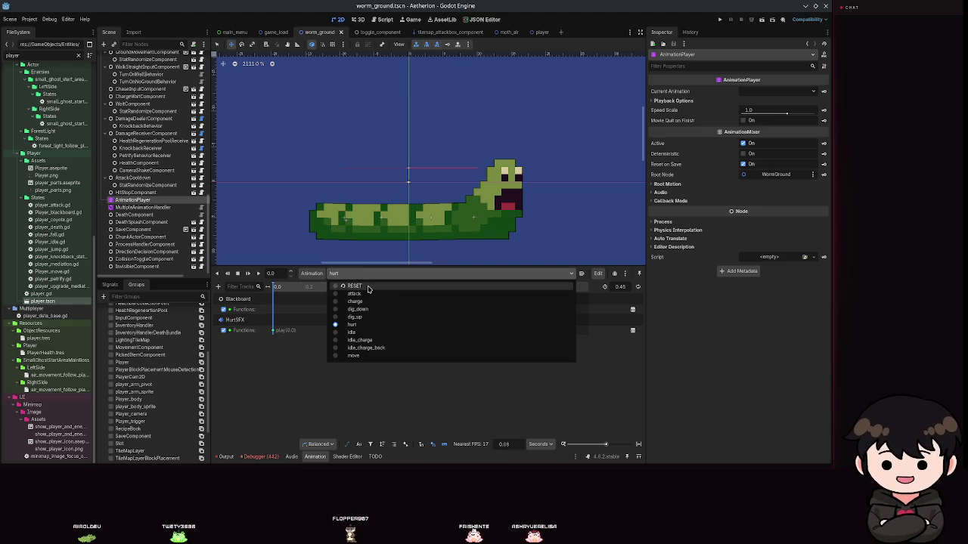
{"action": "left_click", "coordinate": [355, 301]}
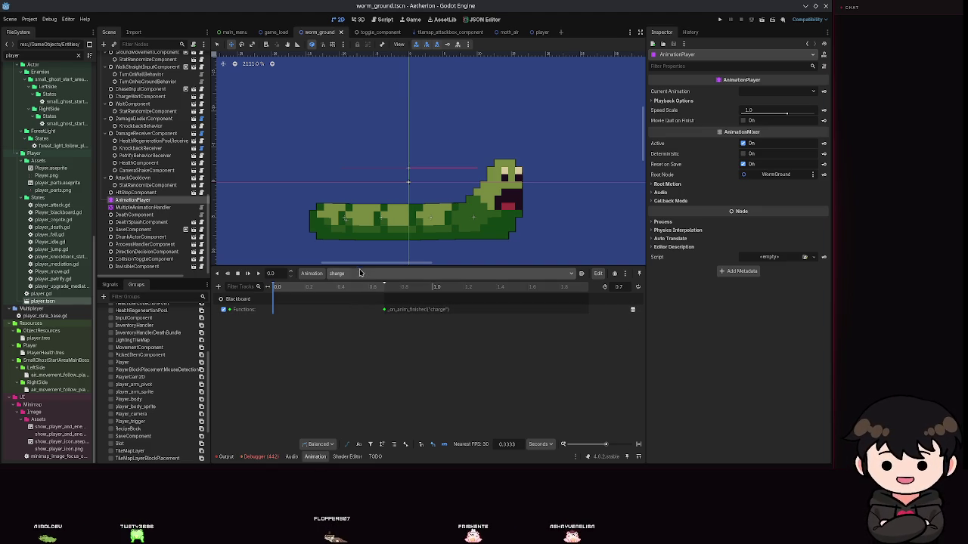
{"action": "left_click", "coordinate": [358, 273]}
{"action": "left_click", "coordinate": [368, 332]}
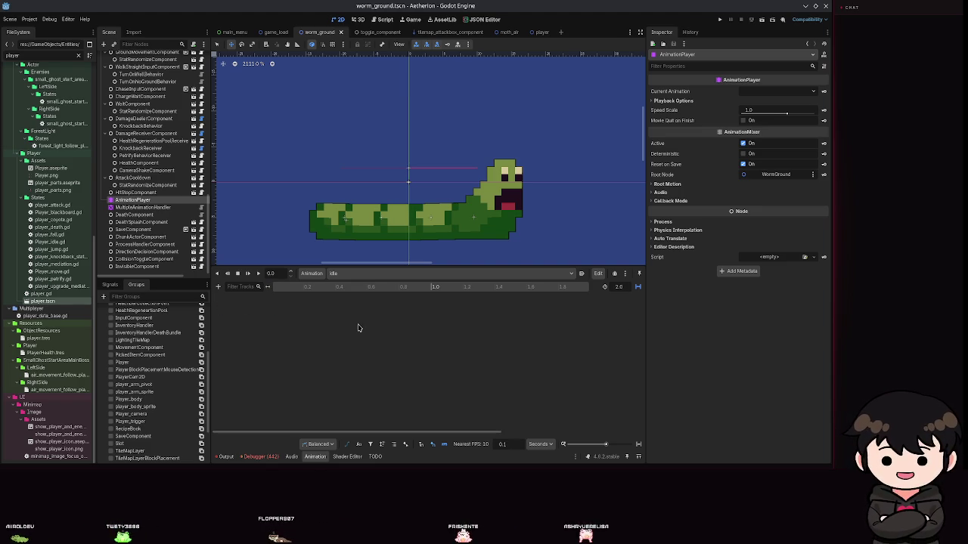
{"action": "left_click", "coordinate": [356, 273]}
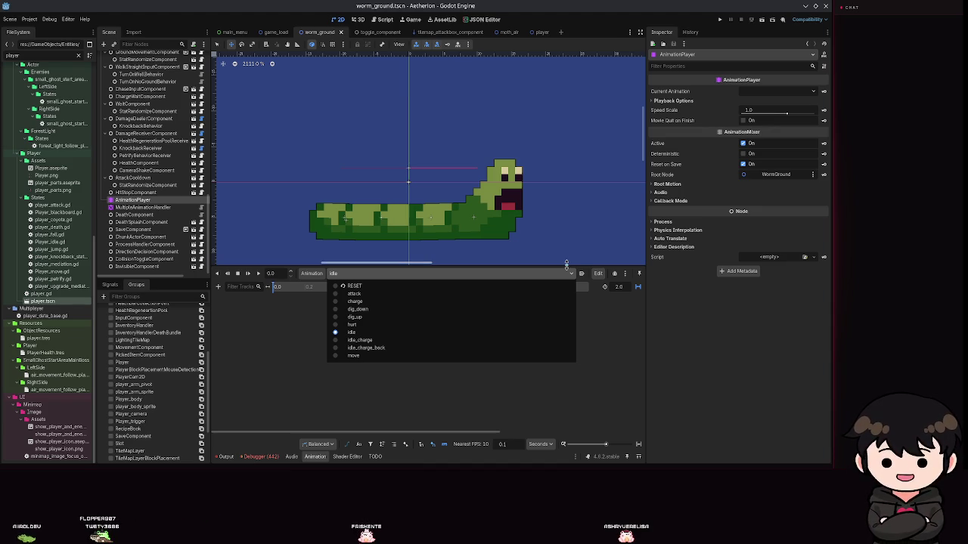
- Look through the idle, idle_charge_back and idle_charge animations, then save the worm scene
{"action": "left_click", "coordinate": [350, 333]}
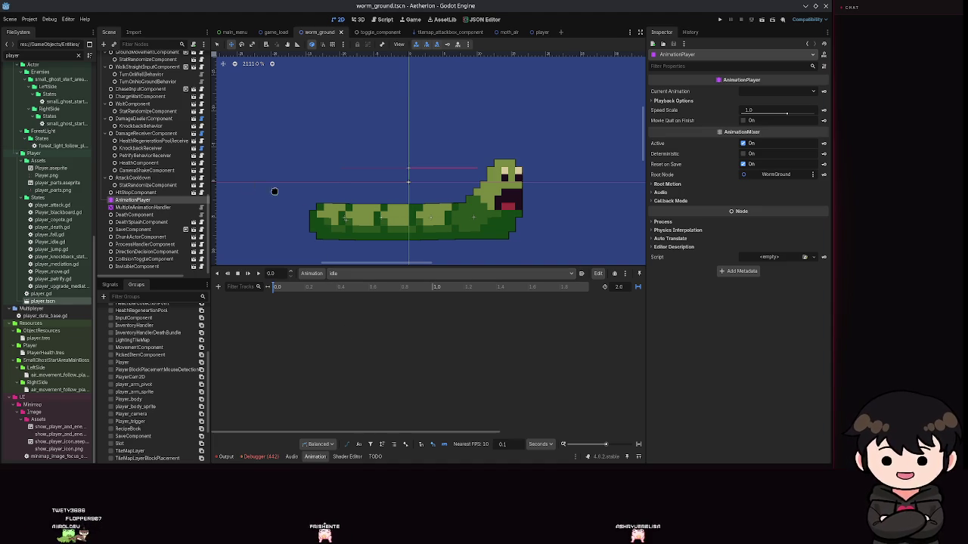
{"action": "left_click", "coordinate": [355, 273]}
{"action": "left_click", "coordinate": [356, 326]}
{"action": "left_click", "coordinate": [356, 273]}
{"action": "left_click", "coordinate": [366, 348]}
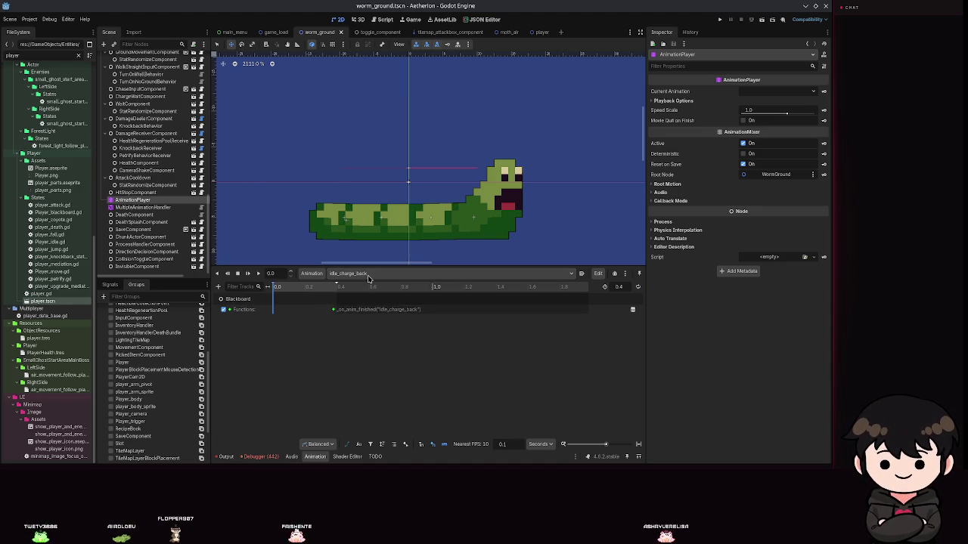
{"action": "left_click", "coordinate": [344, 273]}
{"action": "left_click", "coordinate": [359, 332]}
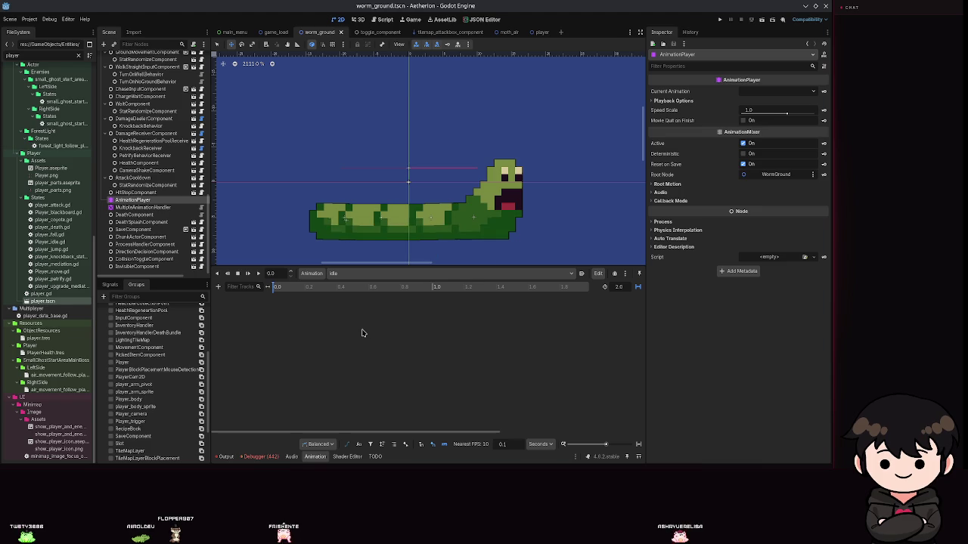
{"action": "scroll", "coordinate": [406, 184], "scroll_direction": "down", "scroll_amount": 5}
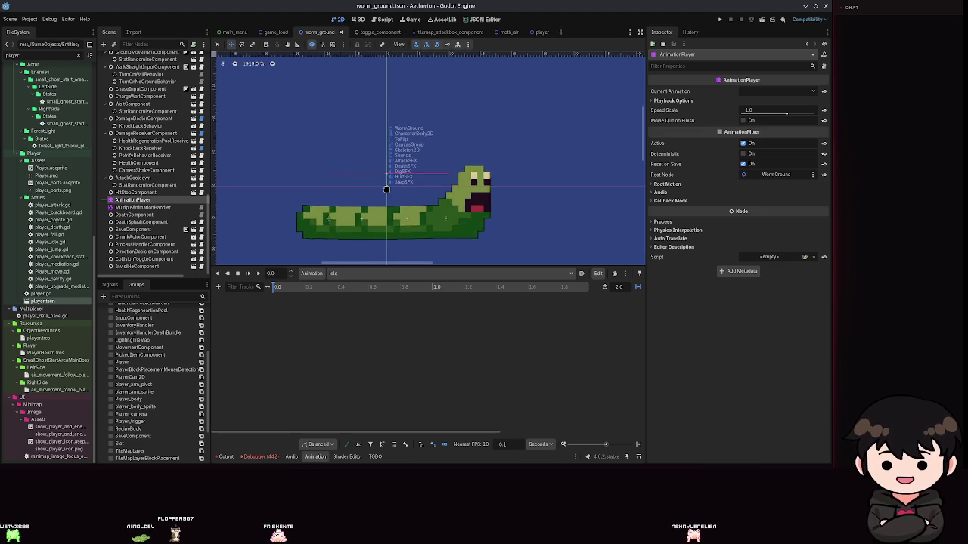
{"action": "left_click", "coordinate": [363, 273]}
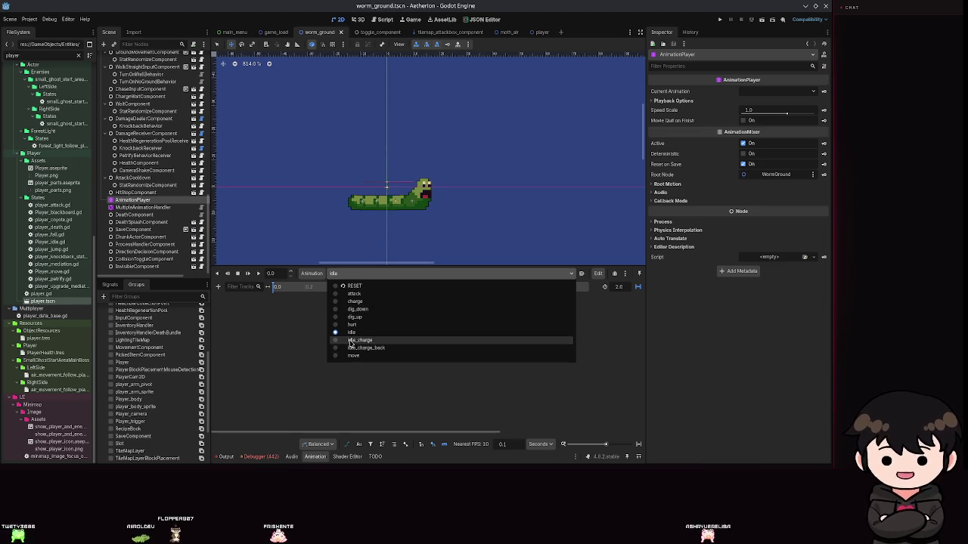
{"action": "left_click", "coordinate": [355, 339]}
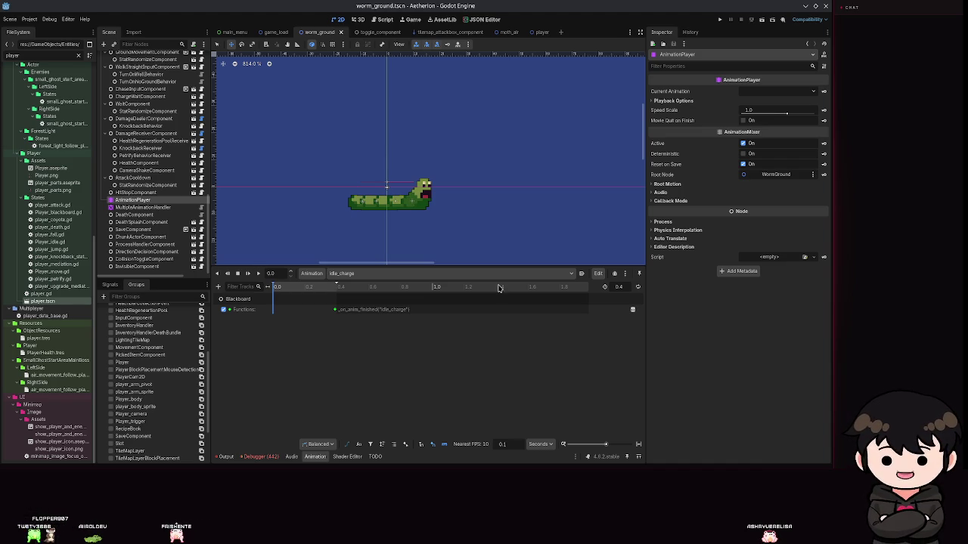
{"action": "key", "text": "ctrl+s"}
- Switch the Animation panel to the worm's move animation and save
{"action": "scroll", "coordinate": [138, 170], "scroll_direction": "up", "scroll_amount": 5}
{"action": "scroll", "coordinate": [201, 128], "scroll_direction": "up", "scroll_amount": 3}
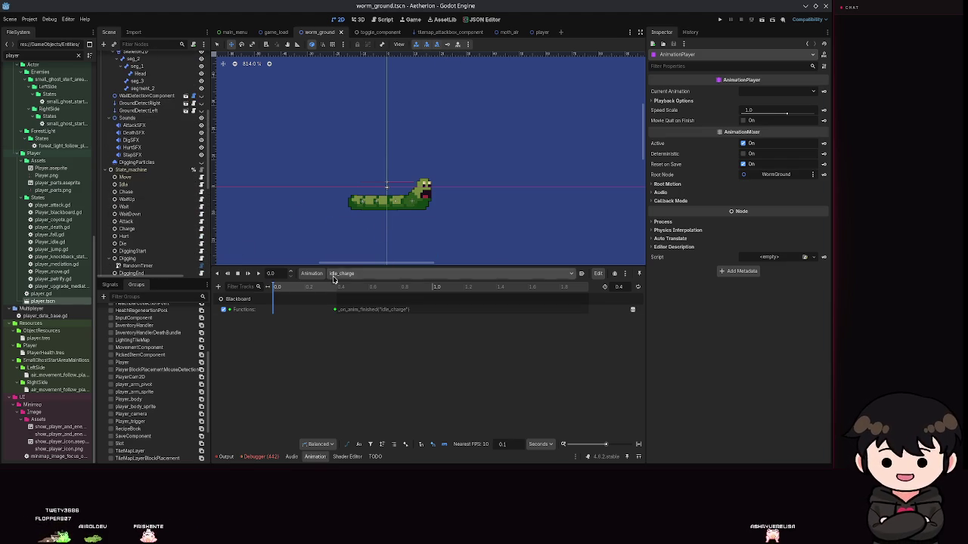
{"action": "left_click", "coordinate": [378, 272]}
{"action": "left_click", "coordinate": [355, 352]}
{"action": "key", "text": "ctrl+s"}
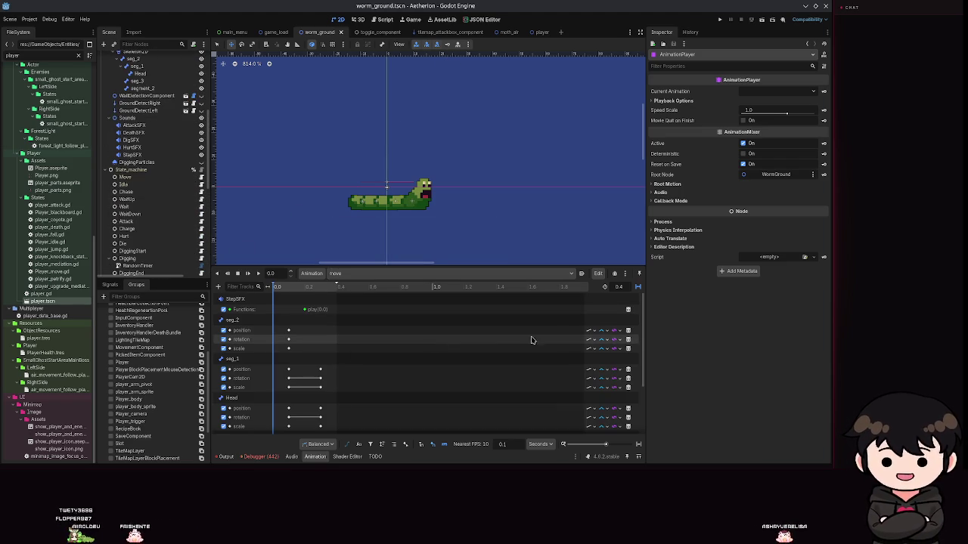
- Delete the seg_2, seg_1, seg_3 and segment_2 rotation and scale tracks from move, saving
{"action": "left_click", "coordinate": [627, 331]}
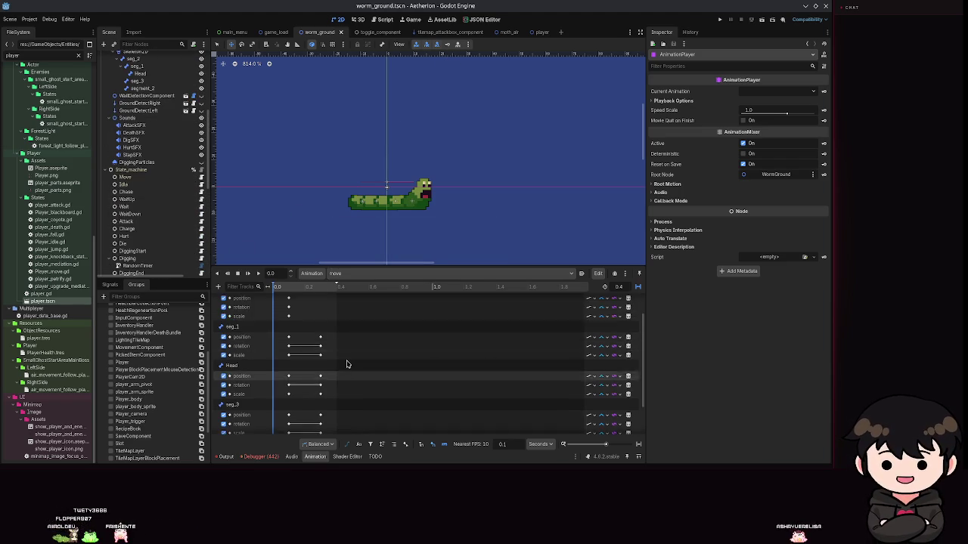
{"action": "left_click", "coordinate": [628, 333]}
{"action": "key", "text": "ctrl+s"}
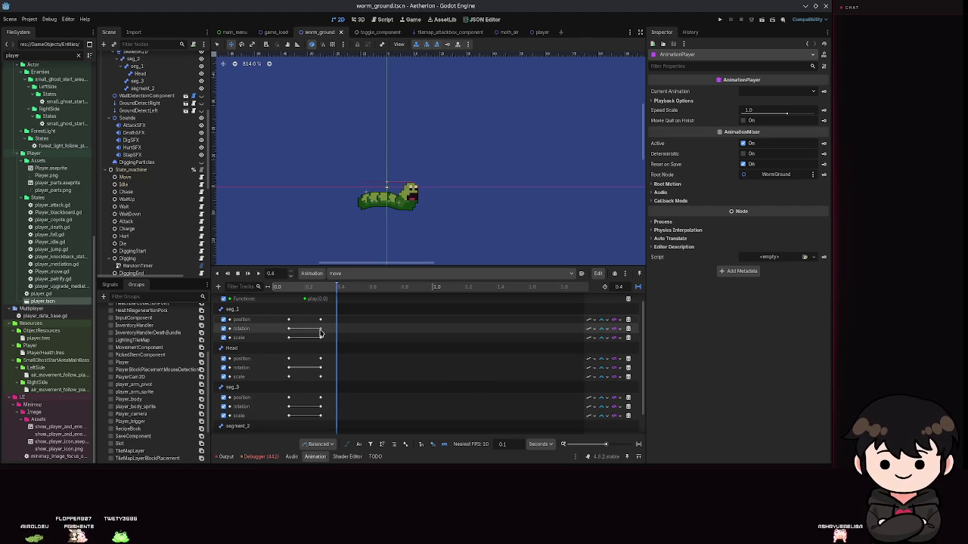
{"action": "left_click", "coordinate": [628, 328]}
{"action": "left_click", "coordinate": [627, 328]}
{"action": "key", "text": "ctrl+s"}
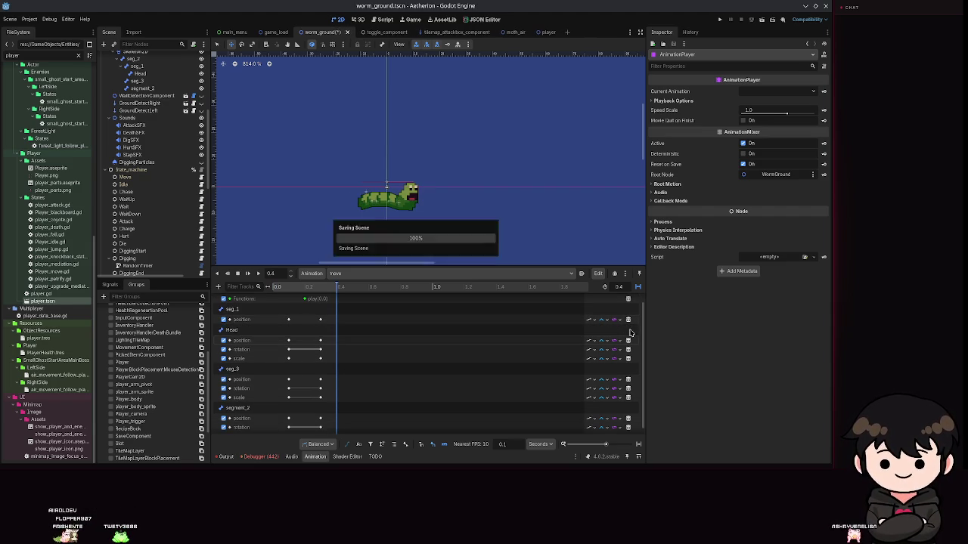
{"action": "left_click", "coordinate": [628, 381]}
{"action": "left_click", "coordinate": [633, 390]}
{"action": "left_click", "coordinate": [632, 410]}
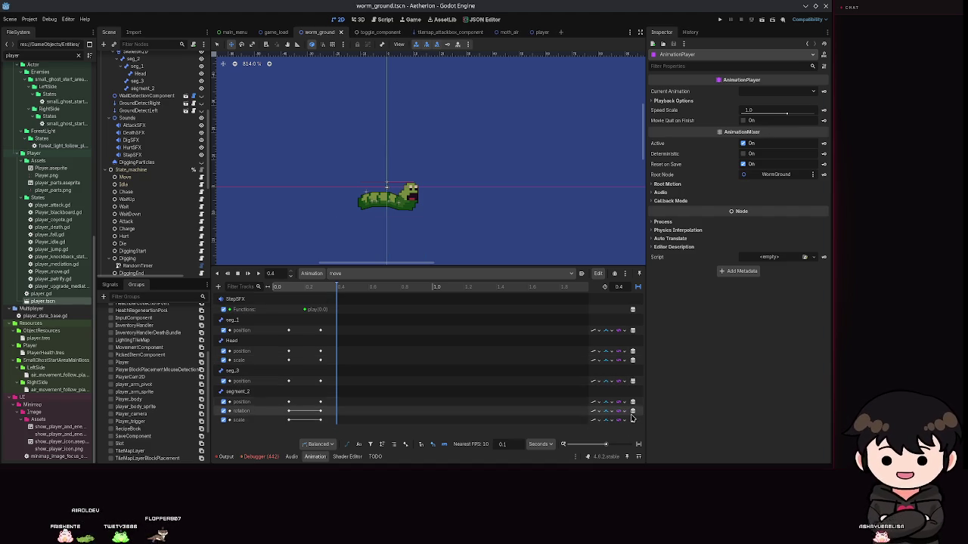
{"action": "left_click", "coordinate": [632, 410]}
{"action": "key", "text": "ctrl+s"}
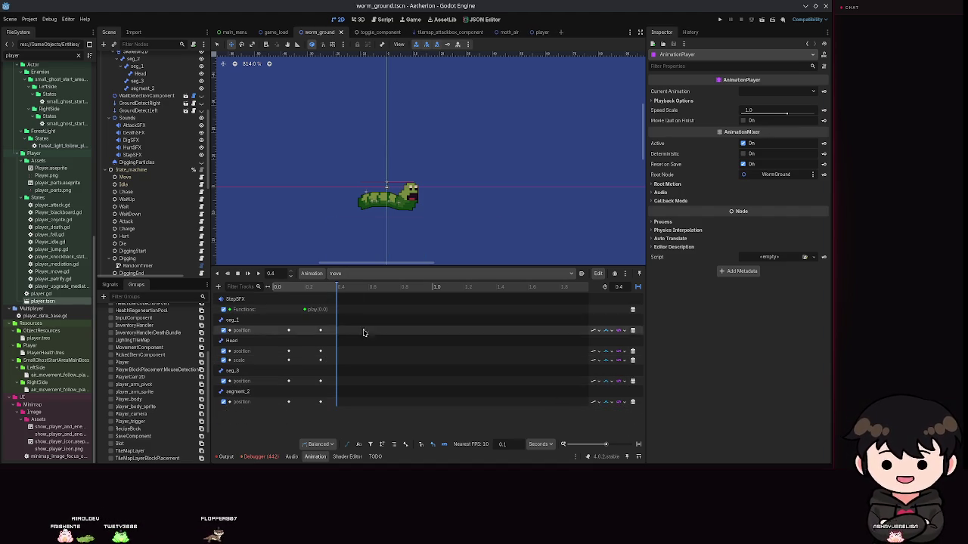
- Preview the trimmed move animation, then switch to idle_charge
{"action": "left_click", "coordinate": [258, 274]}
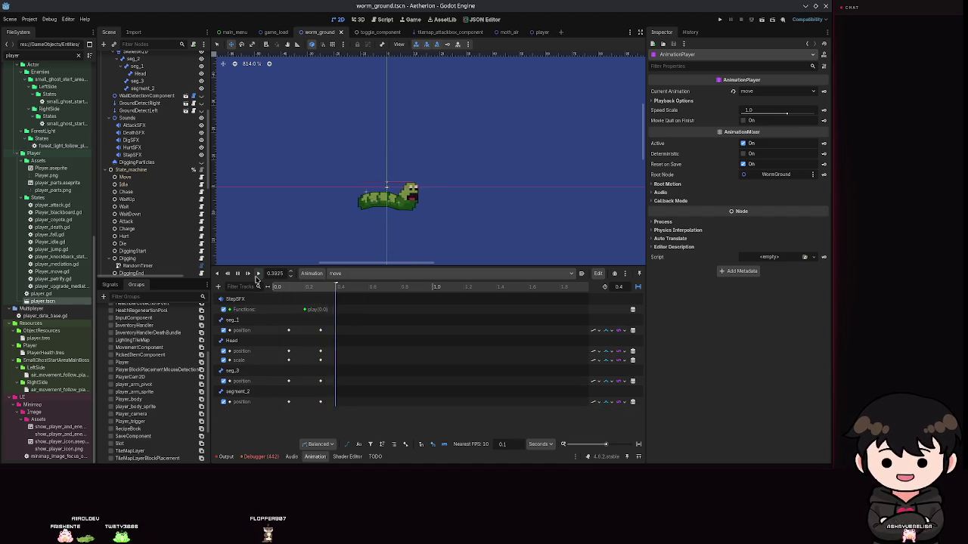
{"action": "left_click", "coordinate": [238, 273]}
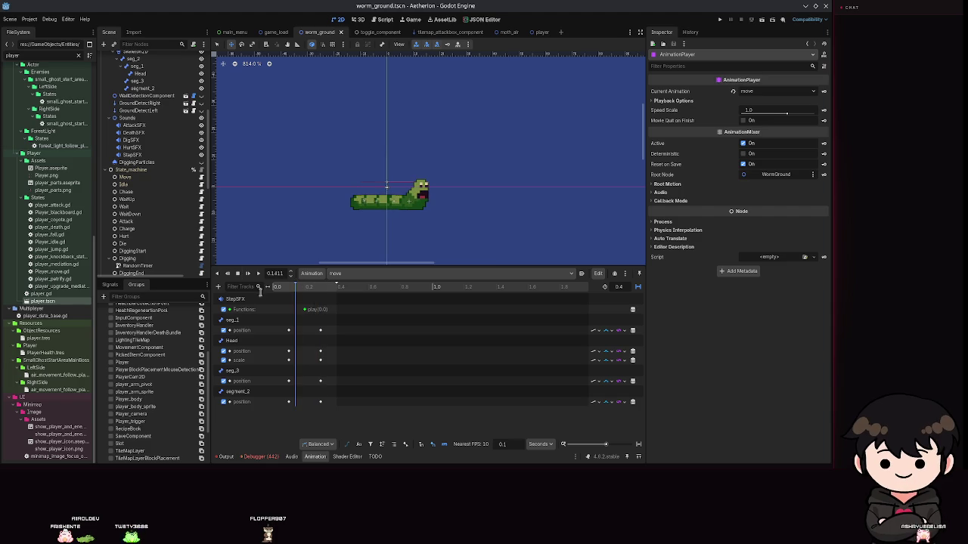
{"action": "left_click", "coordinate": [352, 273]}
{"action": "left_click", "coordinate": [357, 340]}
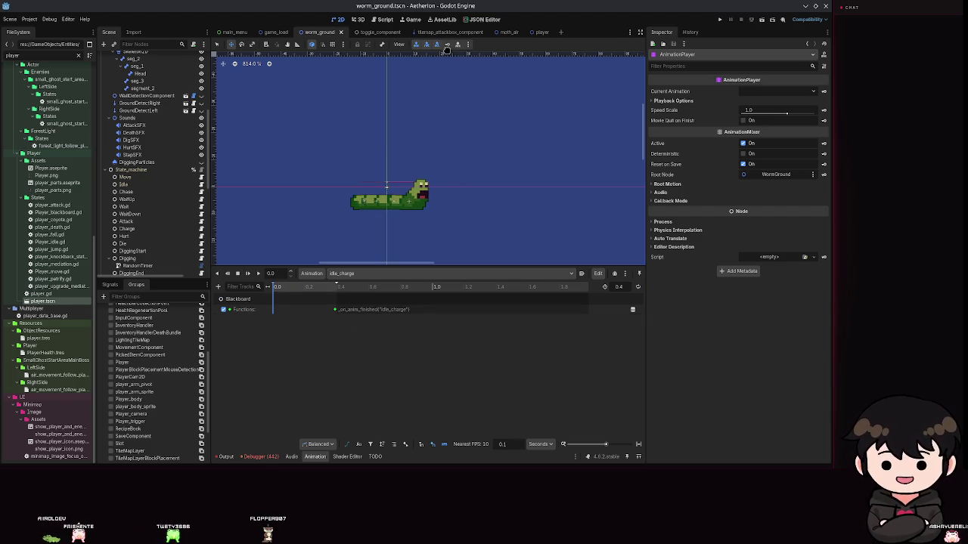
- Key position, rotation and scale for all the worm's bones at 0.0 s, creating 15 tracks, and save
{"action": "scroll", "coordinate": [151, 166], "scroll_direction": "up", "scroll_amount": 5}
{"action": "left_click", "coordinate": [151, 197], "text": "shift"}
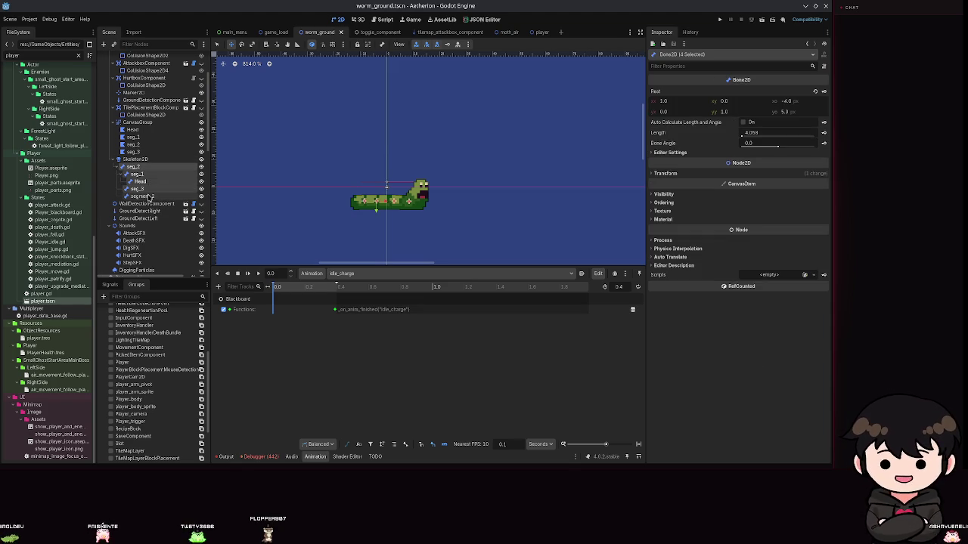
{"action": "left_click", "coordinate": [440, 46]}
{"action": "left_click", "coordinate": [389, 259]}
{"action": "key", "text": "ctrl+s"}
- Move the playhead to 0.4 s and select the seg_1 bone
{"action": "scroll", "coordinate": [423, 363], "scroll_direction": "down", "scroll_amount": 1}
{"action": "left_click", "coordinate": [337, 287]}
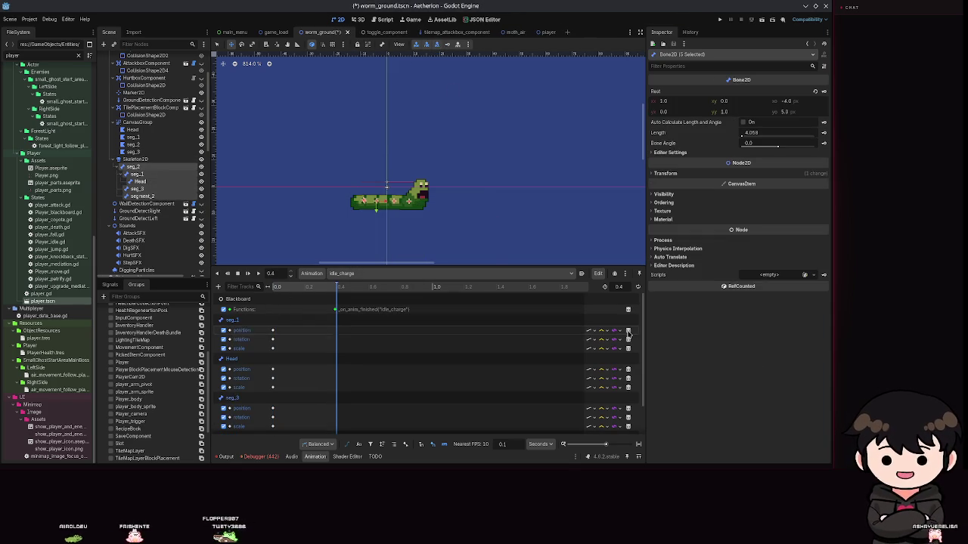
{"action": "left_click", "coordinate": [140, 175]}
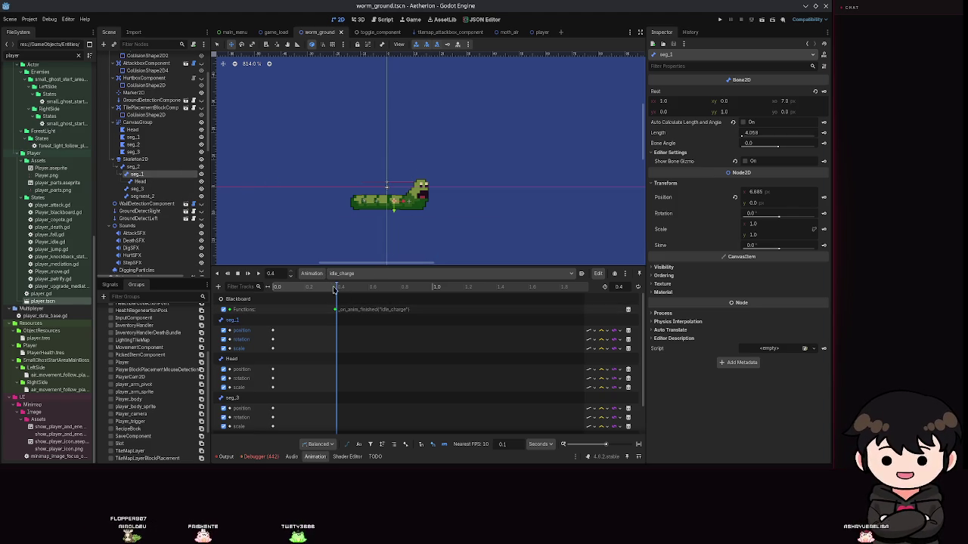
- At 0.4 s, raise the Head bone upright to (-0.685, -21.0), key it and play
{"action": "left_click", "coordinate": [138, 182]}
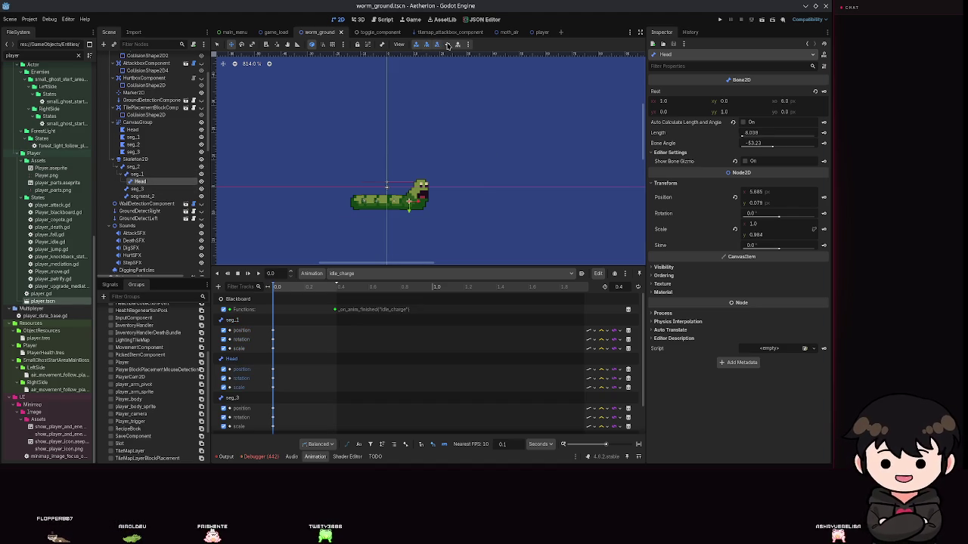
{"action": "key", "text": "ctrl+s"}
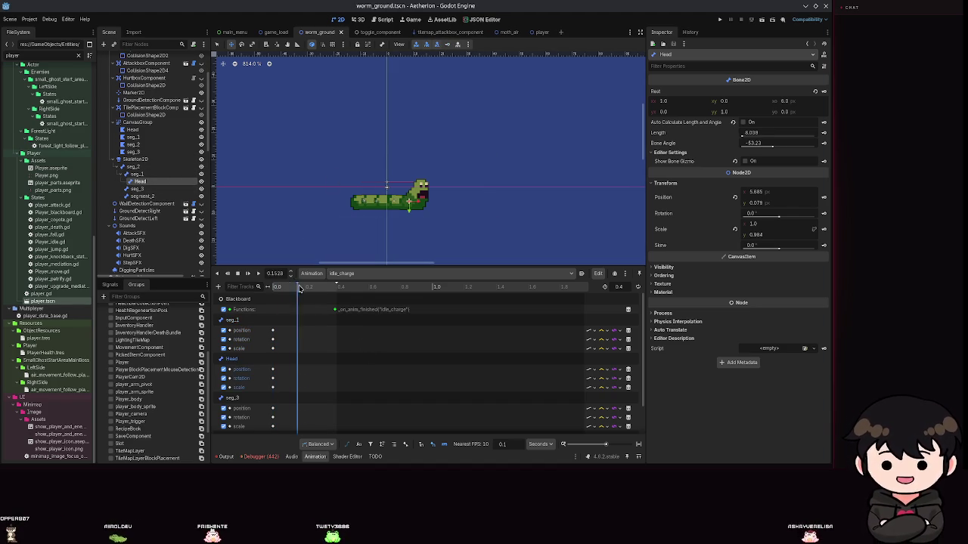
{"action": "left_click_drag", "start_coordinate": [335, 292], "coordinate": [337, 292]}
{"action": "key", "text": "ctrl+s"}
{"action": "mouse_move", "coordinate": [408, 200]}
{"action": "left_mouse_down"}
{"action": "mouse_move", "coordinate": [390, 134]}
{"action": "mouse_move", "coordinate": [394, 143]}
{"action": "left_mouse_up"}
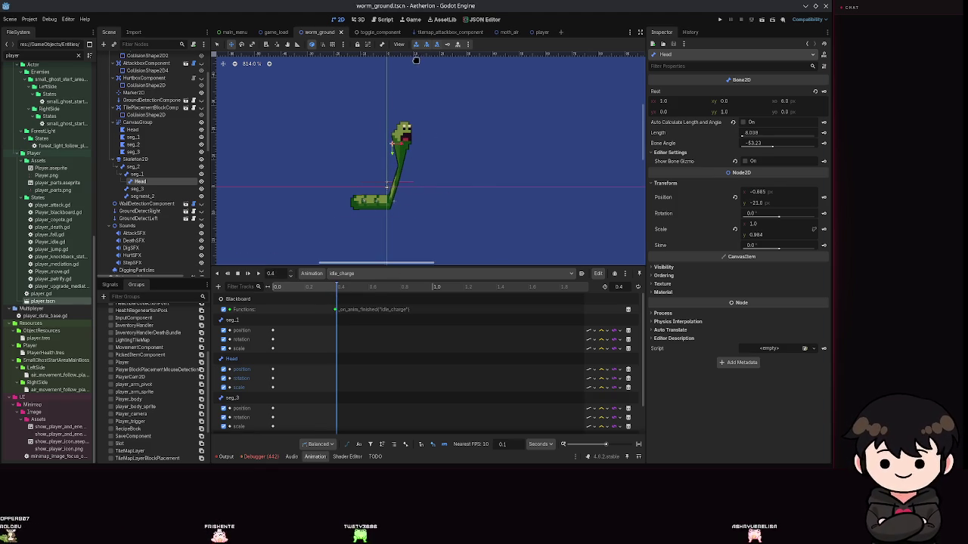
{"action": "key", "text": "k"}
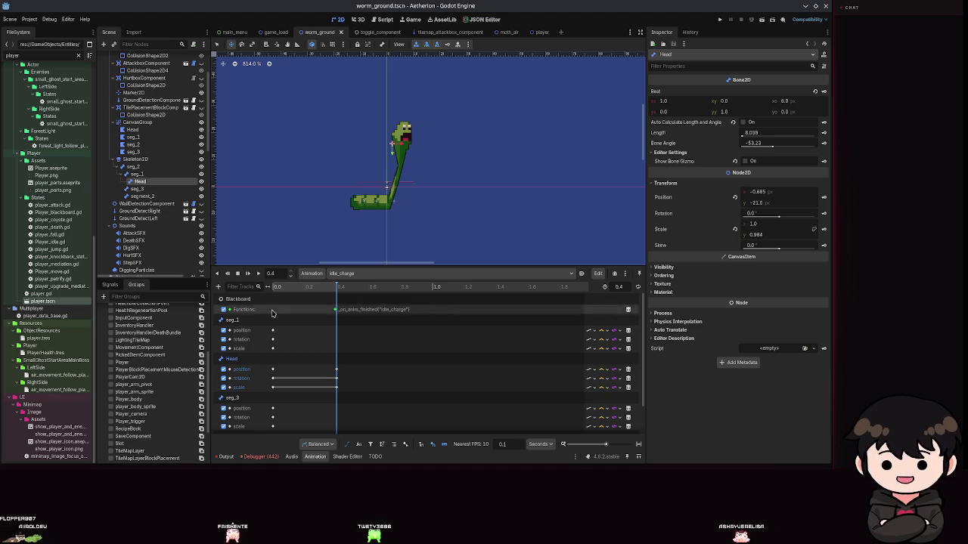
{"action": "left_click", "coordinate": [258, 274]}
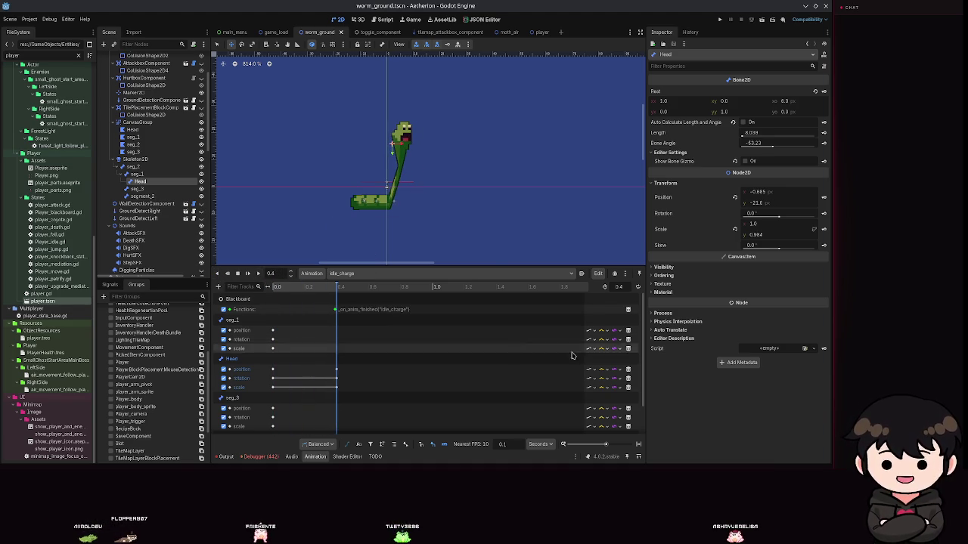
- Give the Head position track Cubic interpolation, preview idle_charge and save
{"action": "left_click", "coordinate": [604, 370]}
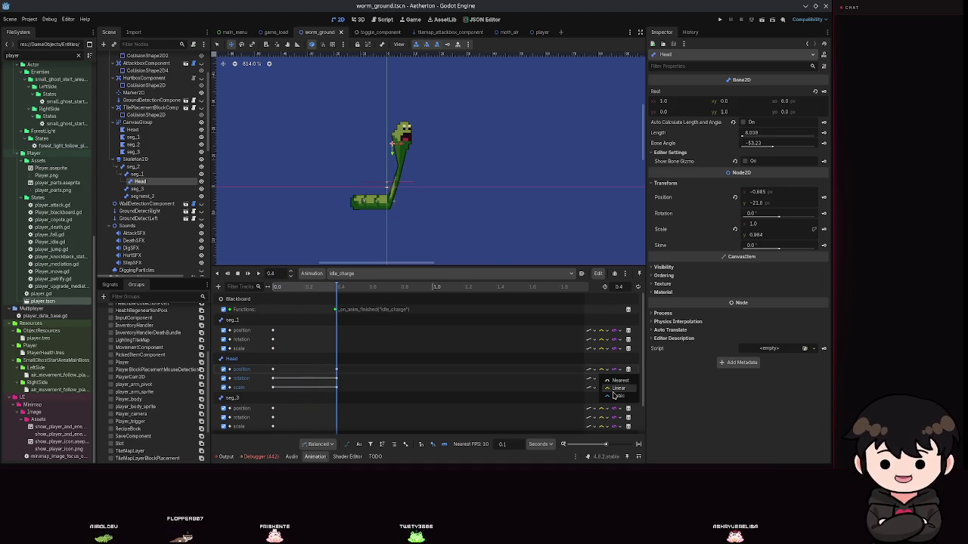
{"action": "left_click", "coordinate": [616, 396]}
{"action": "left_click", "coordinate": [604, 379]}
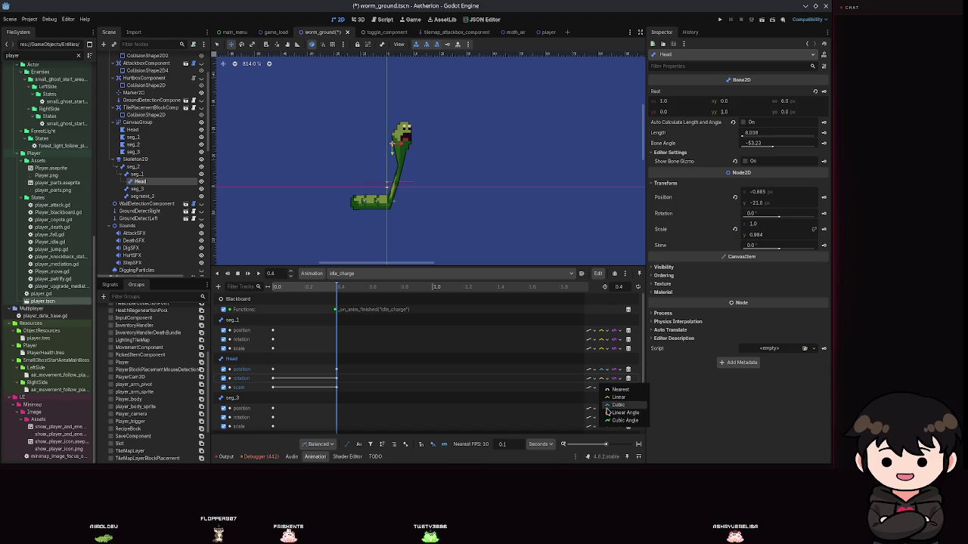
{"action": "left_click", "coordinate": [607, 409]}
{"action": "left_click", "coordinate": [604, 387]}
{"action": "left_click", "coordinate": [617, 406]}
{"action": "key", "text": "ctrl+s"}
{"action": "left_click", "coordinate": [258, 274]}
{"action": "key", "text": "ctrl+s"}
{"action": "scroll", "coordinate": [336, 299], "scroll_direction": "down", "scroll_amount": 1}
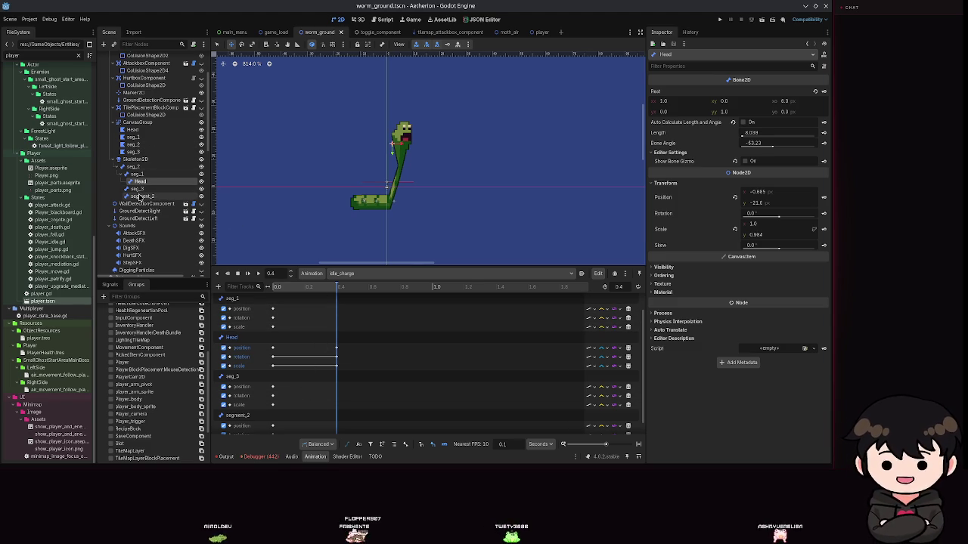
- Try bending seg_1 and removing the Head position track, undo both, and save
{"action": "left_click", "coordinate": [136, 174]}
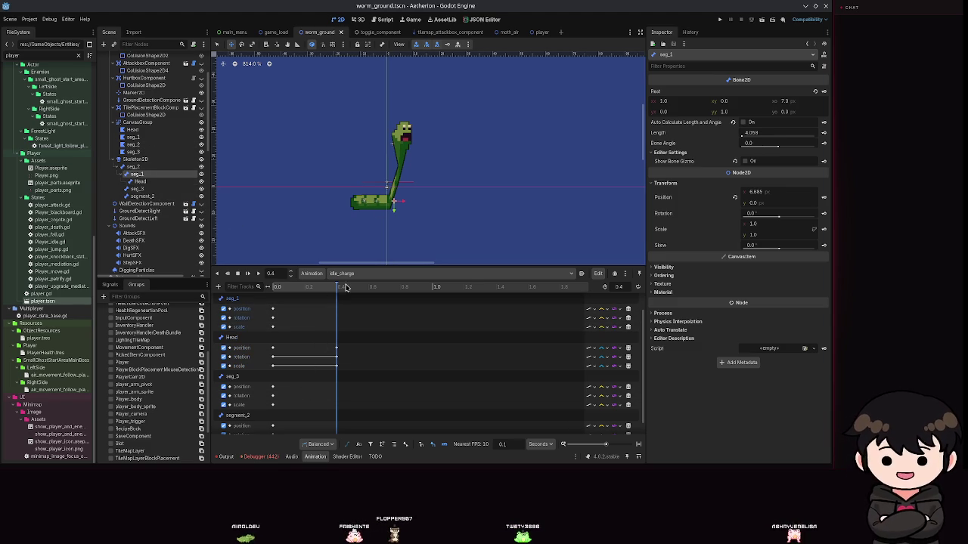
{"action": "mouse_move", "coordinate": [396, 199]}
{"action": "left_mouse_down"}
{"action": "mouse_move", "coordinate": [414, 191]}
{"action": "mouse_move", "coordinate": [399, 166]}
{"action": "mouse_move", "coordinate": [413, 181]}
{"action": "left_mouse_up"}
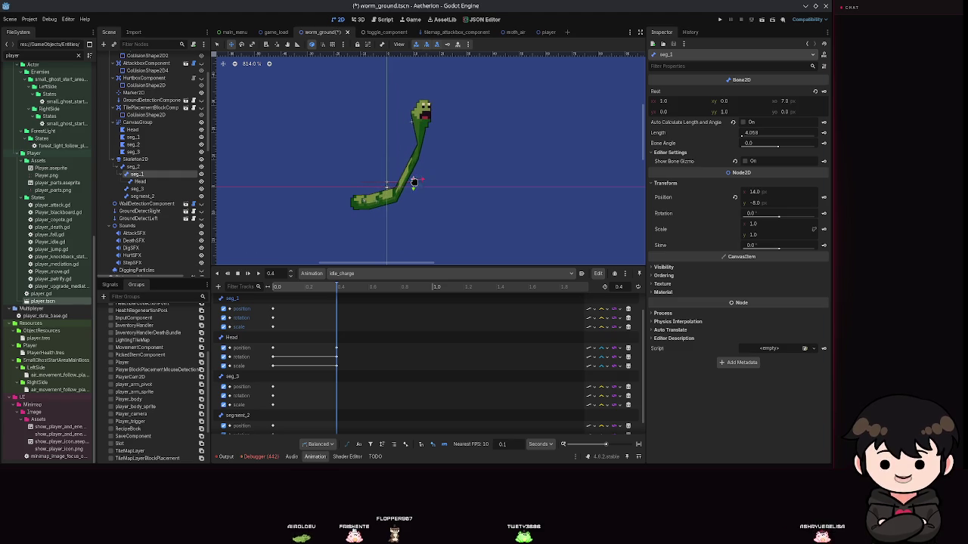
{"action": "key", "text": "ctrl+z"}
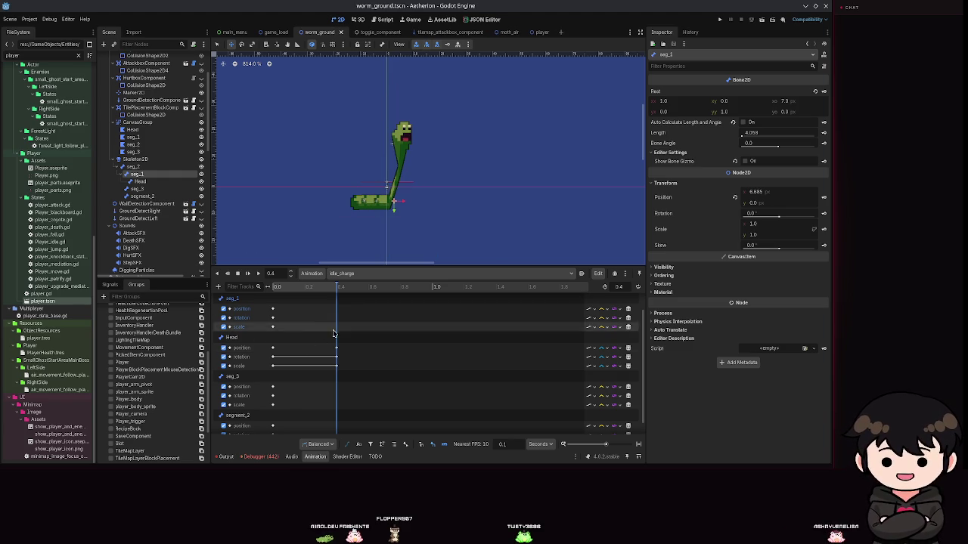
{"action": "left_click", "coordinate": [628, 347]}
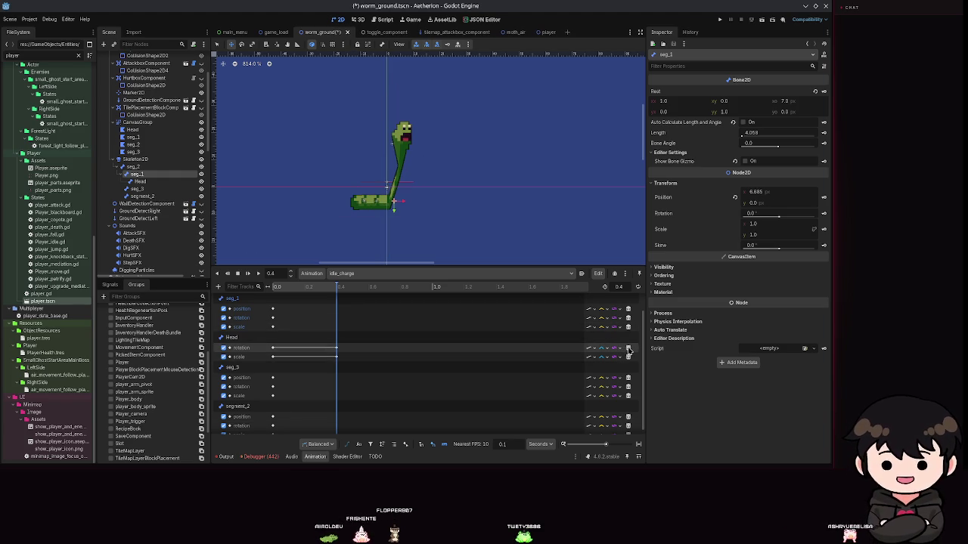
{"action": "key", "text": "ctrl+z"}
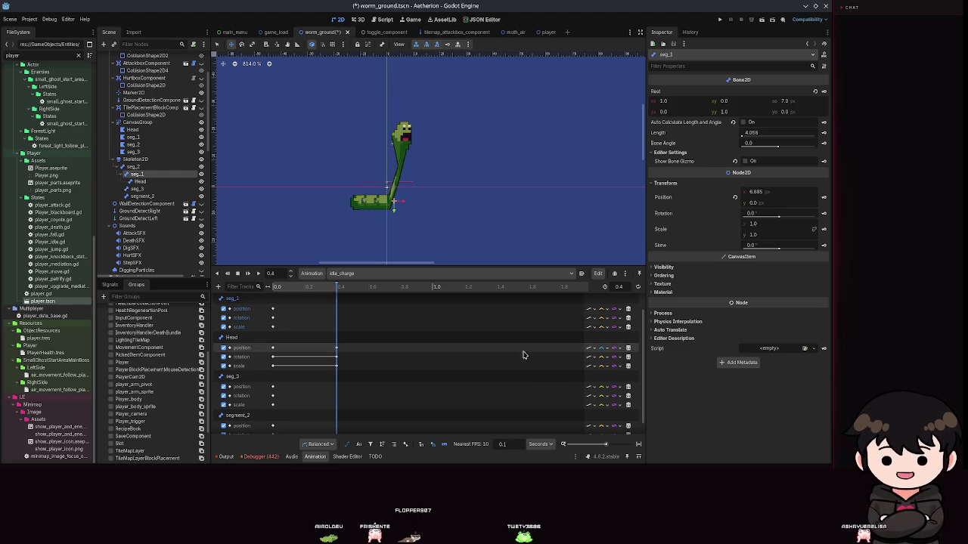
{"action": "key", "text": "ctrl+s"}
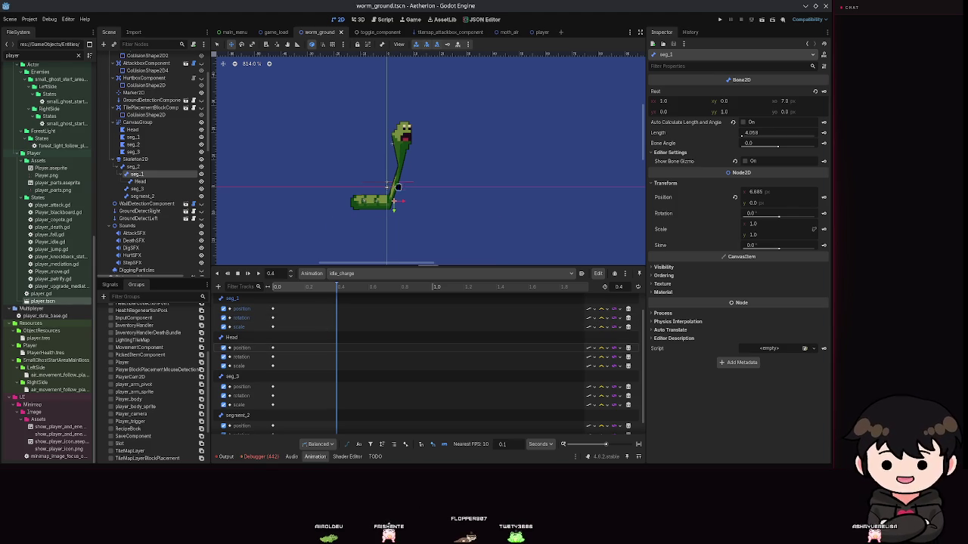
- Set the Head bone's position y to 0 and scale y to 1.0 in the Inspector
{"action": "left_click", "coordinate": [150, 182]}
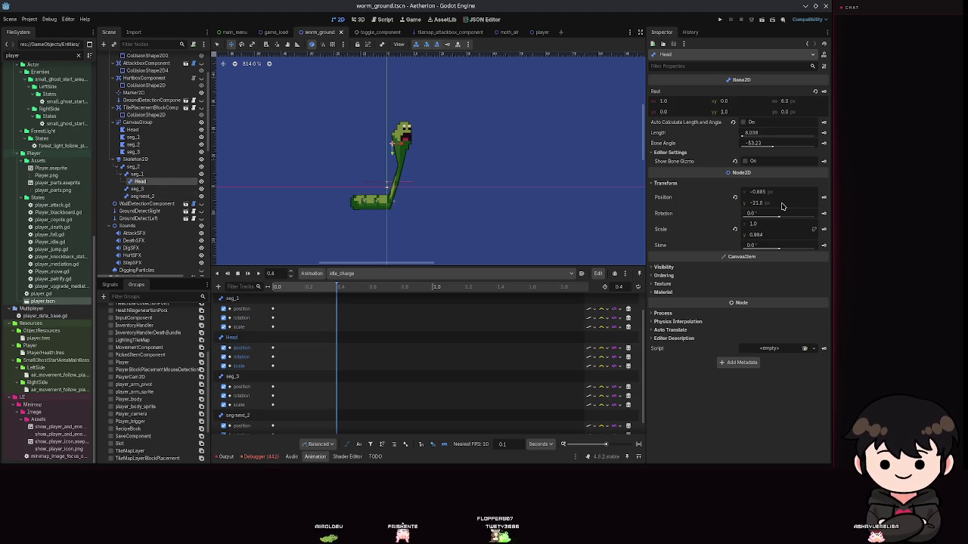
{"action": "left_click", "coordinate": [734, 198]}
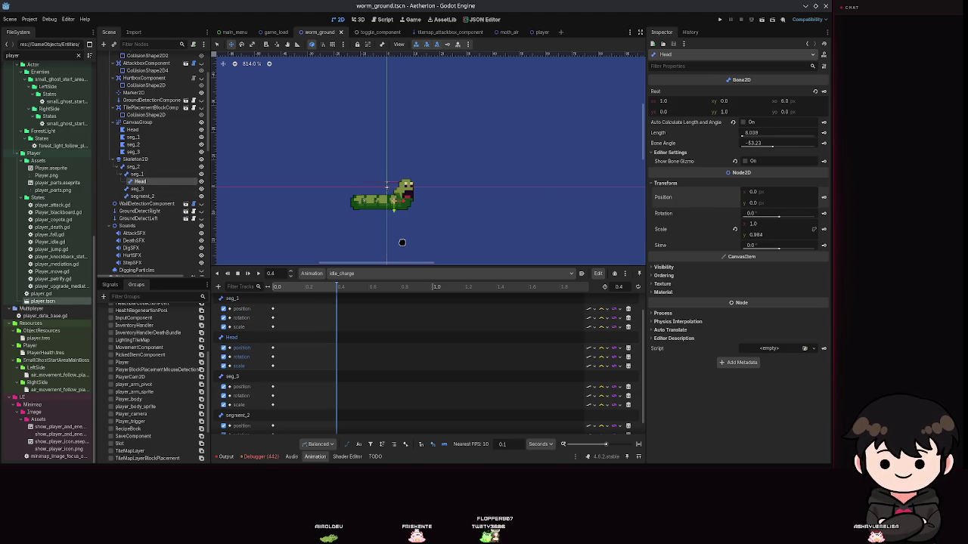
{"action": "key", "text": "ctrl+z"}
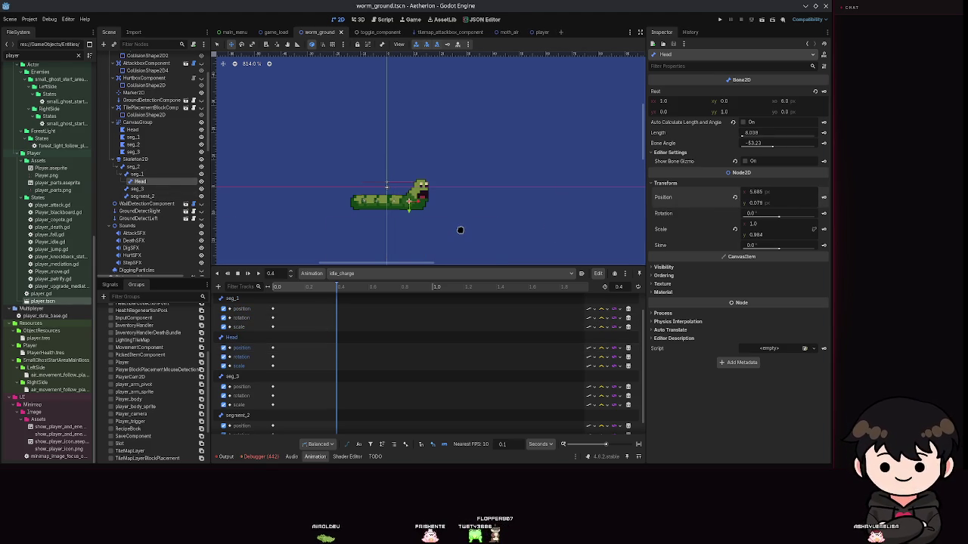
{"action": "key", "text": "ctrl+s"}
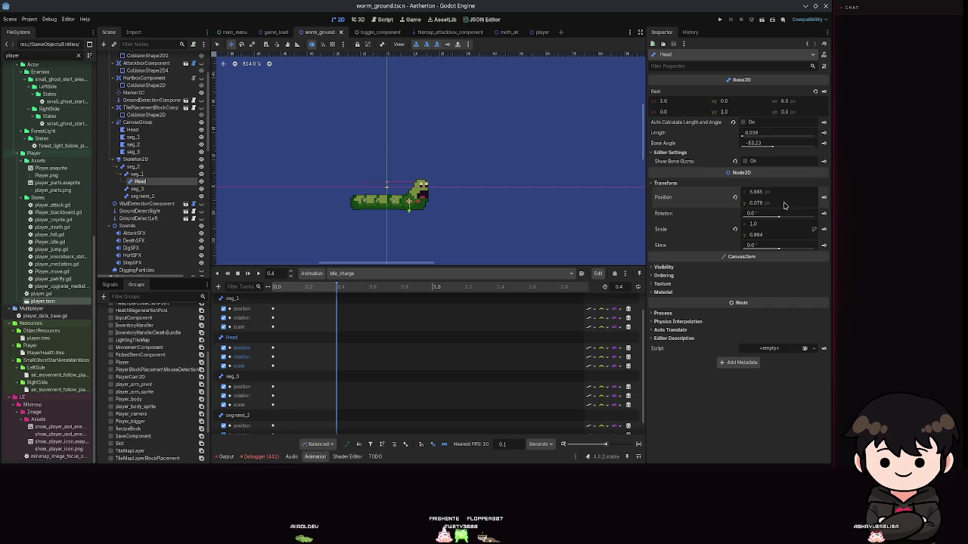
{"action": "type", "text": "0"}
{"action": "key", "text": "Return"}
{"action": "key", "text": "ctrl+s"}
{"action": "scroll", "coordinate": [480, 209], "scroll_direction": "up", "scroll_amount": 5}
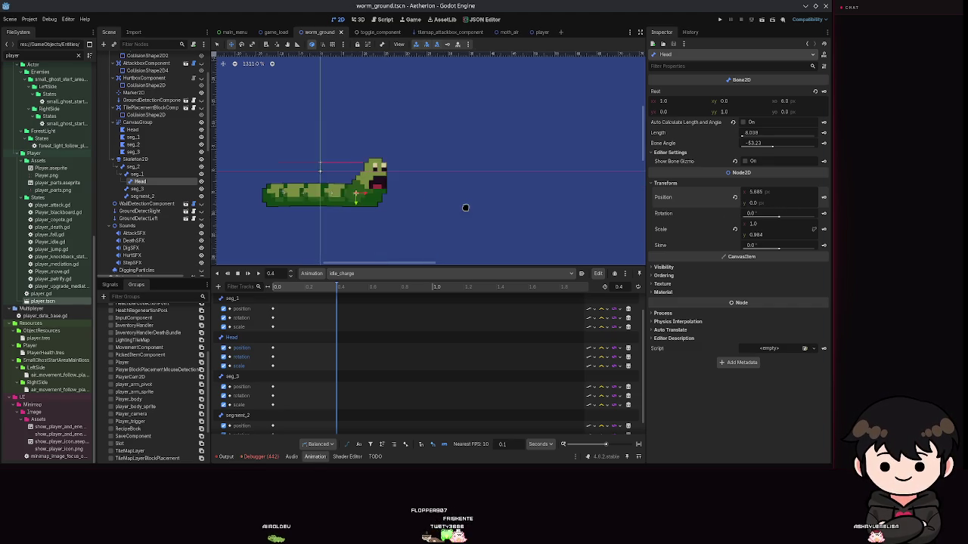
{"action": "left_click", "coordinate": [756, 234]}
{"action": "type", "text": "1"}
{"action": "key", "text": "Return"}
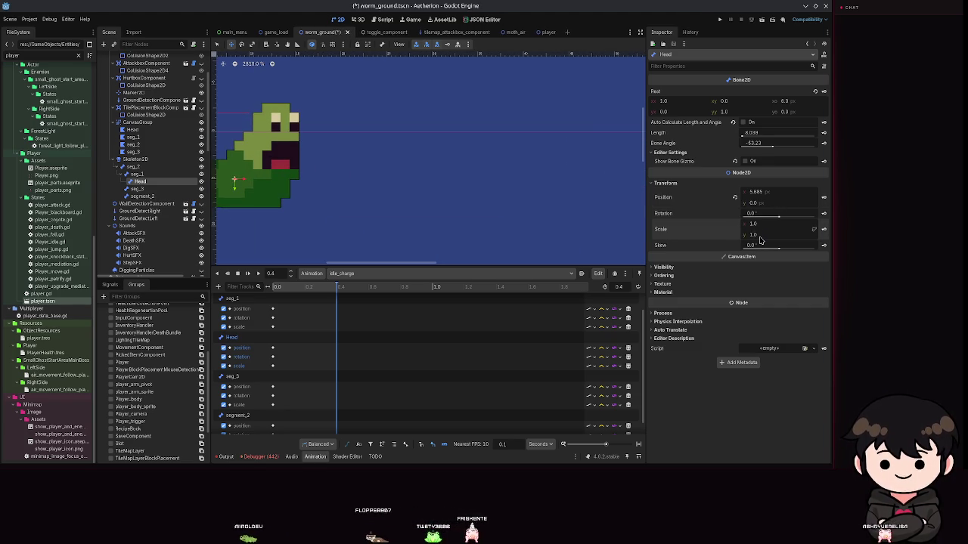
{"action": "scroll", "coordinate": [357, 189], "scroll_direction": "down", "scroll_amount": 4}
{"action": "scroll", "coordinate": [455, 204], "scroll_direction": "up", "scroll_amount": 2}
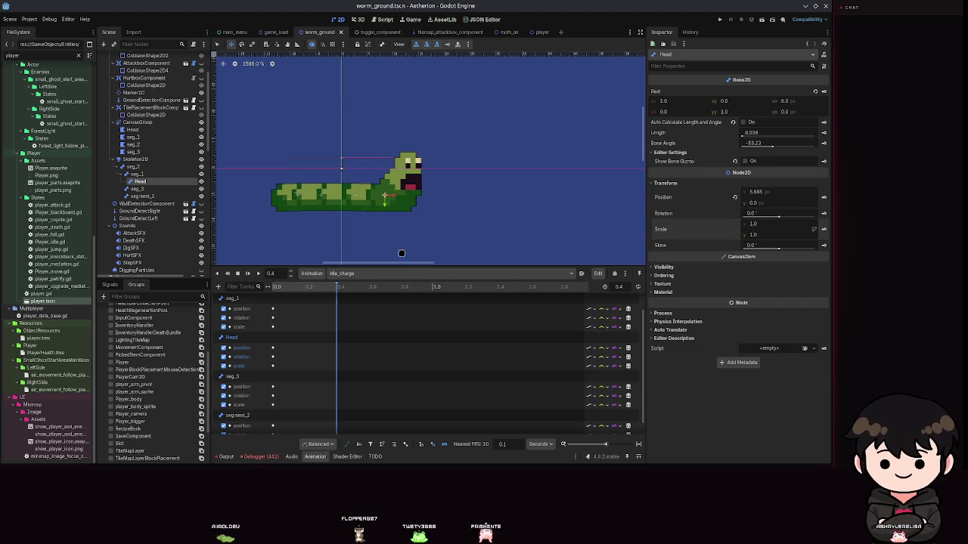
- Switch to the RESET animation and save the scene
{"action": "left_click", "coordinate": [344, 273]}
{"action": "left_click", "coordinate": [347, 282]}
{"action": "key", "text": "ctrl+s"}
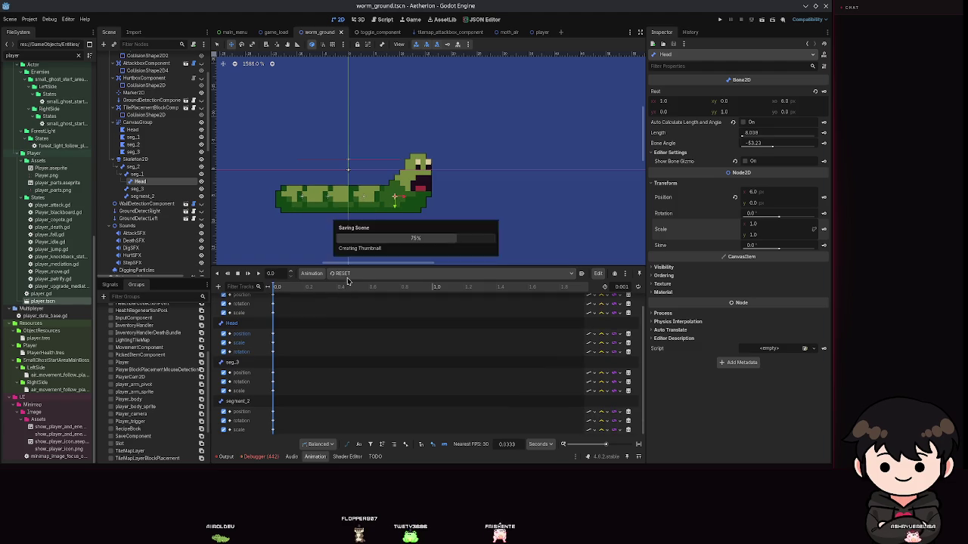
- Return to the idle_charge animation, save, and move the playhead to 0.4 s
{"action": "left_click", "coordinate": [347, 274]}
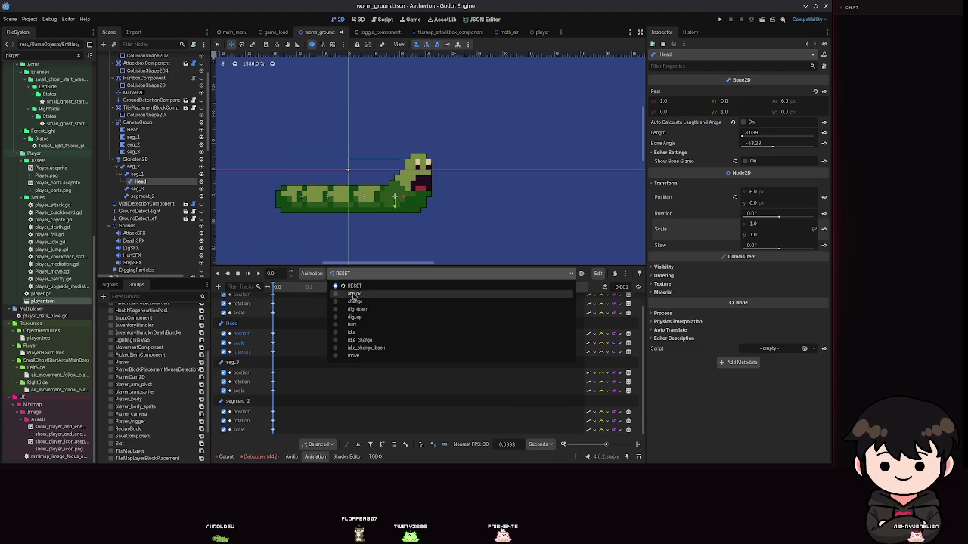
{"action": "left_click", "coordinate": [337, 341]}
{"action": "left_click", "coordinate": [360, 276]}
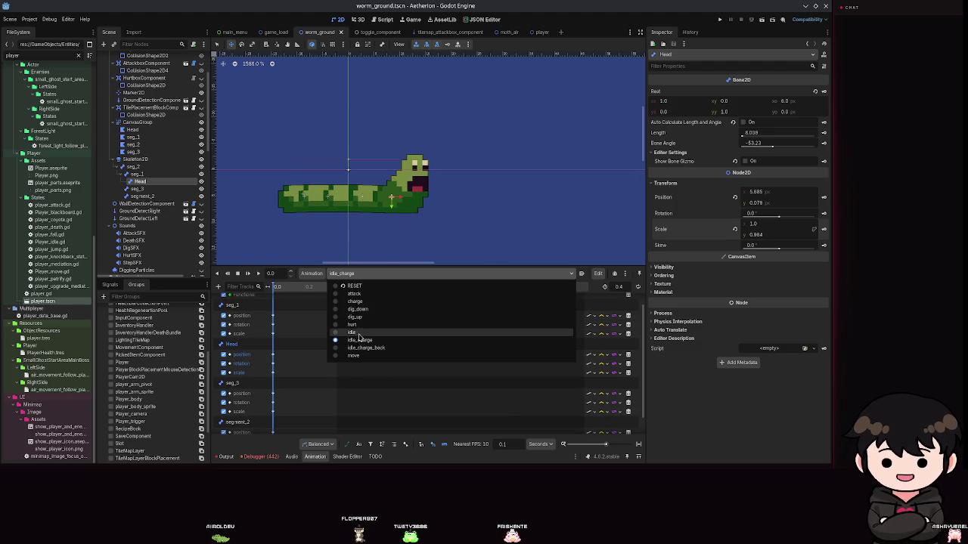
{"action": "left_click", "coordinate": [356, 341]}
{"action": "key", "text": "ctrl+s"}
{"action": "left_click", "coordinate": [339, 303]}
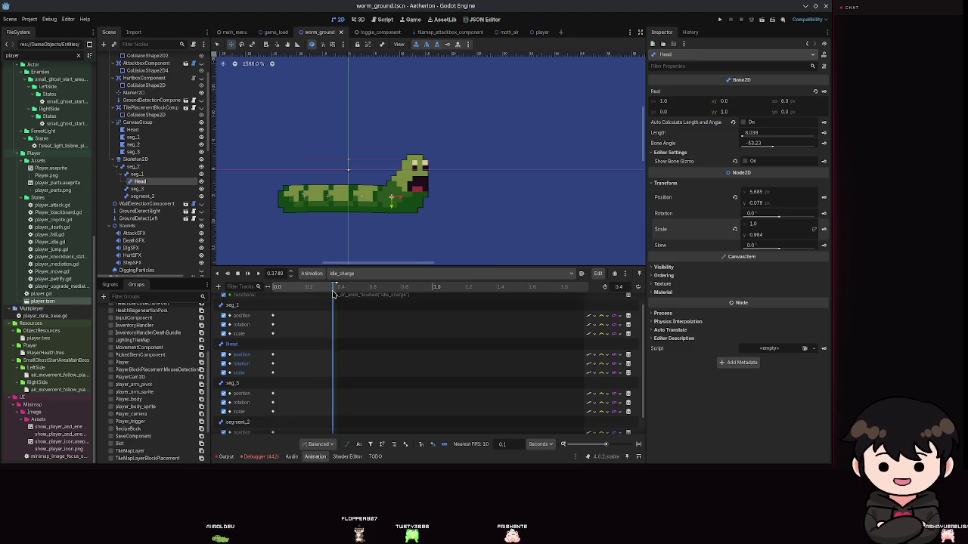
- Raise seg_1 and pull the segment_2 tail down, undoing a trial neck move and rotation
{"action": "left_click", "coordinate": [136, 174]}
{"action": "left_click_drag", "start_coordinate": [391, 200], "coordinate": [375, 135]}
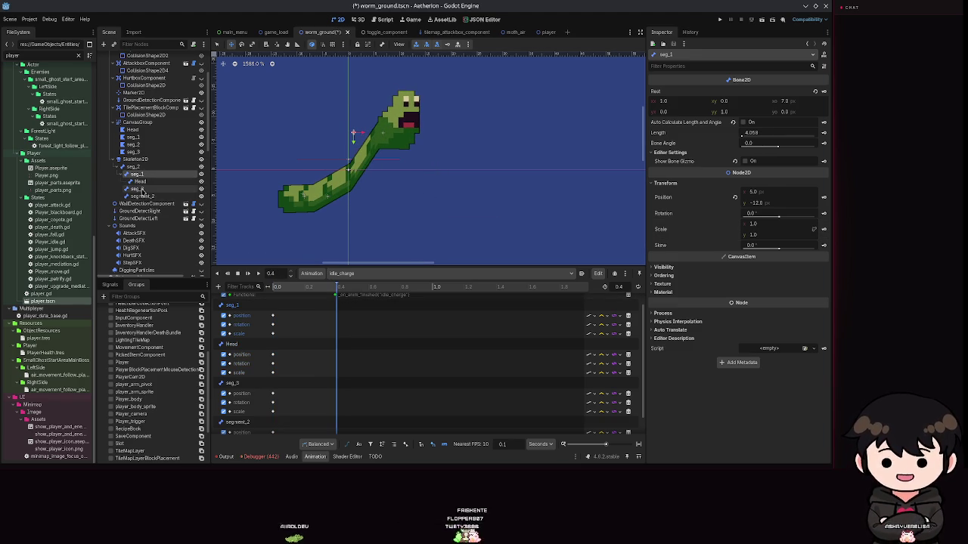
{"action": "left_click", "coordinate": [139, 189]}
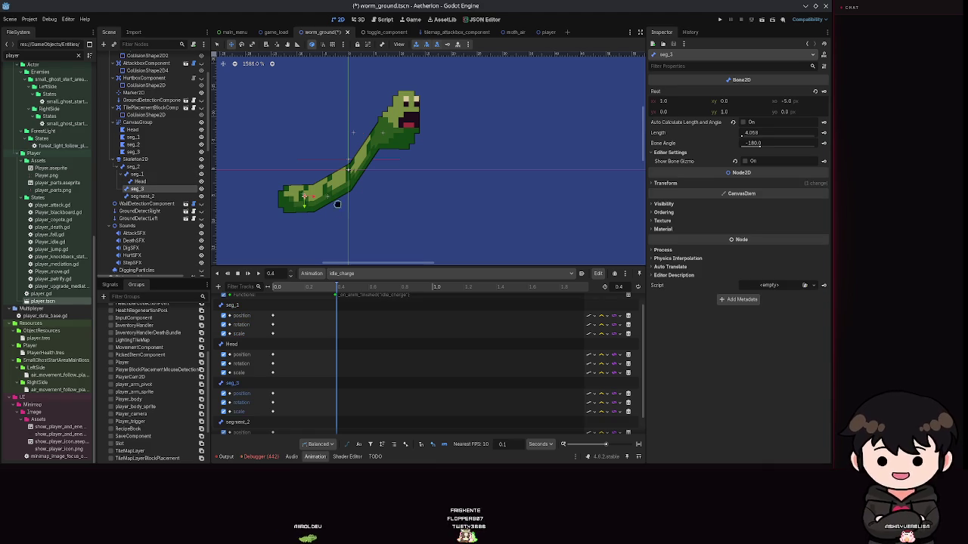
{"action": "left_click", "coordinate": [139, 196]}
{"action": "mouse_move", "coordinate": [334, 181]}
{"action": "left_mouse_down"}
{"action": "mouse_move", "coordinate": [334, 240]}
{"action": "mouse_move", "coordinate": [374, 198]}
{"action": "mouse_move", "coordinate": [398, 219]}
{"action": "mouse_move", "coordinate": [371, 199]}
{"action": "mouse_move", "coordinate": [361, 140]}
{"action": "mouse_move", "coordinate": [302, 106]}
{"action": "mouse_move", "coordinate": [363, 212]}
{"action": "mouse_move", "coordinate": [364, 153]}
{"action": "mouse_move", "coordinate": [406, 199]}
{"action": "mouse_move", "coordinate": [382, 188]}
{"action": "mouse_move", "coordinate": [389, 206]}
{"action": "mouse_move", "coordinate": [400, 189]}
{"action": "mouse_move", "coordinate": [371, 173]}
{"action": "mouse_move", "coordinate": [357, 108]}
{"action": "mouse_move", "coordinate": [409, 205]}
{"action": "mouse_move", "coordinate": [401, 215]}
{"action": "left_mouse_up"}
{"action": "left_click", "coordinate": [134, 189]}
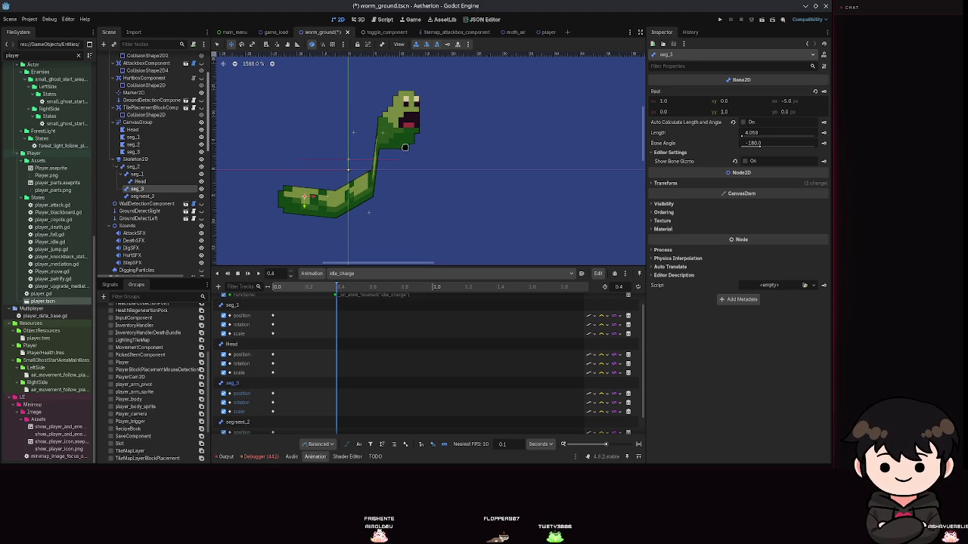
{"action": "left_click", "coordinate": [137, 174]}
{"action": "mouse_move", "coordinate": [344, 144]}
{"action": "left_mouse_down"}
{"action": "mouse_move", "coordinate": [335, 136]}
{"action": "mouse_move", "coordinate": [365, 127]}
{"action": "left_mouse_up"}
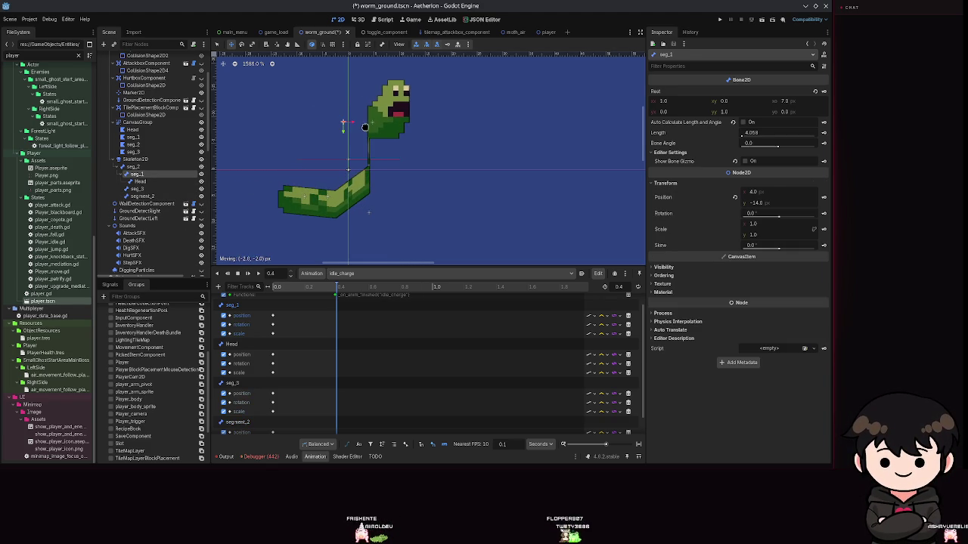
{"action": "mouse_move", "coordinate": [783, 219]}
{"action": "left_mouse_down"}
{"action": "mouse_move", "coordinate": [772, 217]}
{"action": "mouse_move", "coordinate": [781, 218]}
{"action": "mouse_move", "coordinate": [759, 247]}
{"action": "mouse_move", "coordinate": [798, 246]}
{"action": "mouse_move", "coordinate": [756, 246]}
{"action": "mouse_move", "coordinate": [765, 236]}
{"action": "mouse_move", "coordinate": [756, 236]}
{"action": "mouse_move", "coordinate": [756, 220]}
{"action": "left_mouse_up"}
{"action": "key", "text": "ctrl+z"}
{"action": "key", "text": "ctrl+z"}
{"action": "key", "text": "ctrl+z"}
{"action": "key", "text": "ctrl+z"}
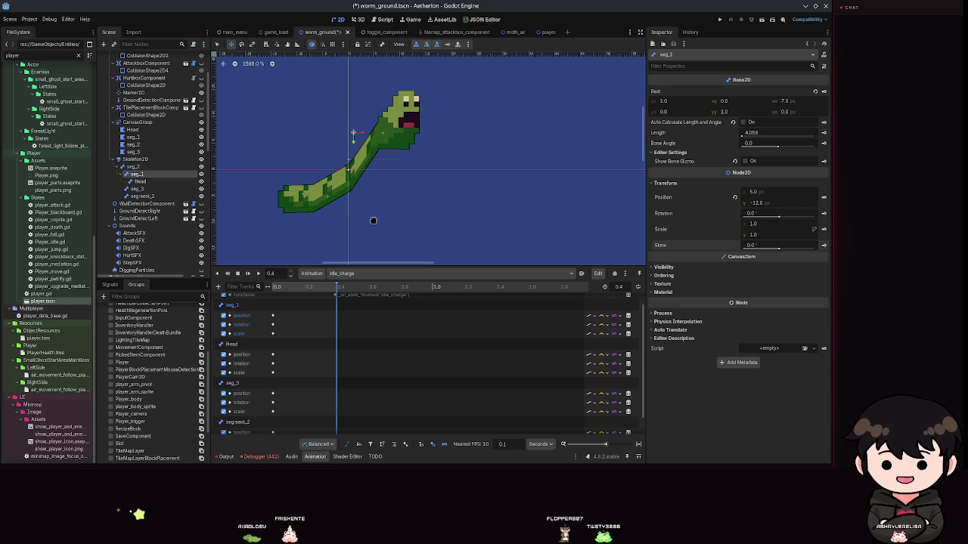
{"action": "key", "text": "ctrl+z"}
- Lower the segment_2 tail, lift seg_1 again, reposition the tail, and save
{"action": "scroll", "coordinate": [379, 197], "scroll_direction": "down", "scroll_amount": 1}
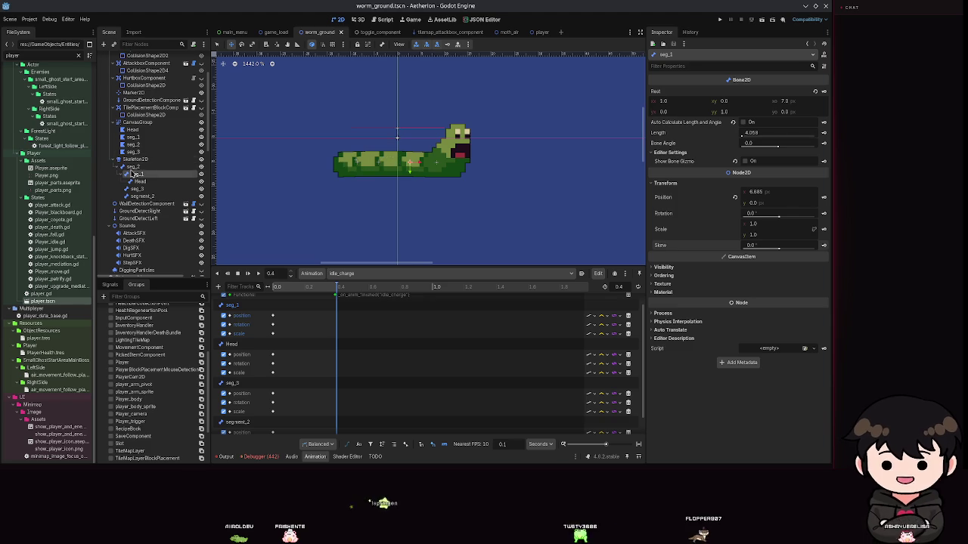
{"action": "left_click", "coordinate": [163, 196]}
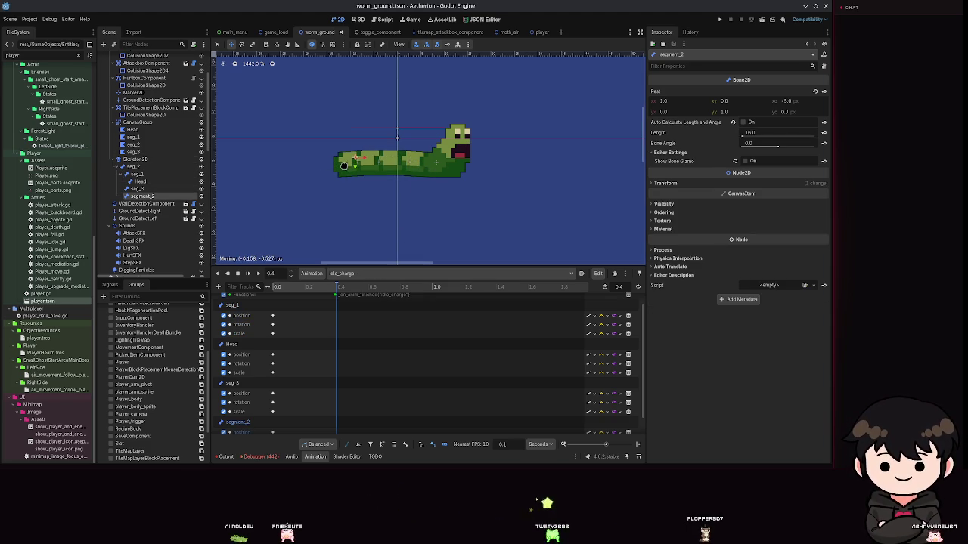
{"action": "left_click_drag", "start_coordinate": [342, 161], "coordinate": [347, 171]}
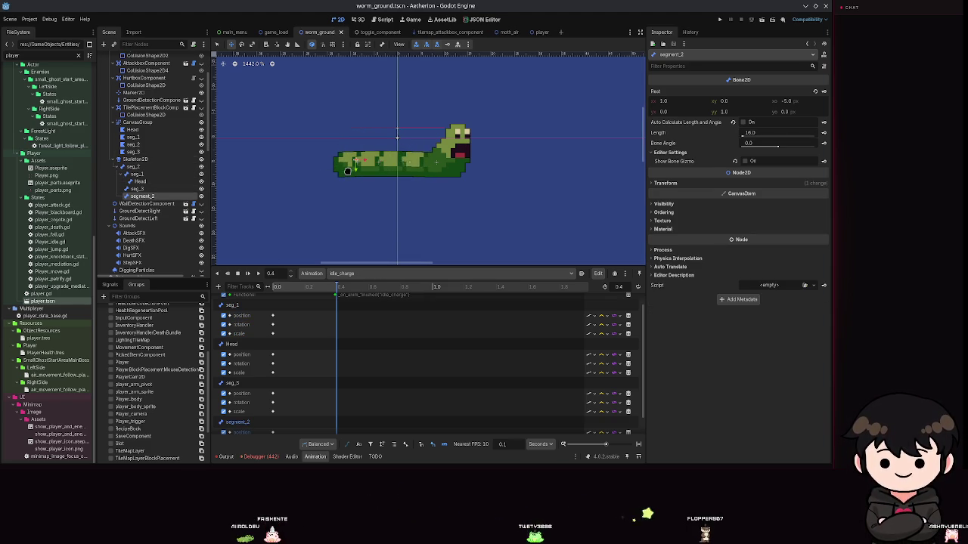
{"action": "left_click", "coordinate": [141, 182]}
{"action": "left_click", "coordinate": [138, 175]}
{"action": "mouse_move", "coordinate": [409, 162]}
{"action": "left_mouse_down"}
{"action": "mouse_move", "coordinate": [401, 125]}
{"action": "mouse_move", "coordinate": [397, 135]}
{"action": "left_mouse_up"}
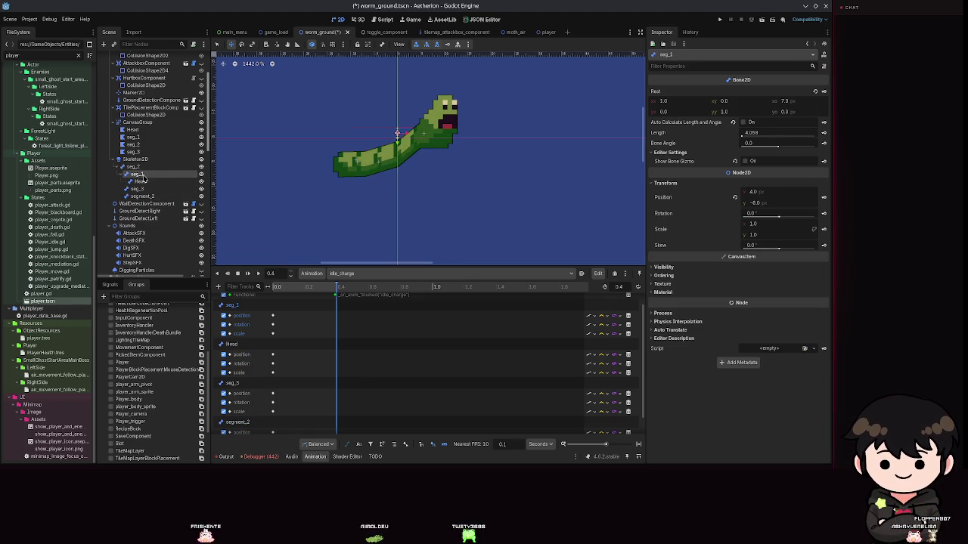
{"action": "left_click", "coordinate": [140, 196]}
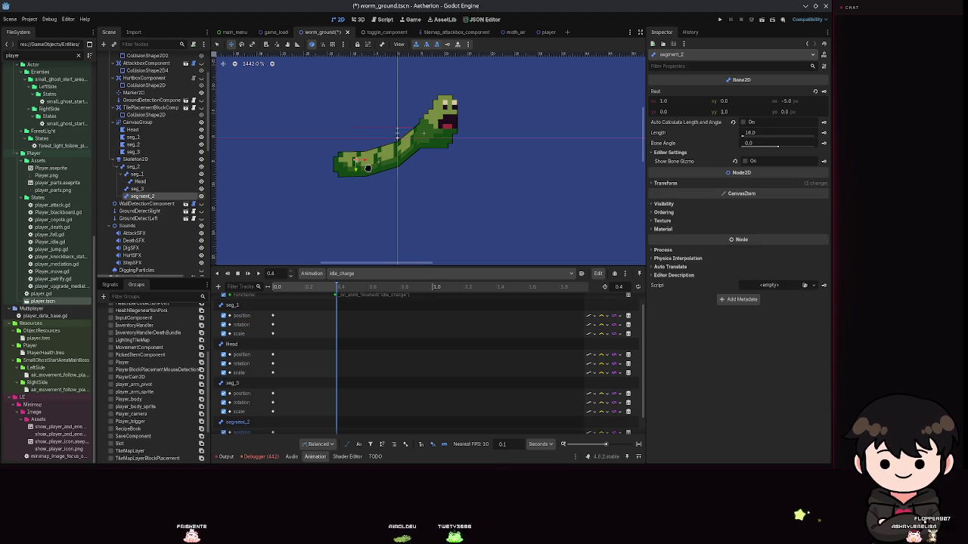
{"action": "mouse_move", "coordinate": [396, 153]}
{"action": "left_mouse_down"}
{"action": "mouse_move", "coordinate": [409, 165]}
{"action": "mouse_move", "coordinate": [443, 156]}
{"action": "mouse_move", "coordinate": [424, 143]}
{"action": "mouse_move", "coordinate": [334, 163]}
{"action": "mouse_move", "coordinate": [359, 171]}
{"action": "mouse_move", "coordinate": [367, 192]}
{"action": "mouse_move", "coordinate": [394, 122]}
{"action": "mouse_move", "coordinate": [357, 162]}
{"action": "left_mouse_up"}
{"action": "key", "text": "ctrl+s"}
- Lift the neck and Head so the worm rears up, seg_1 at (3.0, -10.8), previewing and saving
{"action": "left_click", "coordinate": [138, 189]}
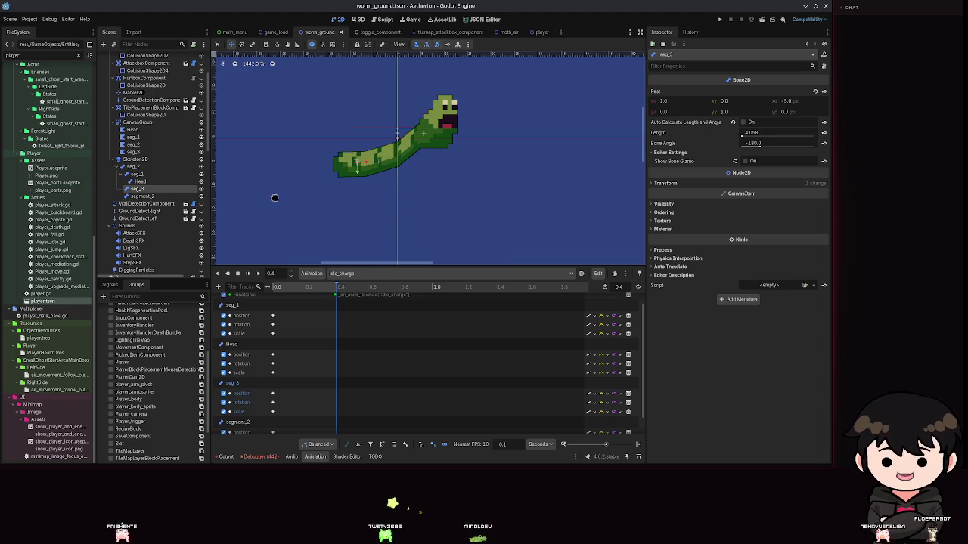
{"action": "left_click", "coordinate": [137, 175]}
{"action": "mouse_move", "coordinate": [427, 162]}
{"action": "left_mouse_down"}
{"action": "mouse_move", "coordinate": [441, 115]}
{"action": "mouse_move", "coordinate": [428, 128]}
{"action": "mouse_move", "coordinate": [435, 64]}
{"action": "mouse_move", "coordinate": [420, 83]}
{"action": "mouse_move", "coordinate": [446, 109]}
{"action": "left_mouse_up"}
{"action": "left_click", "coordinate": [141, 181]}
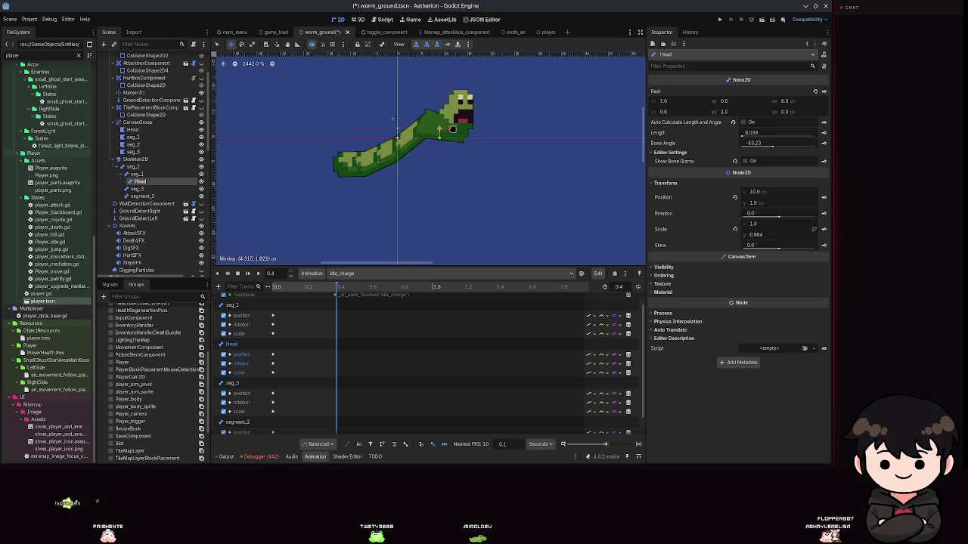
{"action": "key", "text": "shift+d"}
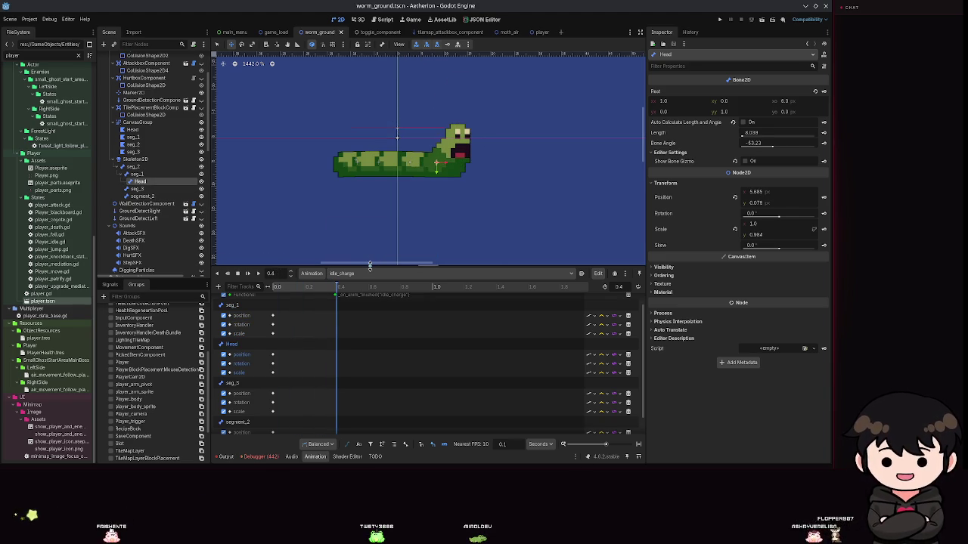
{"action": "key", "text": "ctrl+s"}
{"action": "mouse_move", "coordinate": [433, 123]}
{"action": "left_mouse_down"}
{"action": "mouse_move", "coordinate": [414, 112]}
{"action": "mouse_move", "coordinate": [437, 98]}
{"action": "mouse_move", "coordinate": [420, 98]}
{"action": "left_mouse_up"}
{"action": "right_click", "coordinate": [421, 101]}
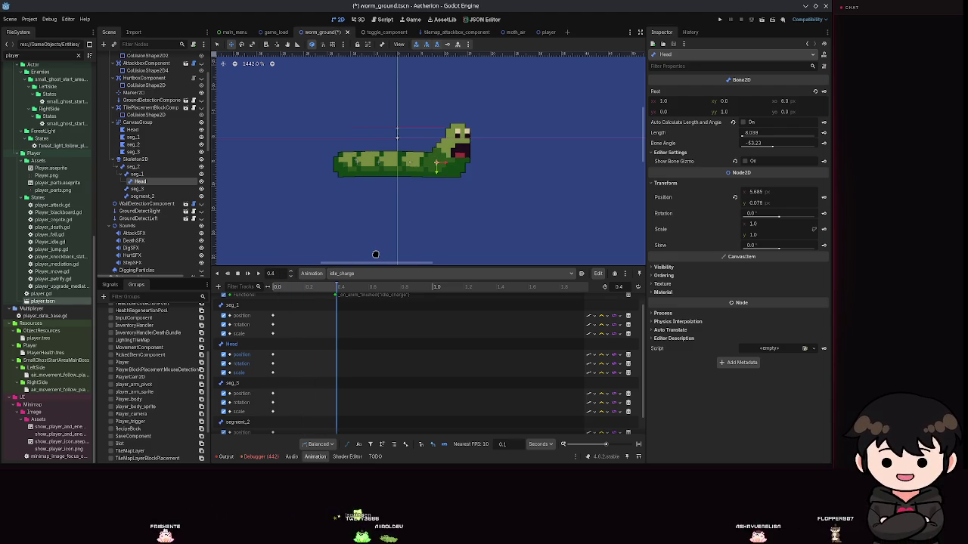
{"action": "key", "text": "ctrl+s"}
{"action": "left_click_drag", "start_coordinate": [436, 141], "coordinate": [332, 218]}
{"action": "mouse_move", "coordinate": [407, 162]}
{"action": "left_mouse_down"}
{"action": "mouse_move", "coordinate": [409, 128]}
{"action": "mouse_move", "coordinate": [424, 125]}
{"action": "mouse_move", "coordinate": [400, 114]}
{"action": "mouse_move", "coordinate": [378, 130]}
{"action": "mouse_move", "coordinate": [394, 134]}
{"action": "left_mouse_up"}
{"action": "key", "text": "ctrl+s"}
- Shear the seg_1 neck bone with its Skew value to curve the head, then save
{"action": "left_click", "coordinate": [760, 225]}
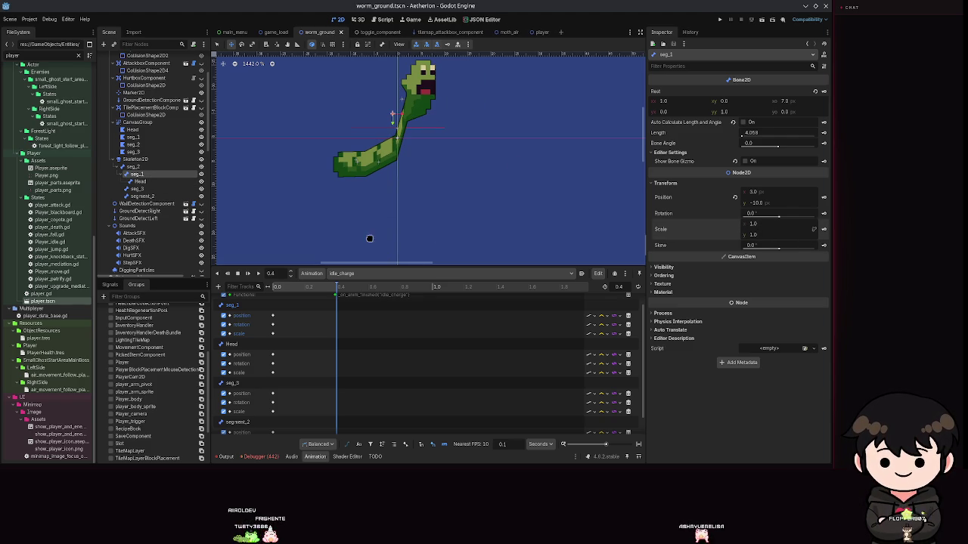
{"action": "mouse_move", "coordinate": [762, 228]}
{"action": "left_mouse_down"}
{"action": "mouse_move", "coordinate": [828, 228]}
{"action": "mouse_move", "coordinate": [756, 229]}
{"action": "mouse_move", "coordinate": [778, 248]}
{"action": "mouse_move", "coordinate": [759, 245]}
{"action": "left_mouse_up"}
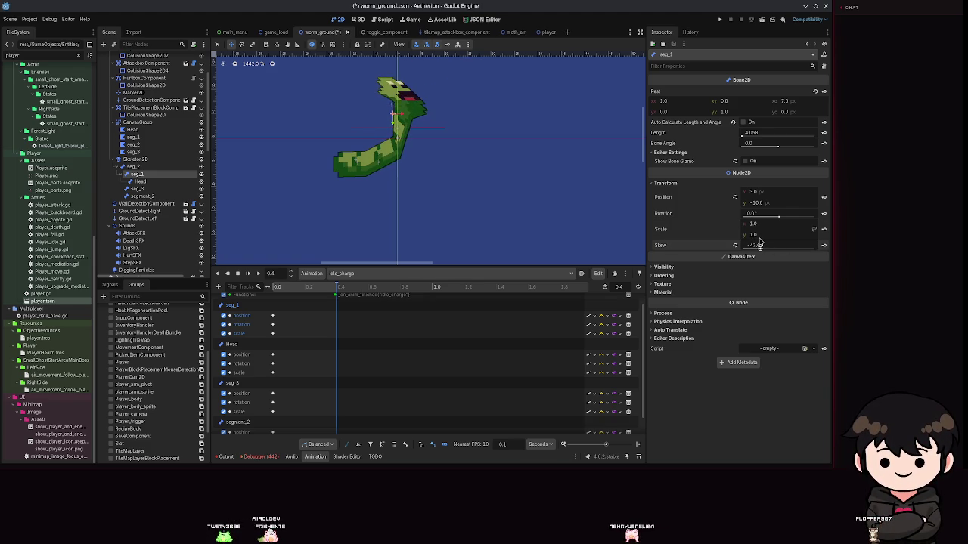
{"action": "key", "text": "ctrl+s"}
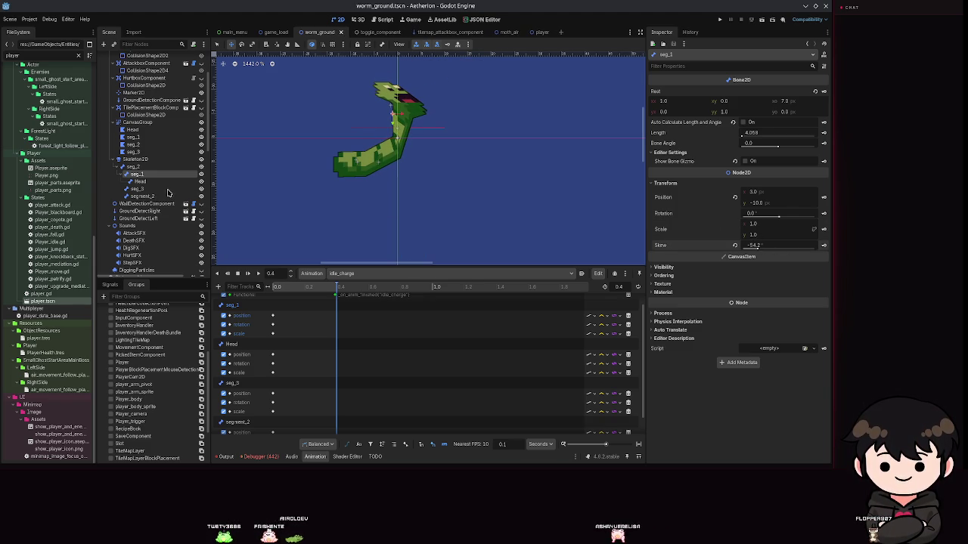
- Give the Head skew 30.4°, vertical scale 1.22 and rotation 3.3°
{"action": "left_click", "coordinate": [140, 182]}
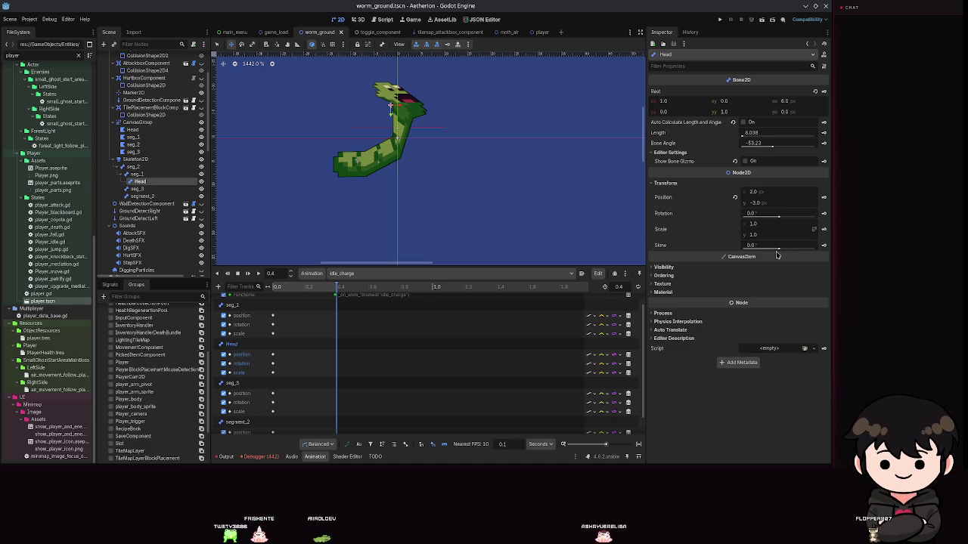
{"action": "left_click_drag", "start_coordinate": [780, 253], "coordinate": [783, 250]}
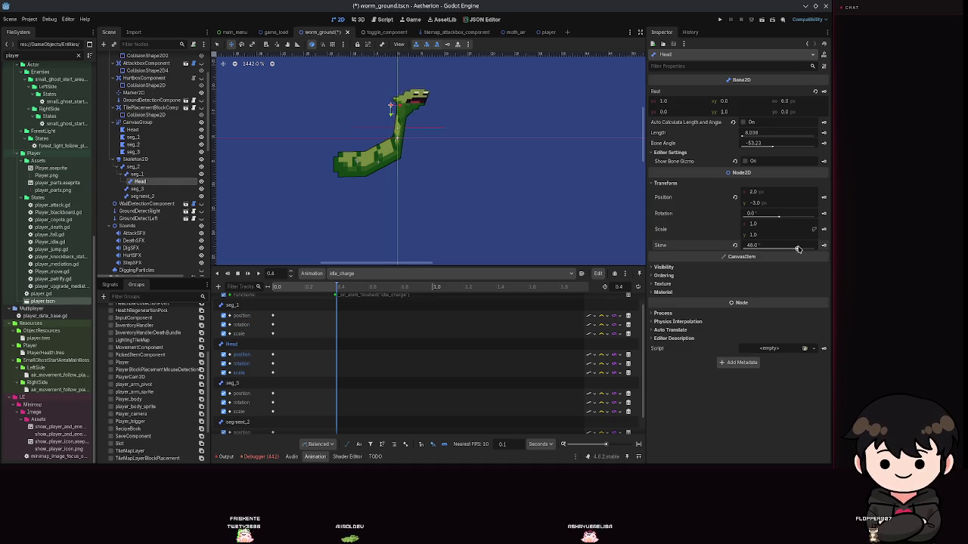
{"action": "mouse_move", "coordinate": [790, 219]}
{"action": "left_mouse_down"}
{"action": "mouse_move", "coordinate": [790, 236]}
{"action": "mouse_move", "coordinate": [779, 214]}
{"action": "left_mouse_up"}
{"action": "scroll", "coordinate": [412, 153], "scroll_direction": "down", "scroll_amount": 5}
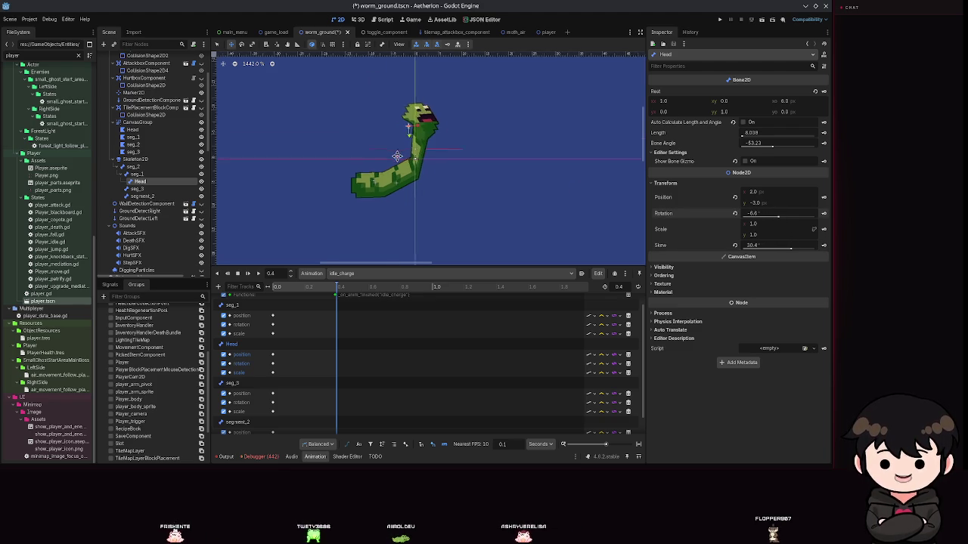
{"action": "scroll", "coordinate": [413, 154], "scroll_direction": "up", "scroll_amount": 7}
{"action": "key", "text": "ctrl+s"}
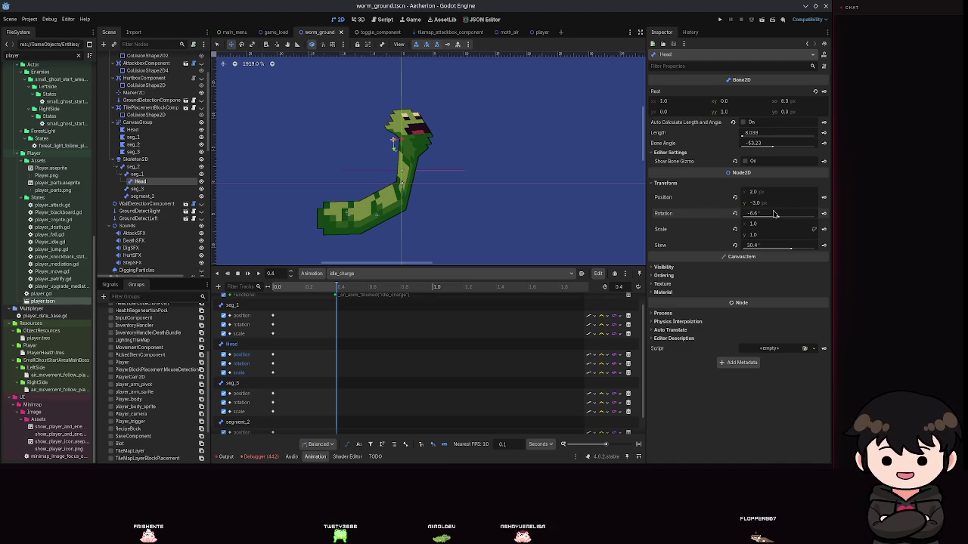
{"action": "scroll", "coordinate": [444, 166], "scroll_direction": "down", "scroll_amount": 5}
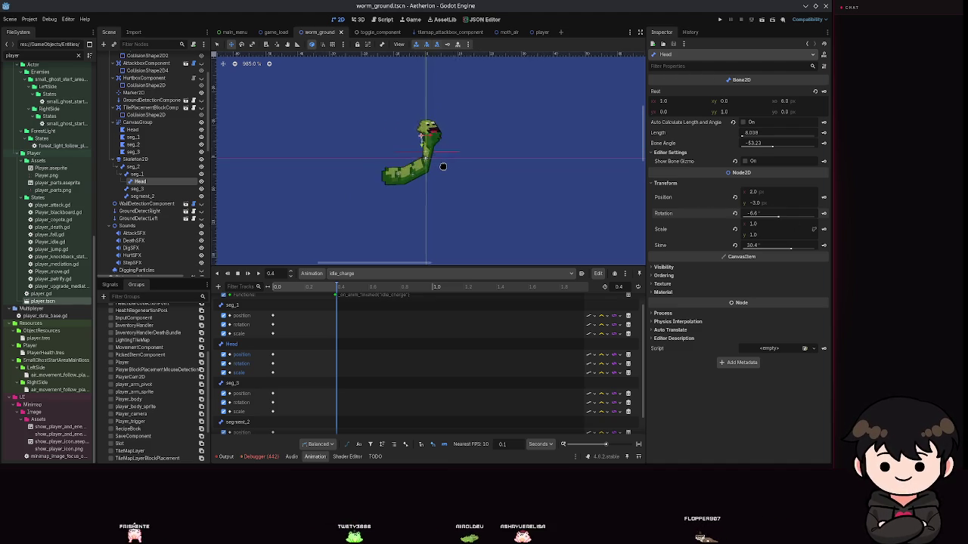
{"action": "scroll", "coordinate": [443, 166], "scroll_direction": "up", "scroll_amount": 3}
{"action": "left_click_drag", "start_coordinate": [770, 240], "coordinate": [779, 240]}
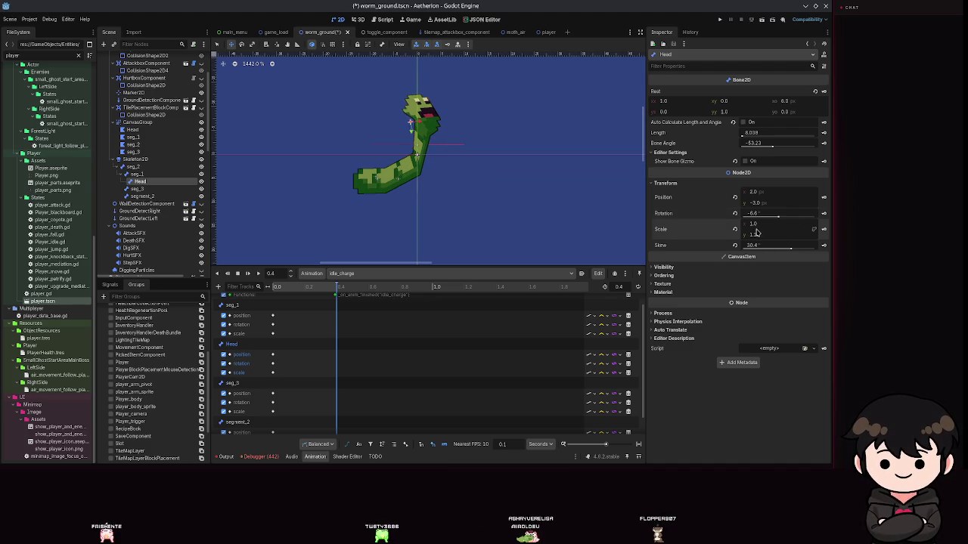
{"action": "left_click_drag", "start_coordinate": [778, 217], "coordinate": [780, 219]}
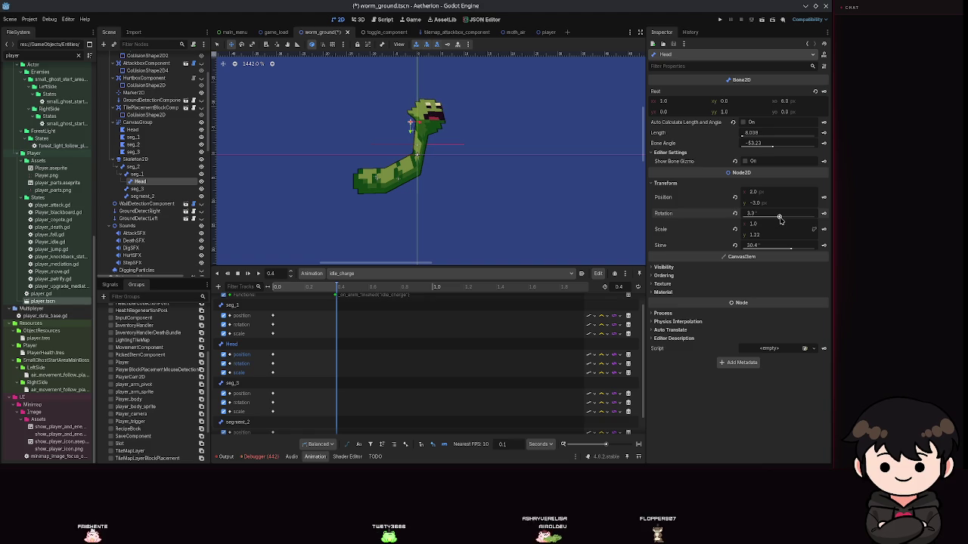
- Reduce the head's skew and drag the seg_1 neck bone to re-bend the body, then save
{"action": "key", "text": "ctrl+s"}
{"action": "left_click_drag", "start_coordinate": [790, 247], "coordinate": [791, 250]}
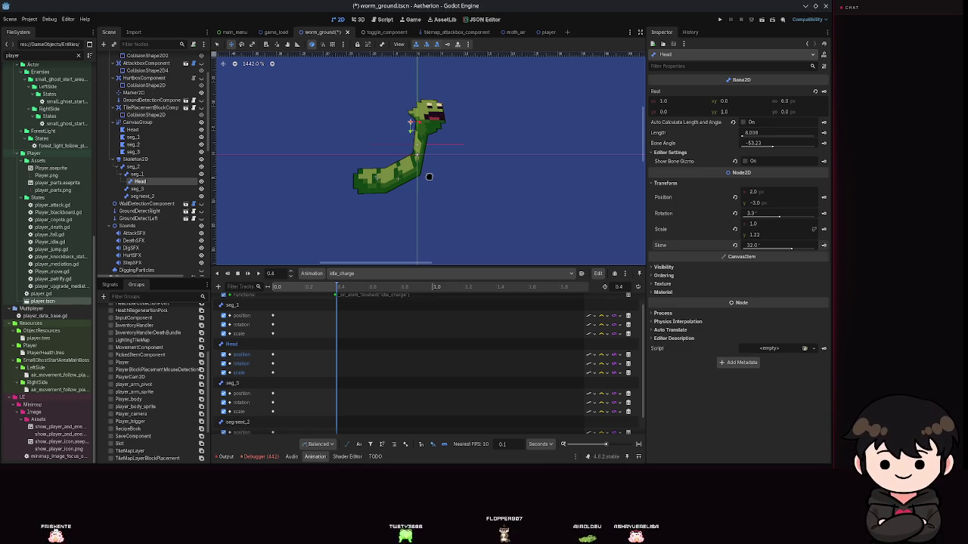
{"action": "left_click", "coordinate": [137, 174]}
{"action": "mouse_move", "coordinate": [414, 168]}
{"action": "left_mouse_down"}
{"action": "mouse_move", "coordinate": [445, 217]}
{"action": "mouse_move", "coordinate": [454, 136]}
{"action": "mouse_move", "coordinate": [443, 113]}
{"action": "mouse_move", "coordinate": [431, 121]}
{"action": "left_mouse_up"}
{"action": "key", "text": "ctrl+s"}
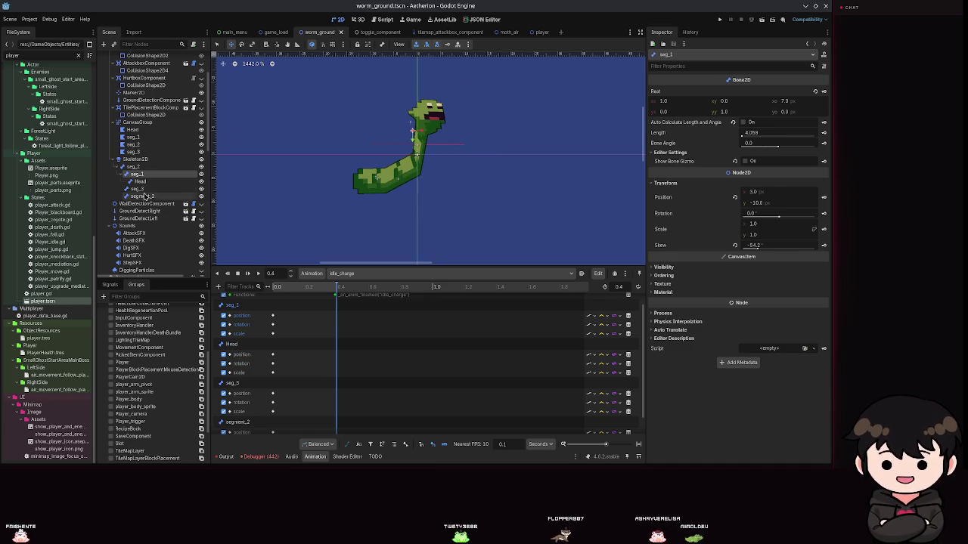
- Reposition the segment_2 tail bone and seg_1 neck to straighten the lower body, saving each change
{"action": "left_click", "coordinate": [144, 195]}
{"action": "left_click_drag", "start_coordinate": [412, 156], "coordinate": [396, 162]}
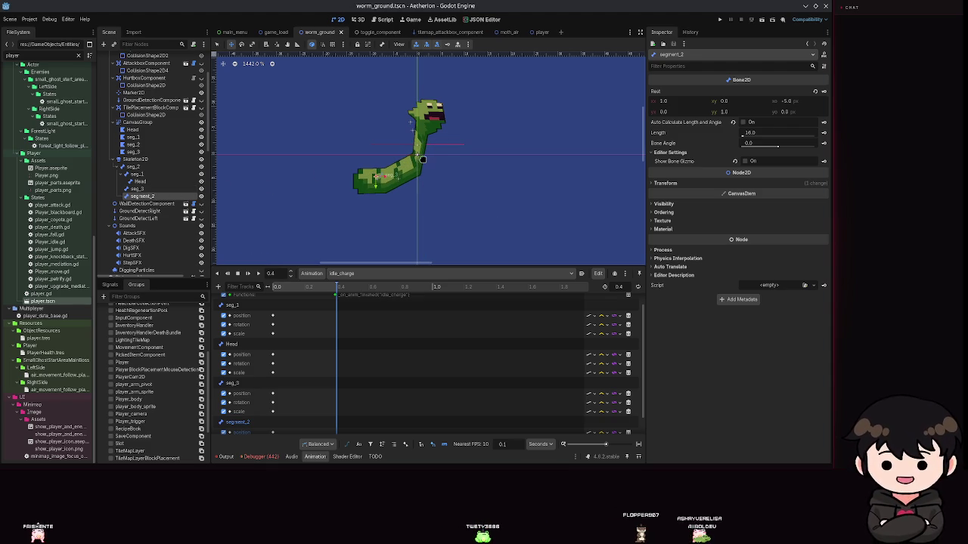
{"action": "left_click", "coordinate": [137, 174]}
{"action": "mouse_move", "coordinate": [424, 137]}
{"action": "left_mouse_down"}
{"action": "mouse_move", "coordinate": [436, 152]}
{"action": "mouse_move", "coordinate": [390, 129]}
{"action": "mouse_move", "coordinate": [385, 113]}
{"action": "mouse_move", "coordinate": [446, 115]}
{"action": "mouse_move", "coordinate": [441, 125]}
{"action": "mouse_move", "coordinate": [403, 130]}
{"action": "left_mouse_up"}
{"action": "key", "text": "ctrl+s"}
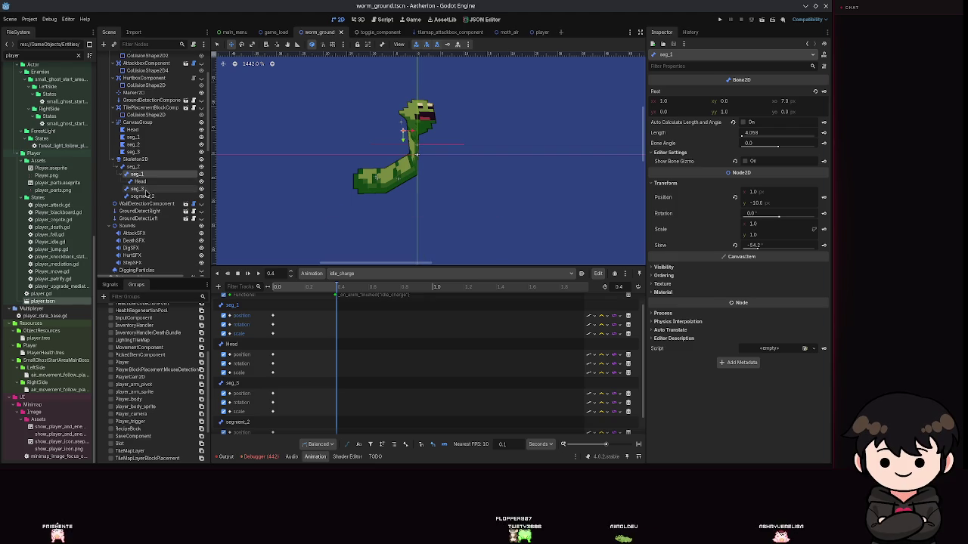
{"action": "left_click", "coordinate": [415, 168]}
{"action": "mouse_move", "coordinate": [415, 168]}
{"action": "left_mouse_down"}
{"action": "mouse_move", "coordinate": [416, 189]}
{"action": "mouse_move", "coordinate": [356, 209]}
{"action": "mouse_move", "coordinate": [446, 173]}
{"action": "mouse_move", "coordinate": [434, 177]}
{"action": "mouse_move", "coordinate": [421, 165]}
{"action": "left_mouse_up"}
{"action": "key", "text": "ctrl+s"}
- Swing the seg_3 lower body to the right and save the scene
{"action": "key", "text": "Escape"}
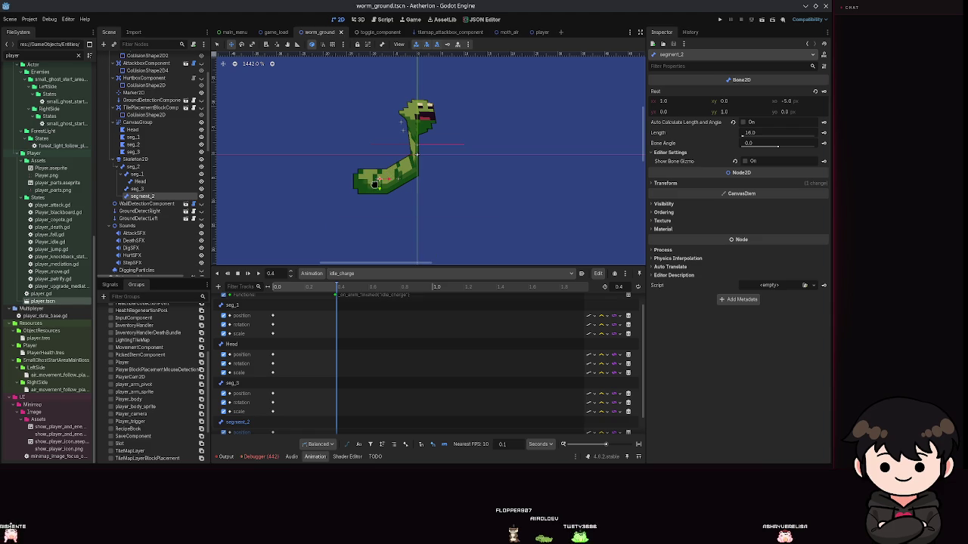
{"action": "left_click", "coordinate": [144, 188]}
{"action": "mouse_move", "coordinate": [378, 179]}
{"action": "left_mouse_down"}
{"action": "mouse_move", "coordinate": [397, 211]}
{"action": "mouse_move", "coordinate": [594, 156]}
{"action": "mouse_move", "coordinate": [575, 129]}
{"action": "mouse_move", "coordinate": [343, 180]}
{"action": "left_mouse_up"}
{"action": "key", "text": "ctrl+s"}
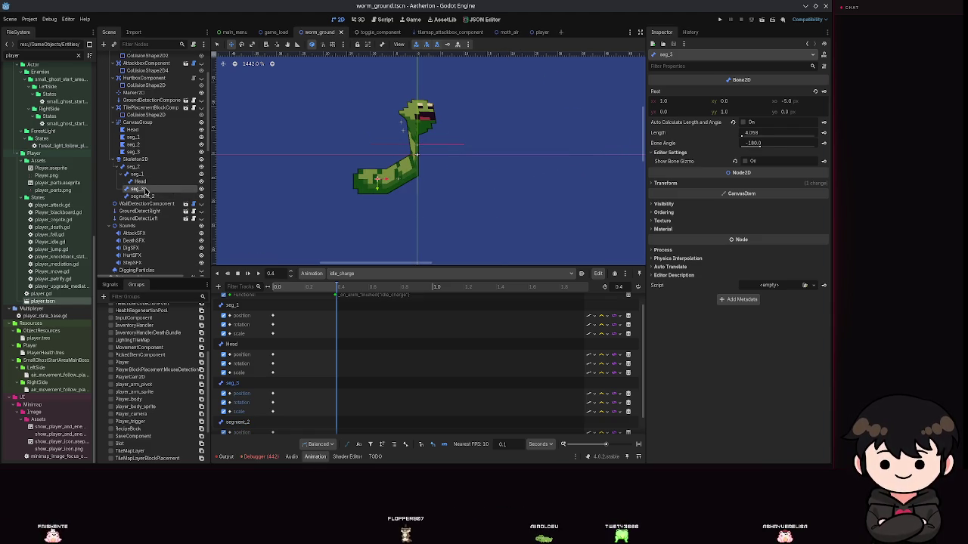
{"action": "scroll", "coordinate": [459, 161], "scroll_direction": "up", "scroll_amount": 1}
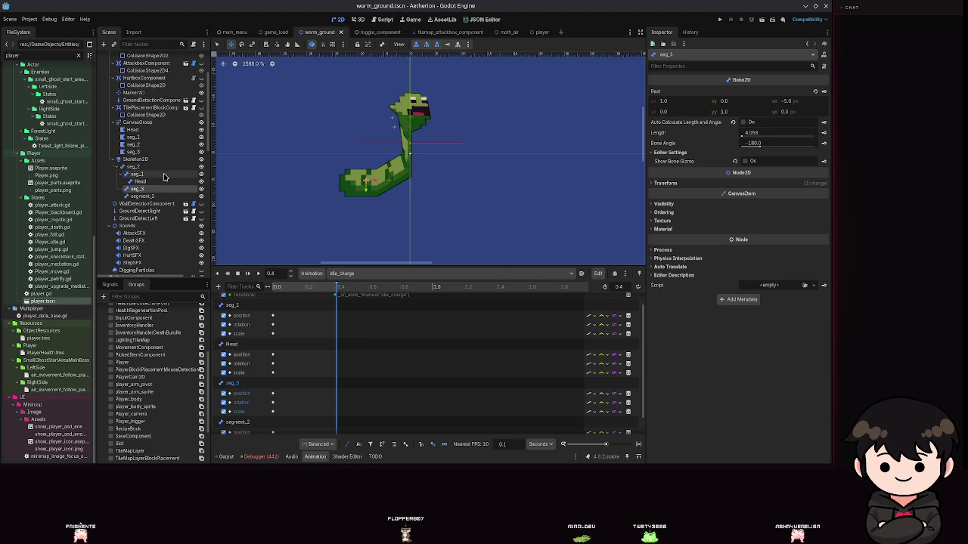
{"action": "scroll", "coordinate": [387, 170], "scroll_direction": "down", "scroll_amount": 2}
{"action": "scroll", "coordinate": [387, 170], "scroll_direction": "down", "scroll_amount": 5}
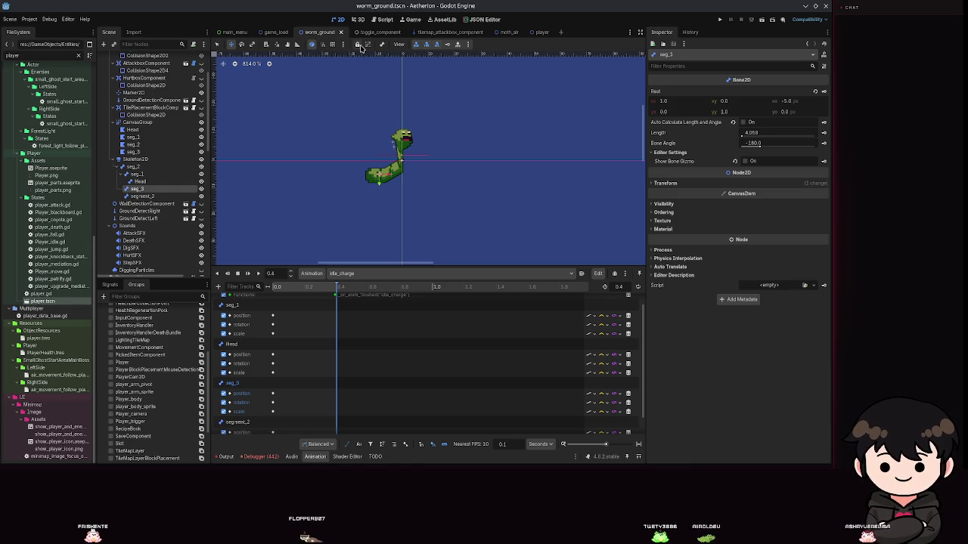
- Turn off Show Rulers, Show Guides and Show Origin in the canvas View menu
{"action": "left_click", "coordinate": [399, 44]}
{"action": "left_click", "coordinate": [418, 79]}
{"action": "left_click", "coordinate": [417, 71]}
{"action": "left_click", "coordinate": [419, 87]}
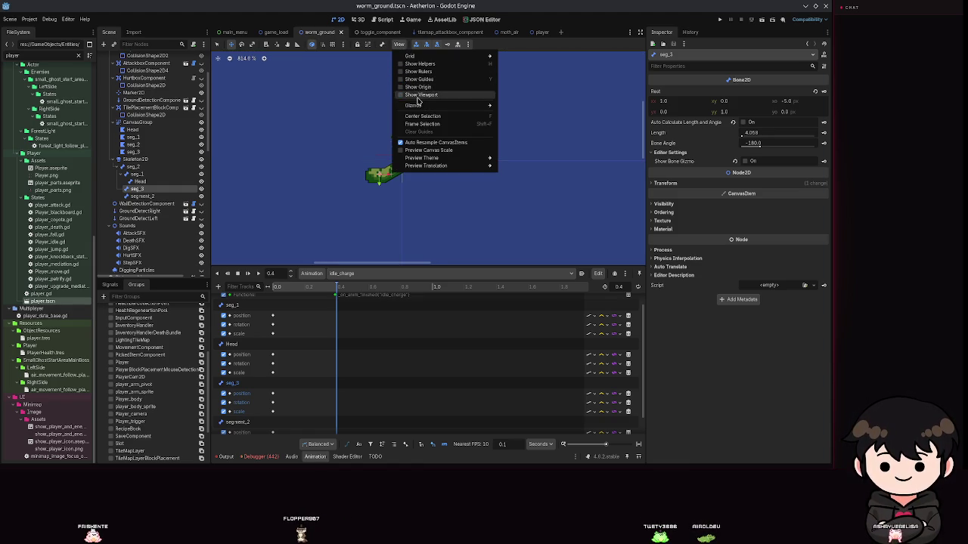
{"action": "left_click", "coordinate": [525, 176]}
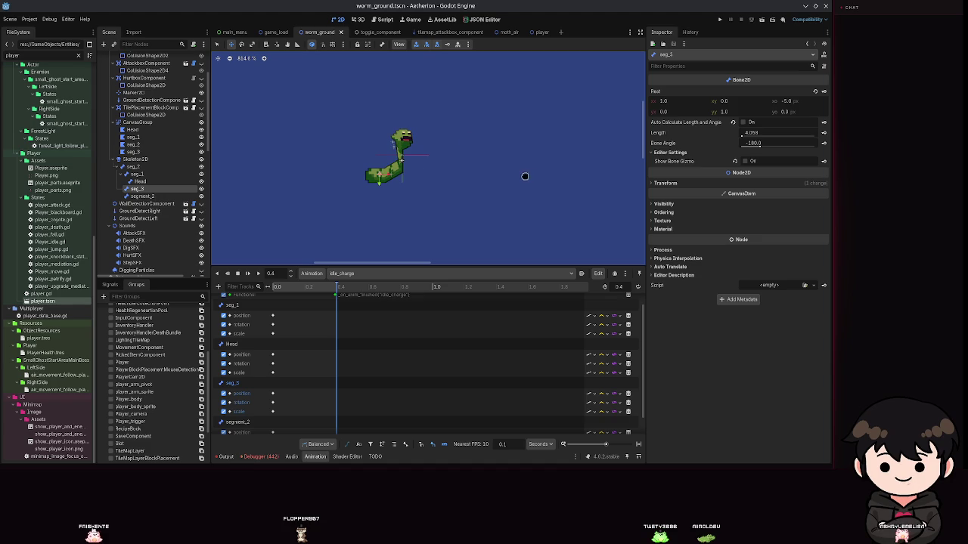
- Recheck the View menu settings and zoom in on the worm sprite
{"action": "left_click", "coordinate": [399, 45]}
{"action": "scroll", "coordinate": [169, 195], "scroll_direction": "up", "scroll_amount": 4}
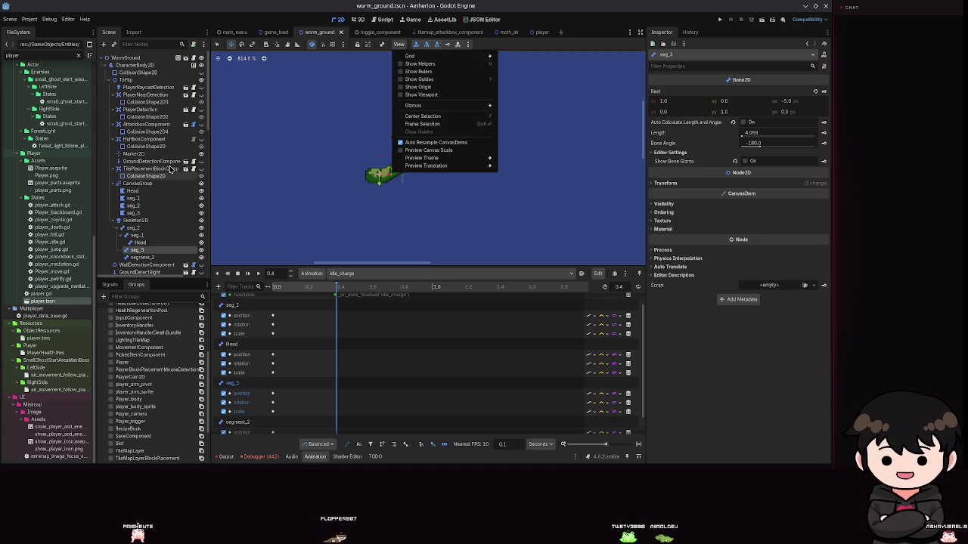
{"action": "left_click", "coordinate": [342, 171]}
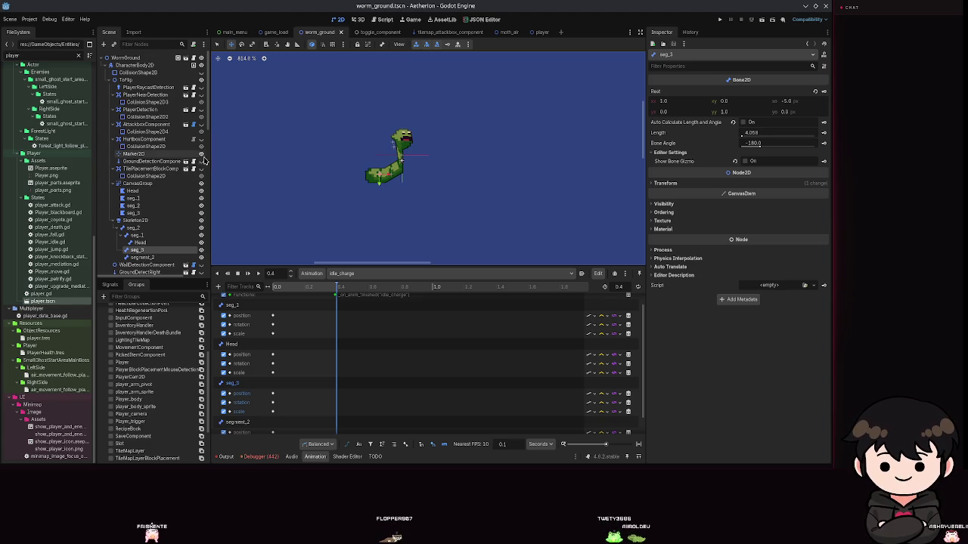
{"action": "scroll", "coordinate": [408, 193], "scroll_direction": "up", "scroll_amount": 2}
{"action": "scroll", "coordinate": [371, 215], "scroll_direction": "down", "scroll_amount": 2}
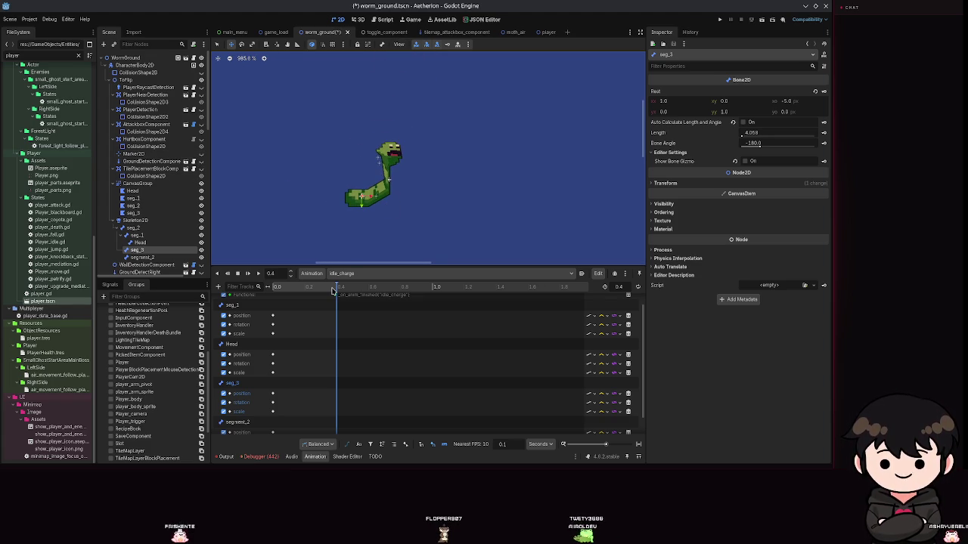
{"action": "scroll", "coordinate": [381, 190], "scroll_direction": "up", "scroll_amount": 5}
{"action": "scroll", "coordinate": [381, 191], "scroll_direction": "up", "scroll_amount": 1}
{"action": "scroll", "coordinate": [350, 156], "scroll_direction": "down", "scroll_amount": 2}
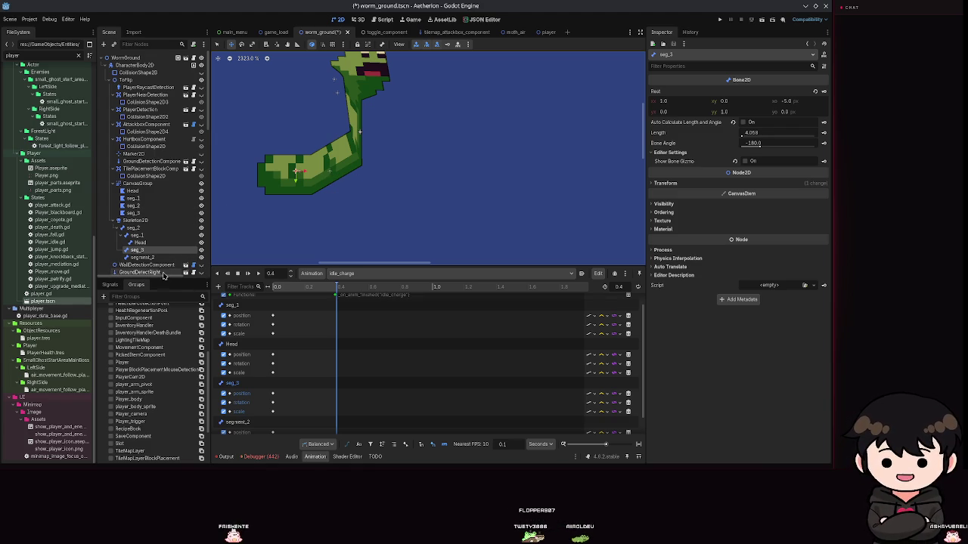
- Recenter the view on the worm and stretch seg_1 taller to lengthen the neck
{"action": "left_click", "coordinate": [153, 243]}
{"action": "left_click_drag", "start_coordinate": [337, 95], "coordinate": [368, 159]}
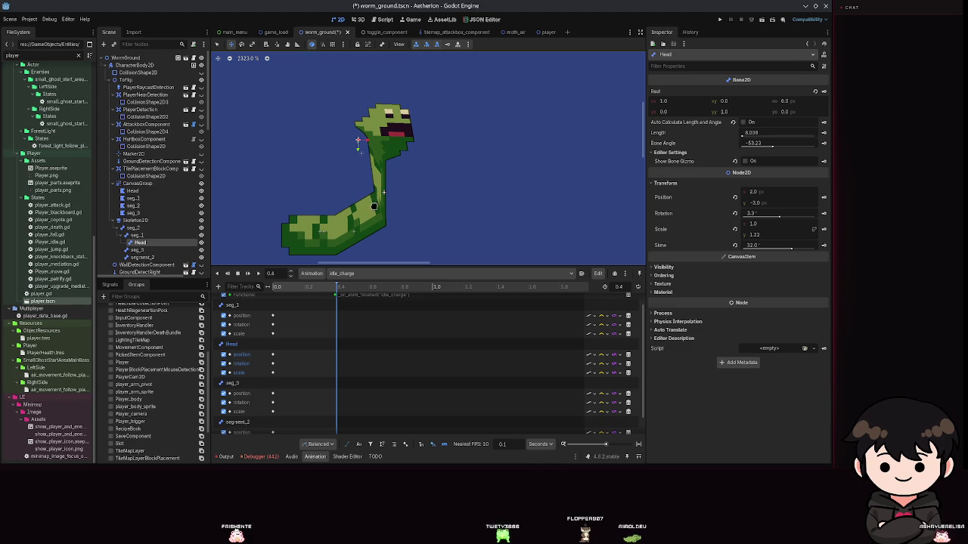
{"action": "left_click", "coordinate": [179, 236]}
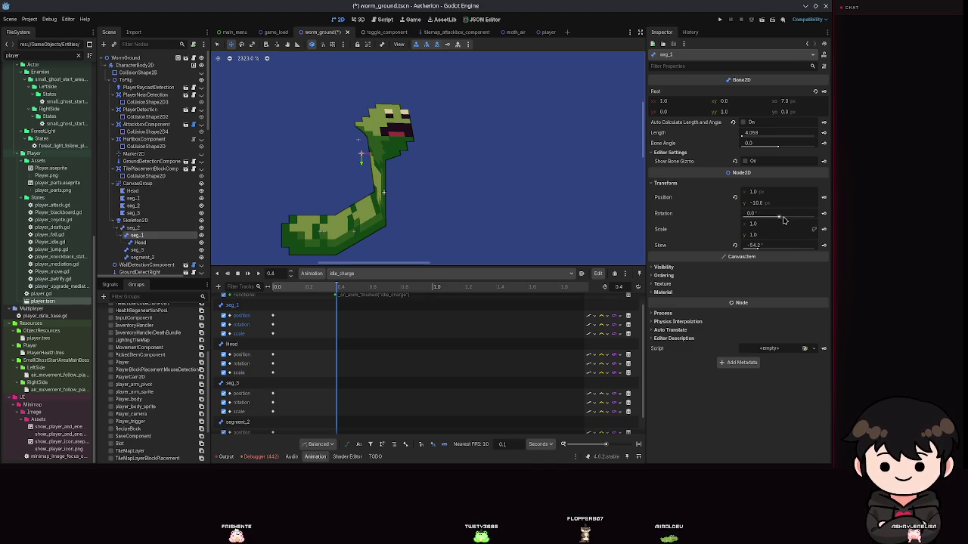
{"action": "mouse_move", "coordinate": [762, 234]}
{"action": "left_mouse_down"}
{"action": "mouse_move", "coordinate": [778, 235]}
{"action": "mouse_move", "coordinate": [764, 224]}
{"action": "mouse_move", "coordinate": [824, 223]}
{"action": "left_mouse_up"}
- Narrow the worm's Head horizontally and tilt it back slightly
{"action": "left_click", "coordinate": [181, 241]}
{"action": "mouse_move", "coordinate": [757, 225]}
{"action": "left_mouse_down"}
{"action": "mouse_move", "coordinate": [744, 226]}
{"action": "mouse_move", "coordinate": [783, 219]}
{"action": "mouse_move", "coordinate": [774, 218]}
{"action": "left_mouse_up"}
{"action": "scroll", "coordinate": [392, 182], "scroll_direction": "down", "scroll_amount": 3}
{"action": "scroll", "coordinate": [393, 182], "scroll_direction": "down", "scroll_amount": 2}
{"action": "scroll", "coordinate": [406, 205], "scroll_direction": "up", "scroll_amount": 3}
{"action": "scroll", "coordinate": [378, 174], "scroll_direction": "up", "scroll_amount": 1}
{"action": "scroll", "coordinate": [393, 196], "scroll_direction": "down", "scroll_amount": 3}
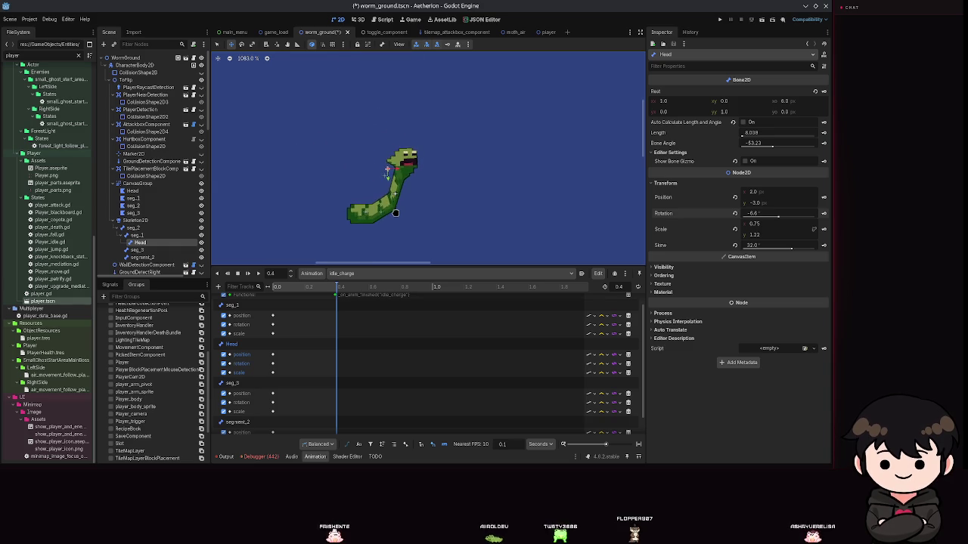
{"action": "scroll", "coordinate": [394, 212], "scroll_direction": "up", "scroll_amount": 3}
{"action": "mouse_move", "coordinate": [780, 219]}
{"action": "left_mouse_down"}
{"action": "mouse_move", "coordinate": [791, 249]}
{"action": "mouse_move", "coordinate": [773, 248]}
{"action": "mouse_move", "coordinate": [792, 251]}
{"action": "left_mouse_up"}
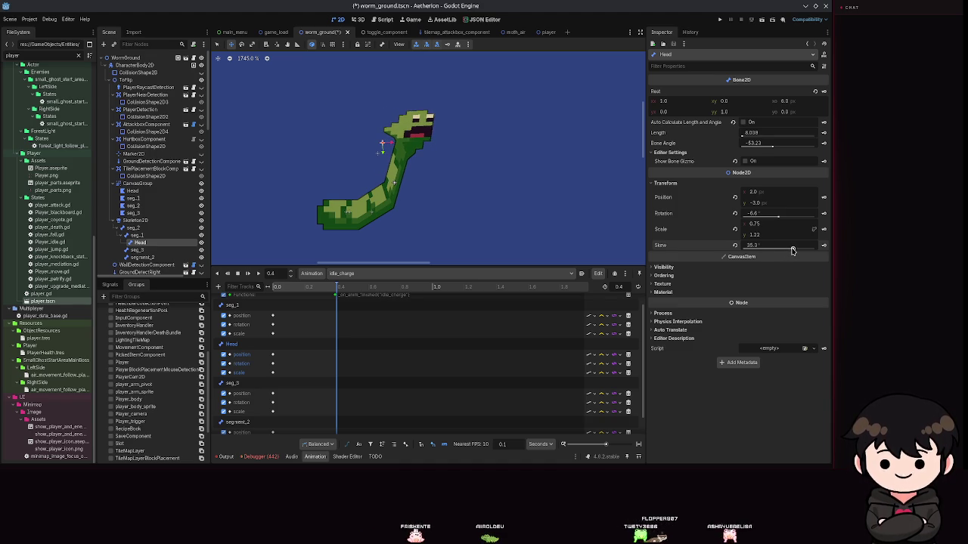
- Fine-tune seg_1's skew so the neck reshapes and the head tilts, then save
{"action": "left_click", "coordinate": [138, 249]}
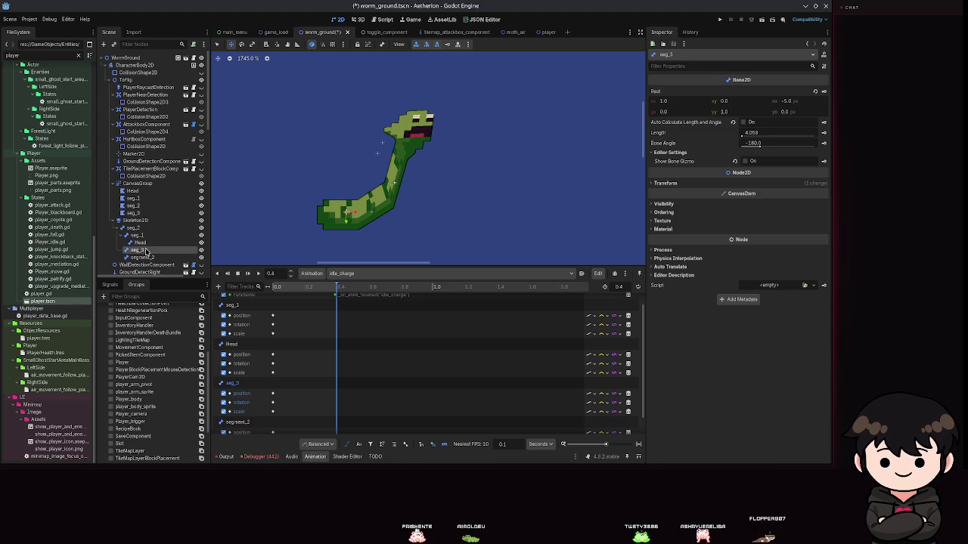
{"action": "left_click", "coordinate": [136, 235]}
{"action": "mouse_move", "coordinate": [759, 252]}
{"action": "left_mouse_down"}
{"action": "mouse_move", "coordinate": [785, 250]}
{"action": "mouse_move", "coordinate": [753, 248]}
{"action": "left_mouse_up"}
{"action": "left_click_drag", "start_coordinate": [756, 245], "coordinate": [761, 243]}
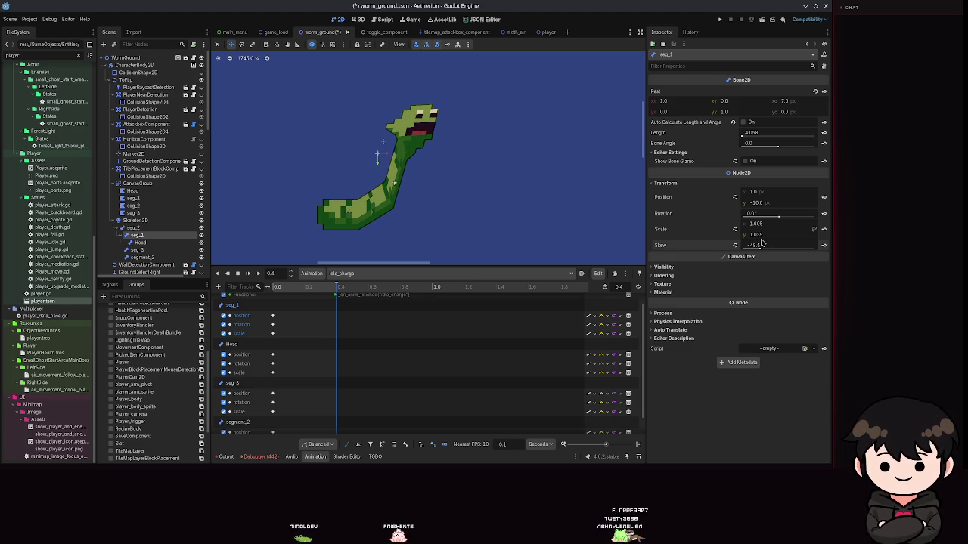
{"action": "key", "text": "ctrl+s"}
- Key seg_1's rotation and seg_3's position, rotation and scale at 0.4 s, then save
{"action": "left_click", "coordinate": [447, 44]}
{"action": "left_click", "coordinate": [145, 242]}
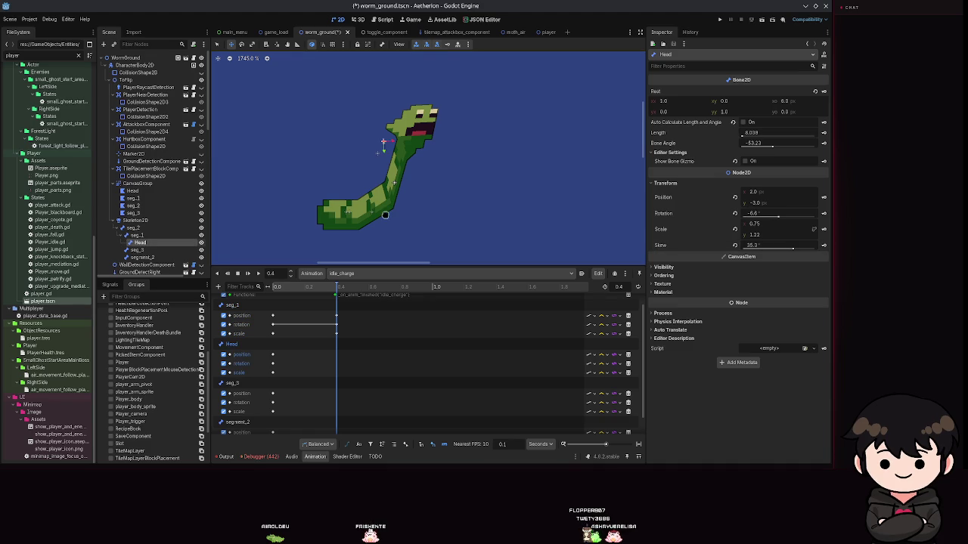
{"action": "left_click", "coordinate": [137, 250]}
{"action": "left_click", "coordinate": [447, 45]}
{"action": "key", "text": "ctrl+s"}
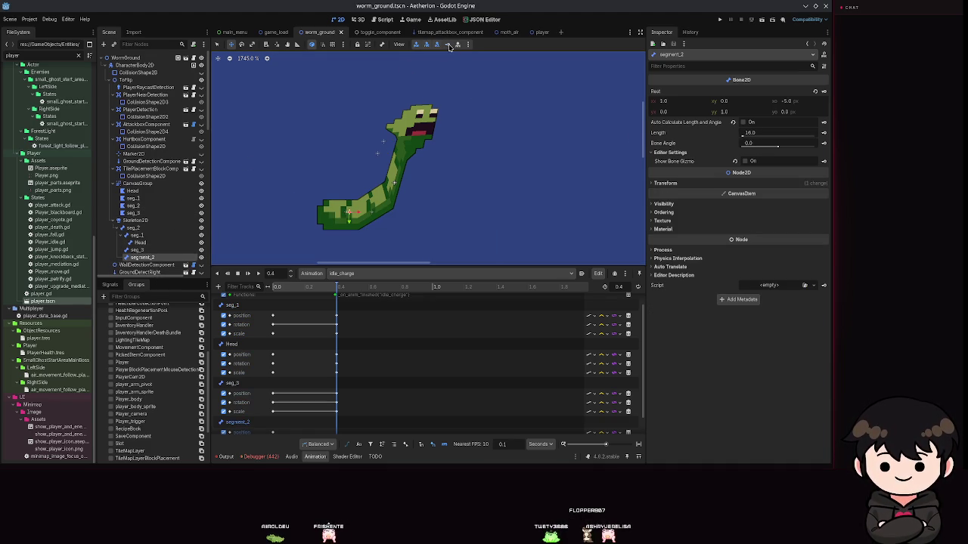
{"action": "key", "text": "ctrl+s"}
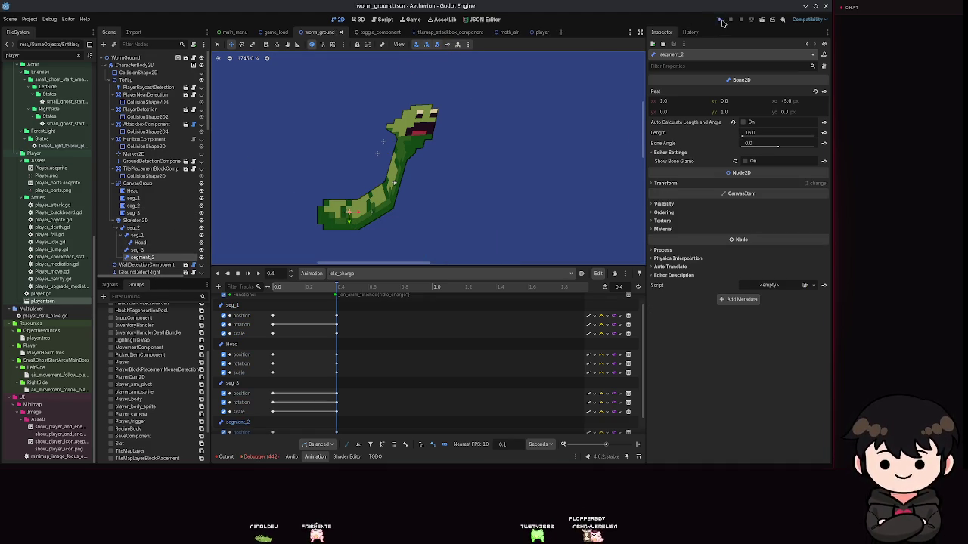
- Run the project briefly, close the game window and stop it with F8
{"action": "left_click", "coordinate": [721, 22]}
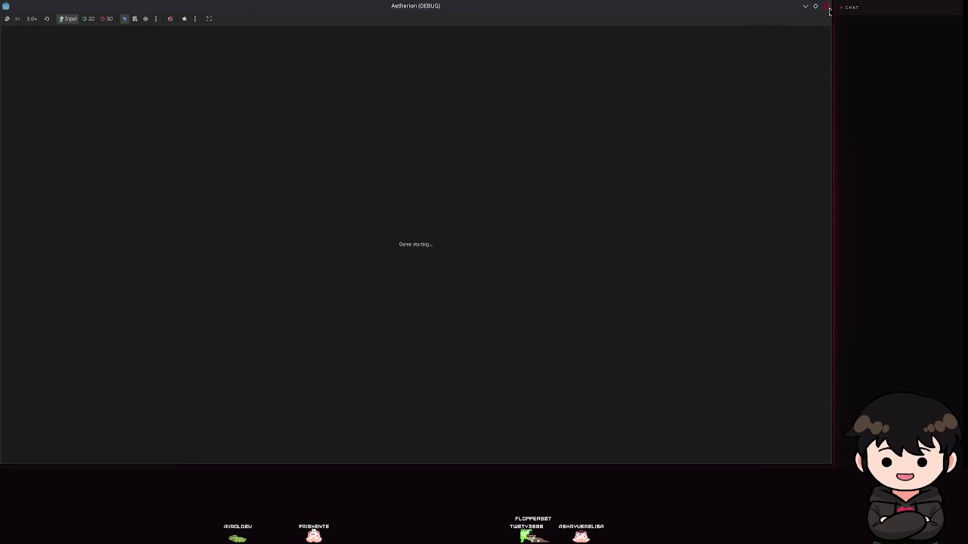
{"action": "left_click", "coordinate": [828, 10]}
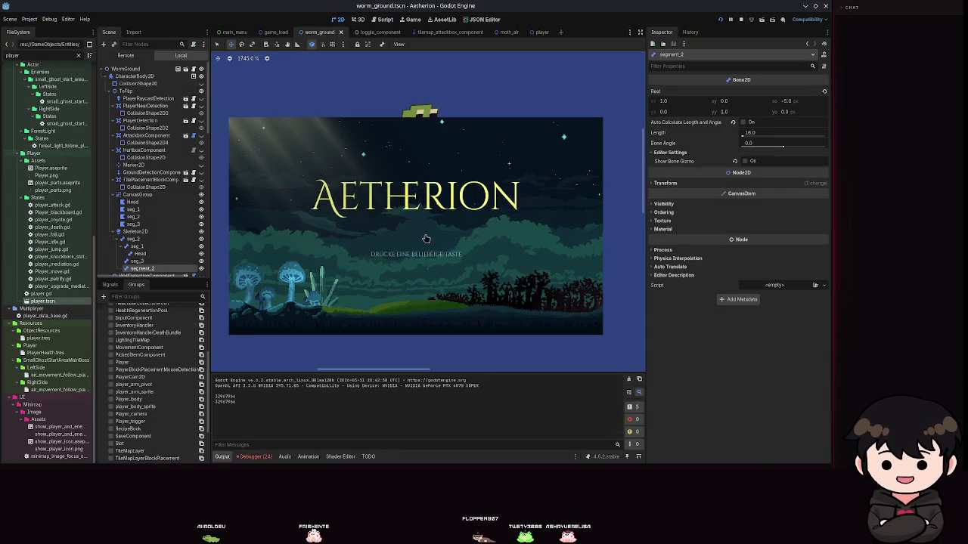
{"action": "key", "text": "F8"}
- Select the worm's MultipleAnimationHandler node and check Active
{"action": "scroll", "coordinate": [172, 238], "scroll_direction": "down", "scroll_amount": 5}
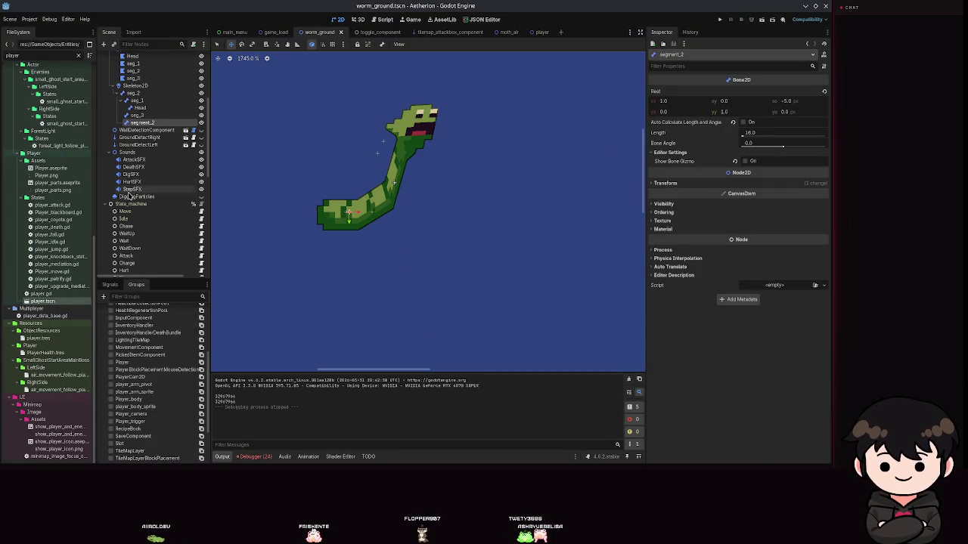
{"action": "scroll", "coordinate": [132, 200], "scroll_direction": "down", "scroll_amount": 5}
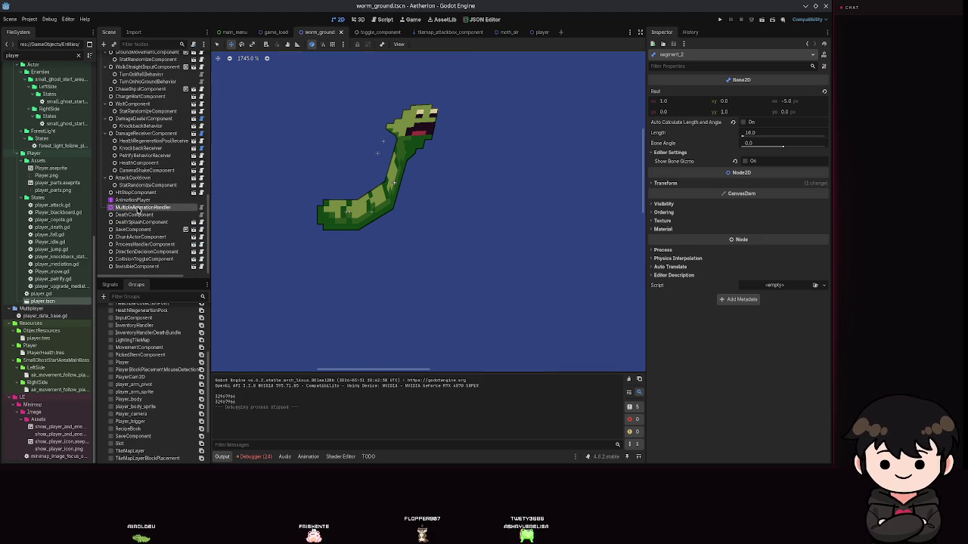
{"action": "left_click", "coordinate": [140, 208]}
{"action": "left_click", "coordinate": [745, 166]}
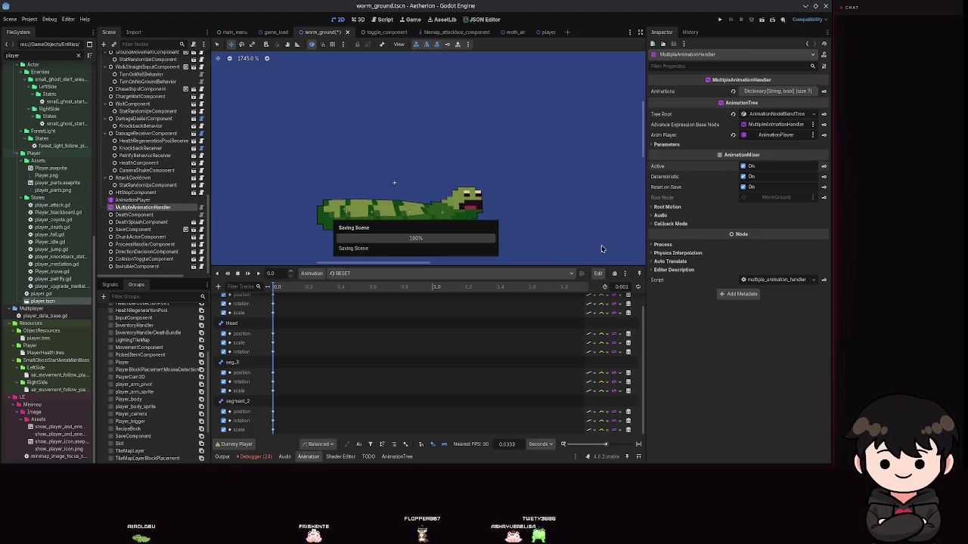
- Switch the timeline to the move animation, play it, then rewind and scrub it
{"action": "scroll", "coordinate": [342, 325], "scroll_direction": "up", "scroll_amount": 1}
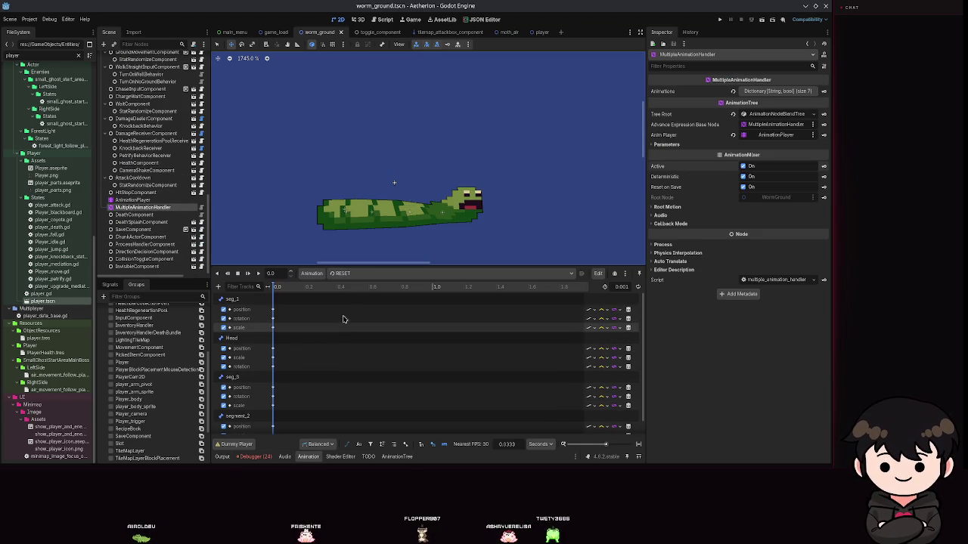
{"action": "left_click", "coordinate": [357, 273]}
{"action": "left_click", "coordinate": [357, 287]}
{"action": "left_click", "coordinate": [357, 273]}
{"action": "left_click", "coordinate": [354, 357]}
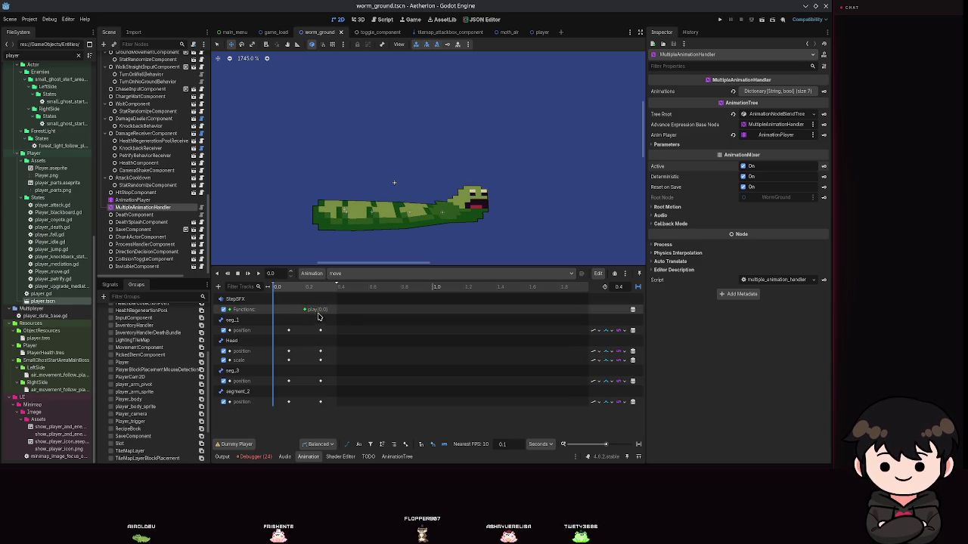
{"action": "left_click", "coordinate": [256, 275]}
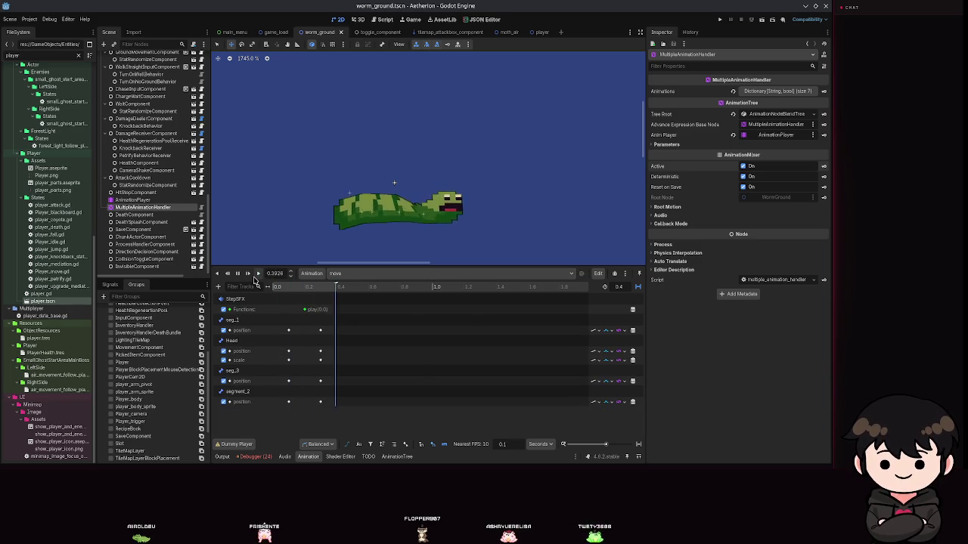
{"action": "left_click", "coordinate": [274, 290]}
{"action": "mouse_move", "coordinate": [274, 290]}
{"action": "left_mouse_down"}
{"action": "mouse_move", "coordinate": [289, 293]}
{"action": "mouse_move", "coordinate": [242, 277]}
{"action": "left_mouse_up"}
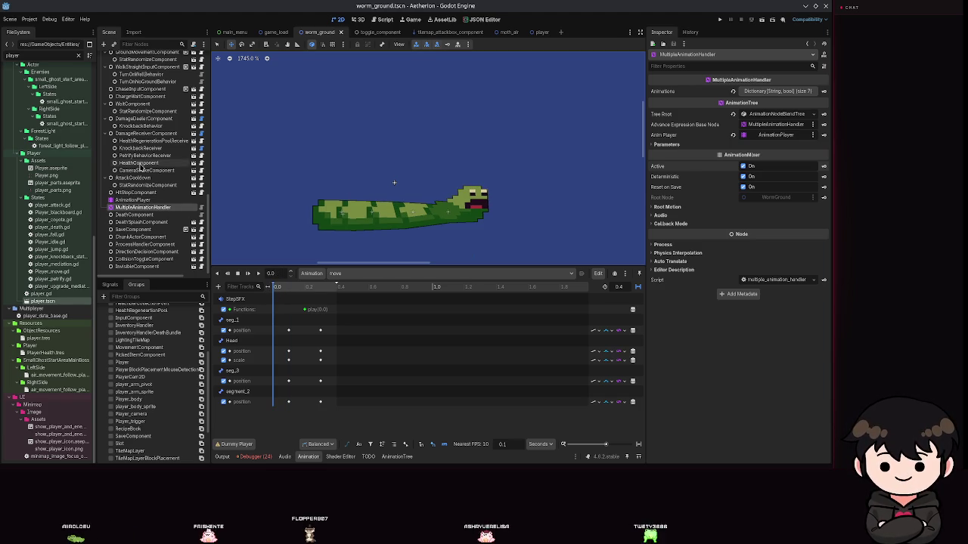
- Scrub the move animation to about 0.1 s and relaunch the game
{"action": "scroll", "coordinate": [140, 164], "scroll_direction": "up", "scroll_amount": 10}
{"action": "scroll", "coordinate": [139, 164], "scroll_direction": "down", "scroll_amount": 2}
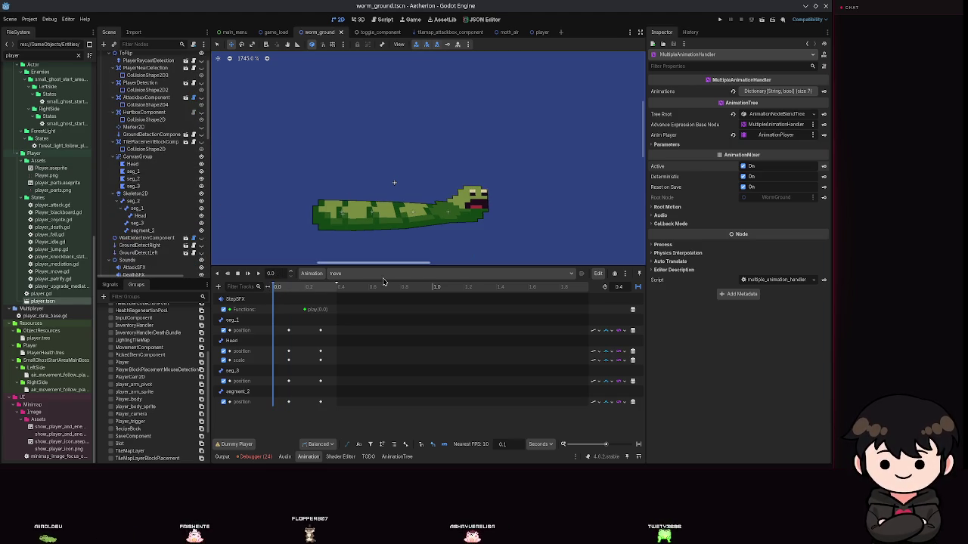
{"action": "left_click", "coordinate": [454, 273]}
{"action": "scroll", "coordinate": [448, 216], "scroll_direction": "down", "scroll_amount": 2}
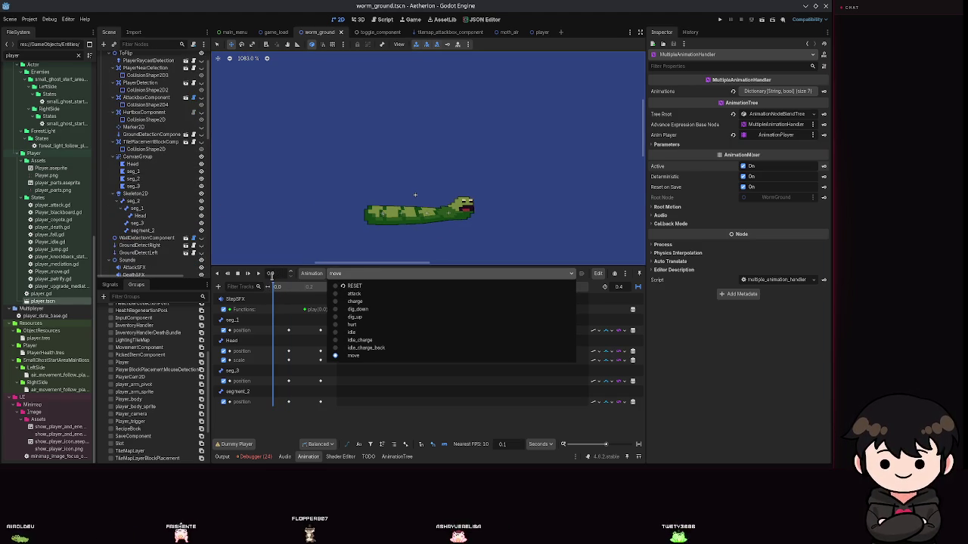
{"action": "left_click", "coordinate": [276, 291]}
{"action": "left_click_drag", "start_coordinate": [275, 293], "coordinate": [289, 292]}
{"action": "left_click", "coordinate": [721, 21]}
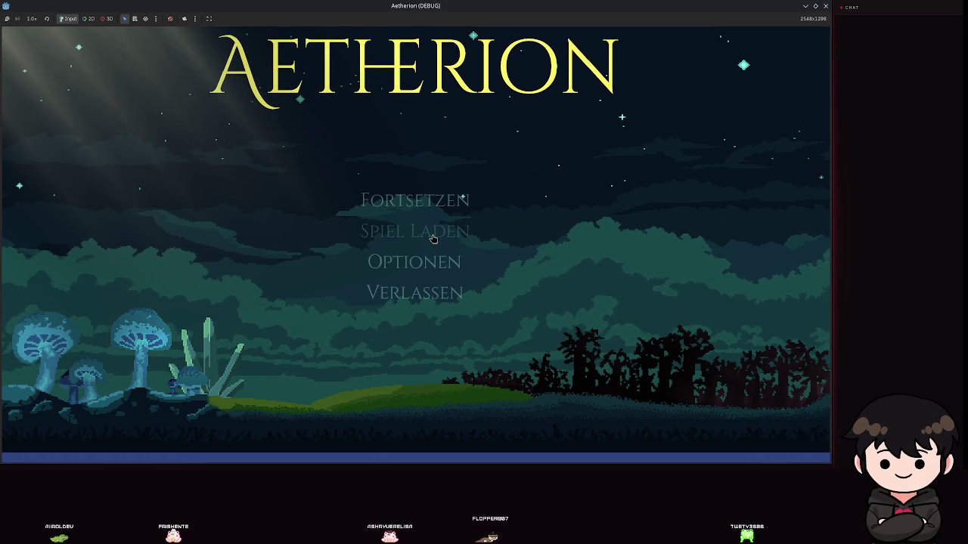
- Load the second save slot under Spiel Laden and walk the character left and right
{"action": "left_click", "coordinate": [433, 237]}
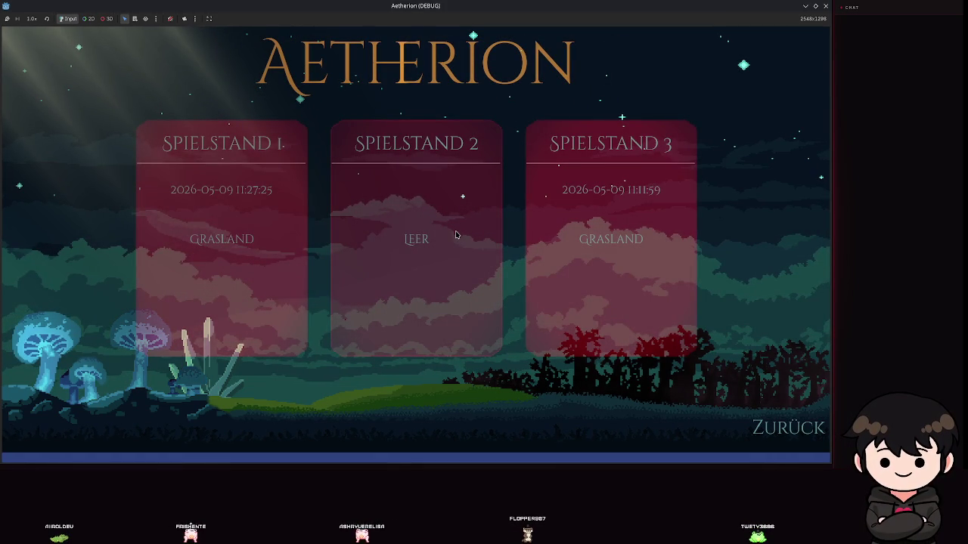
{"action": "left_click", "coordinate": [456, 234]}
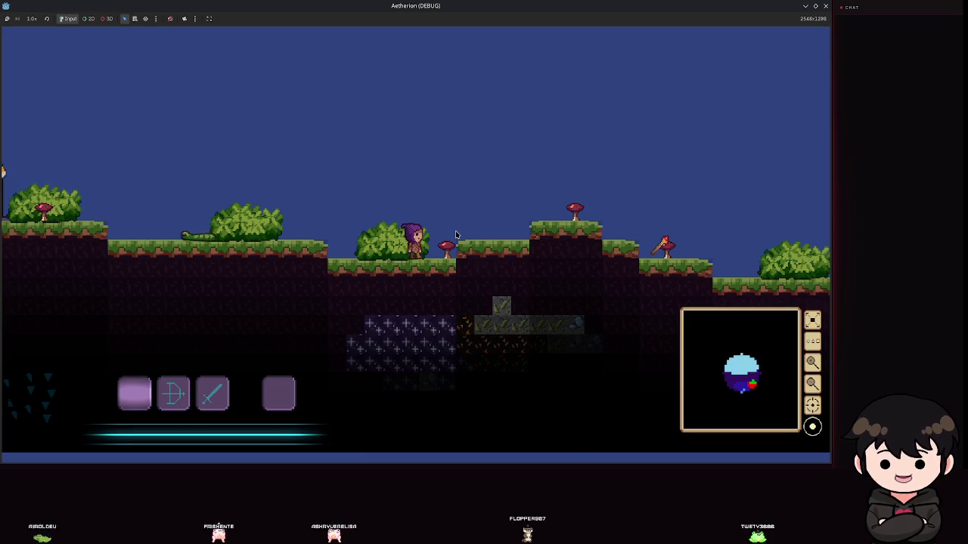
{"action": "key", "text": "space"}
{"action": "key", "text": "a"}
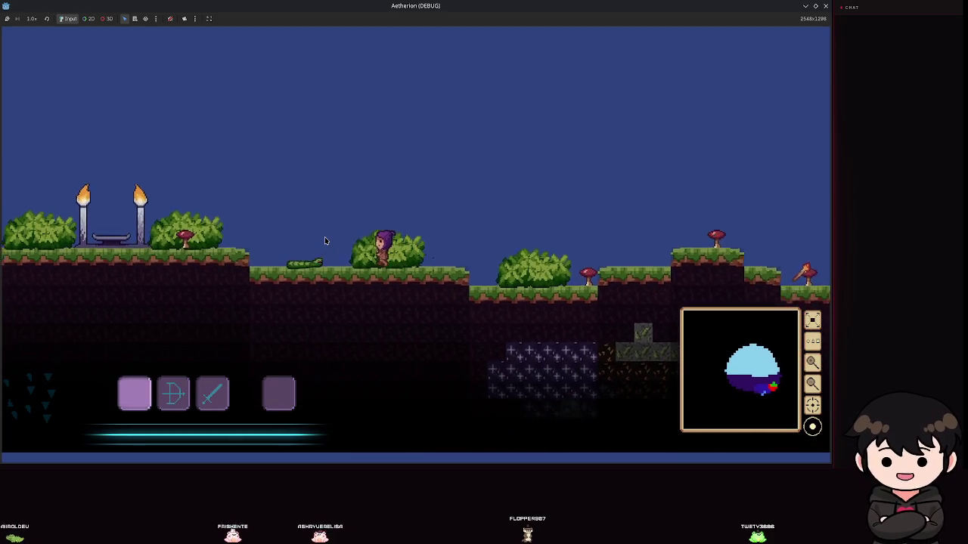
{"action": "key", "text": "d"}
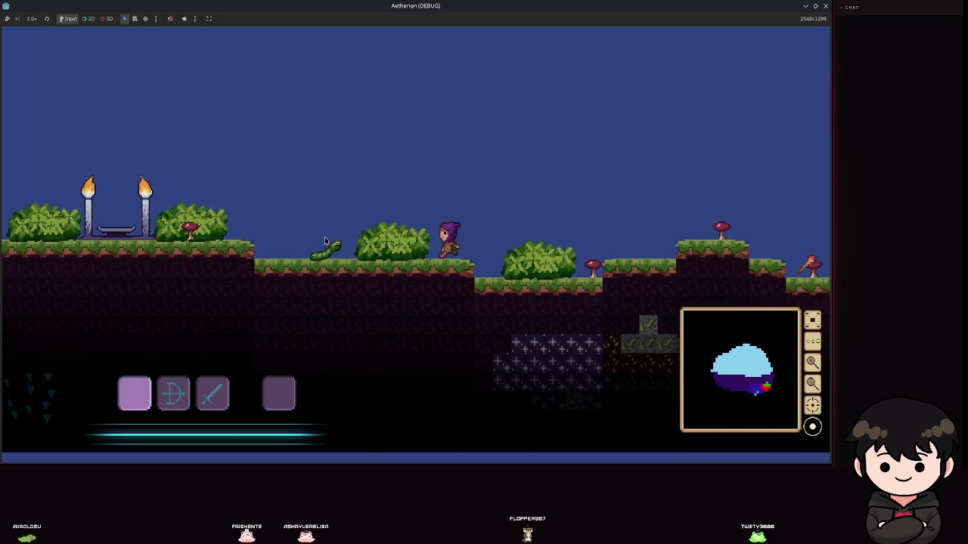
{"action": "key", "text": "a"}
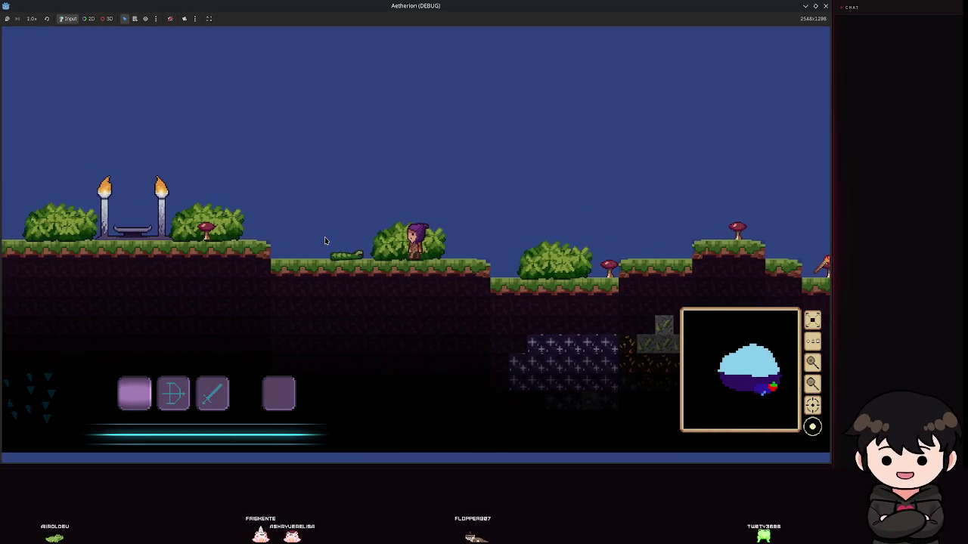
{"action": "key", "text": "d"}
- Jump and run past the worm, open the pause menu, then close the game
{"action": "key", "text": "space"}
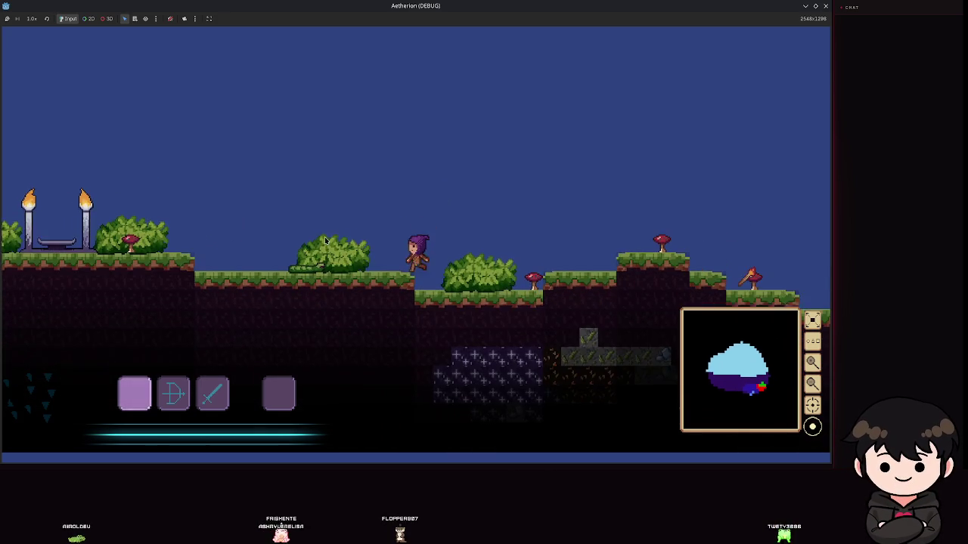
{"action": "key", "text": "a"}
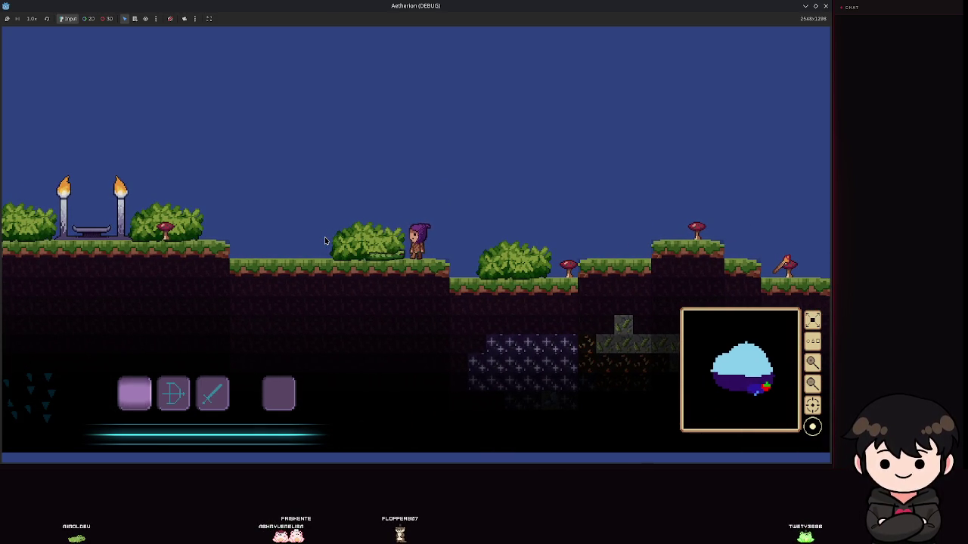
{"action": "key", "text": "d"}
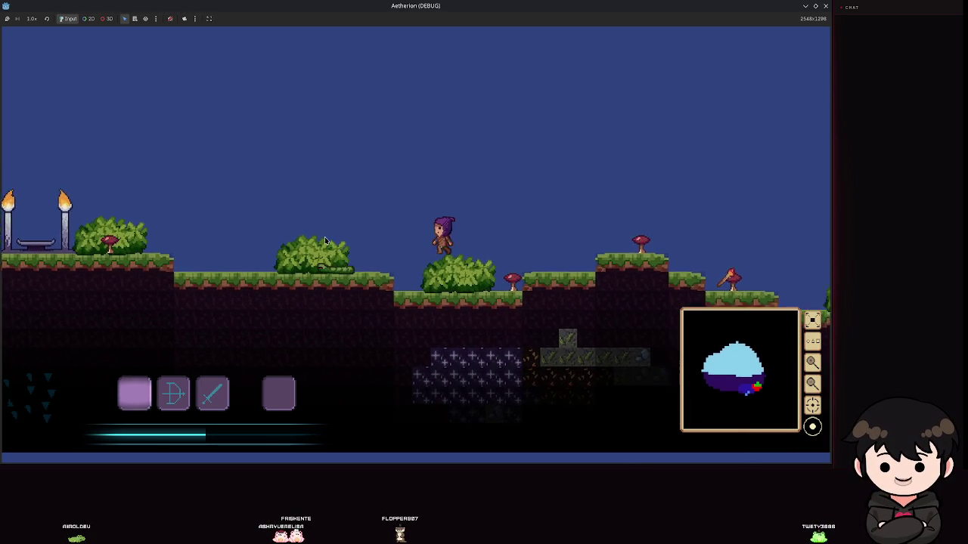
{"action": "key", "text": "a"}
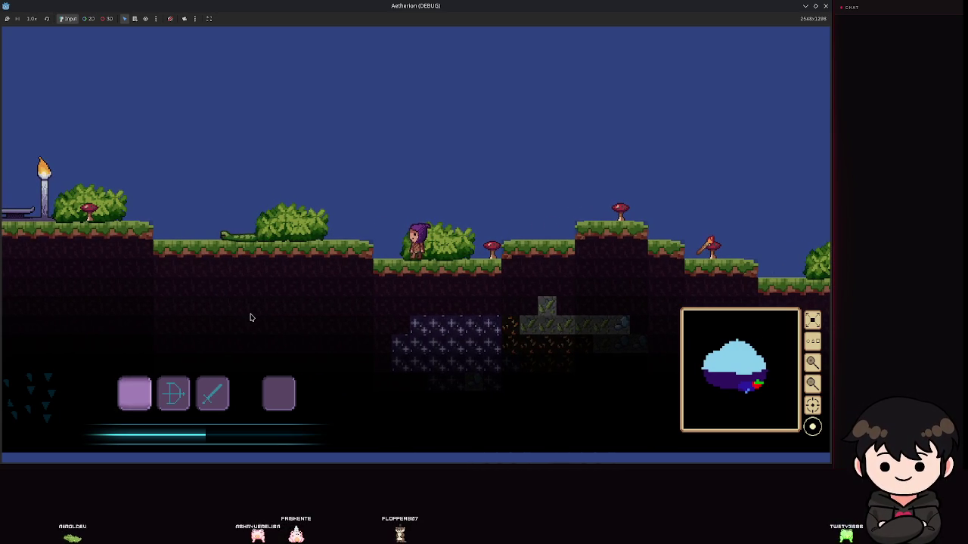
{"action": "key", "text": "Escape"}
{"action": "left_click", "coordinate": [825, 6]}
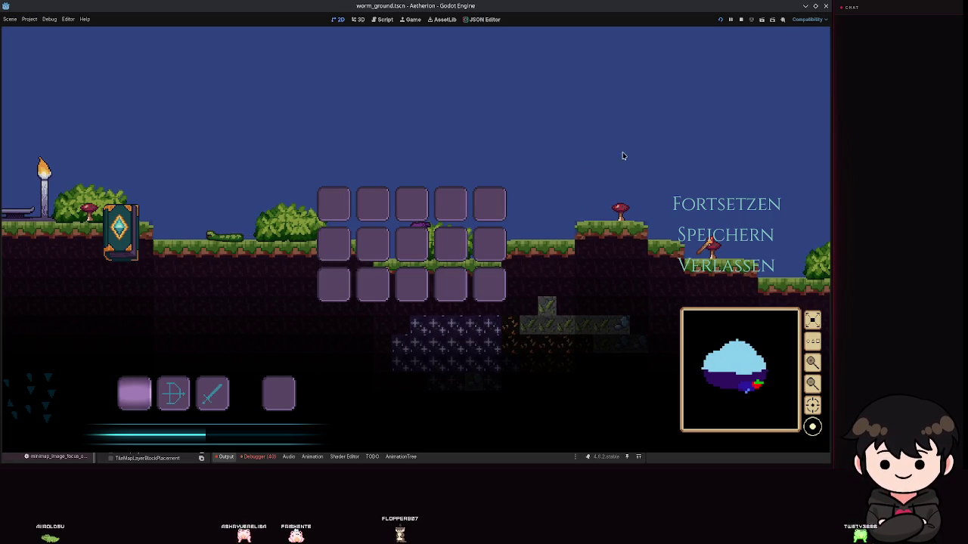
- Select the worm's AnimationPlayer and switch the timeline to the move animation
{"action": "scroll", "coordinate": [151, 166], "scroll_direction": "down", "scroll_amount": 5}
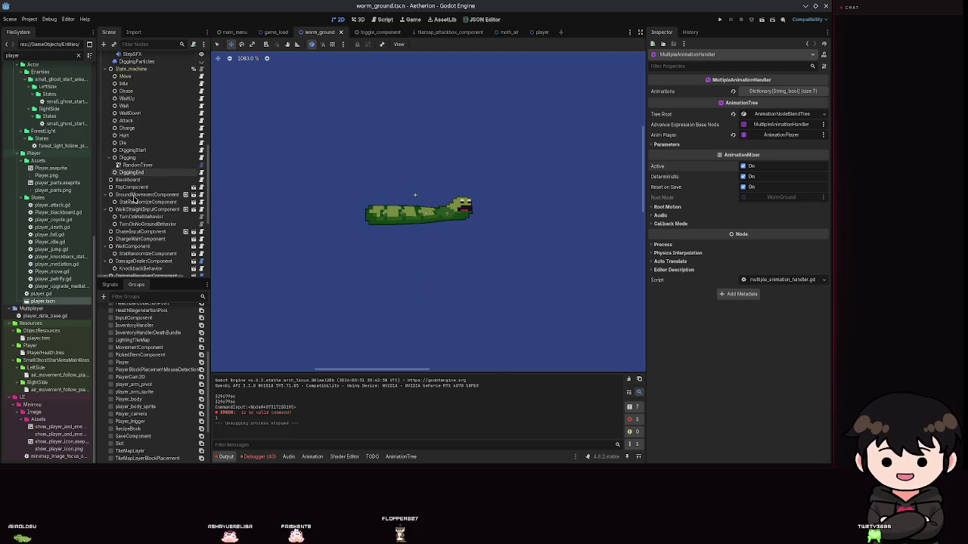
{"action": "left_click", "coordinate": [132, 200]}
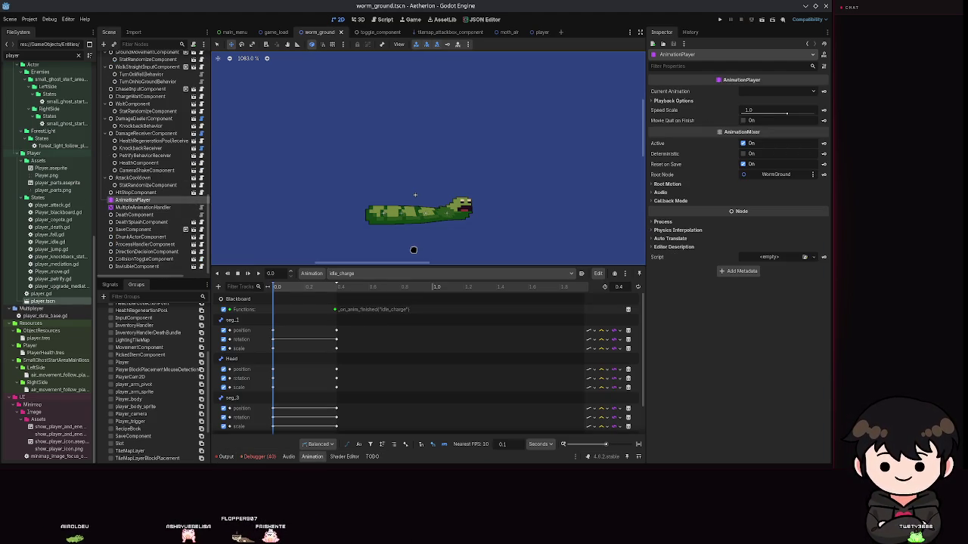
{"action": "left_click", "coordinate": [333, 274]}
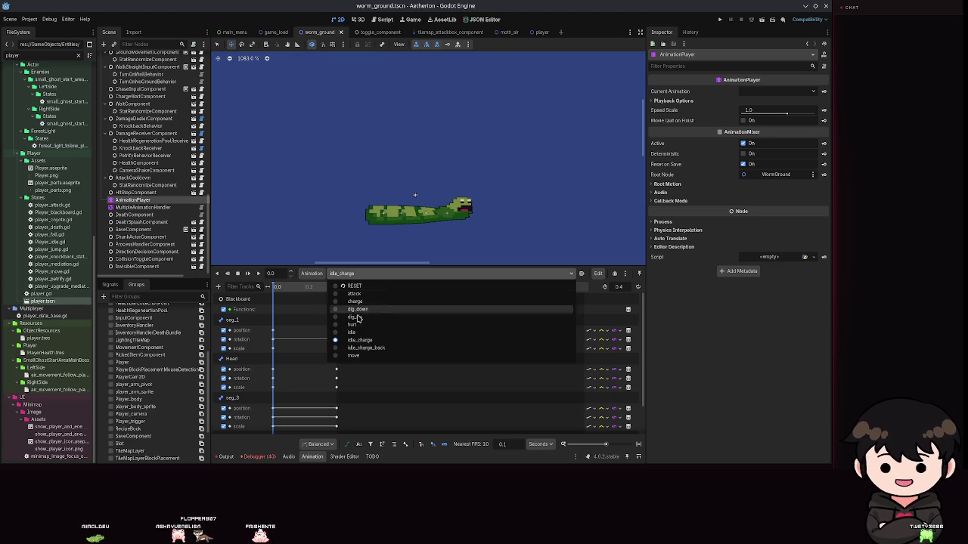
{"action": "left_click", "coordinate": [355, 351]}
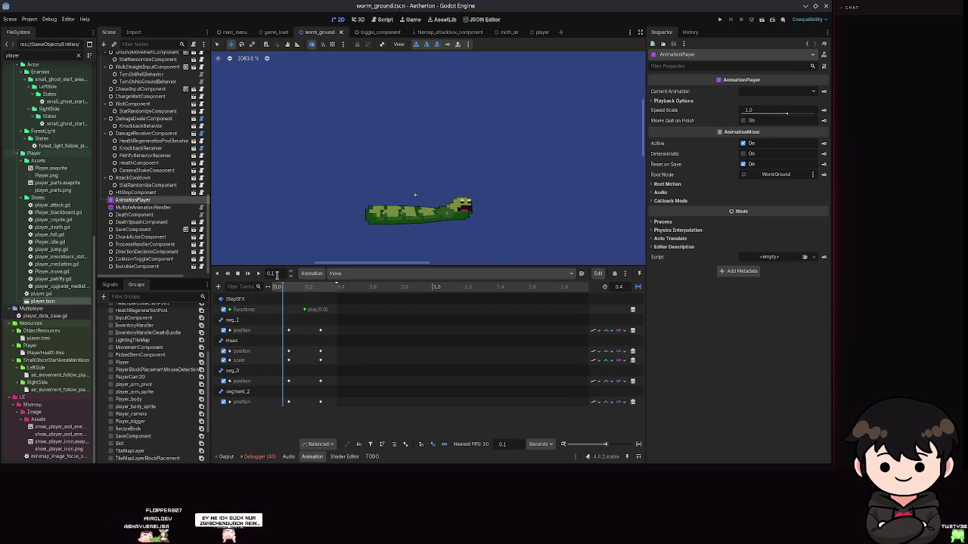
{"action": "scroll", "coordinate": [140, 155], "scroll_direction": "up", "scroll_amount": 10}
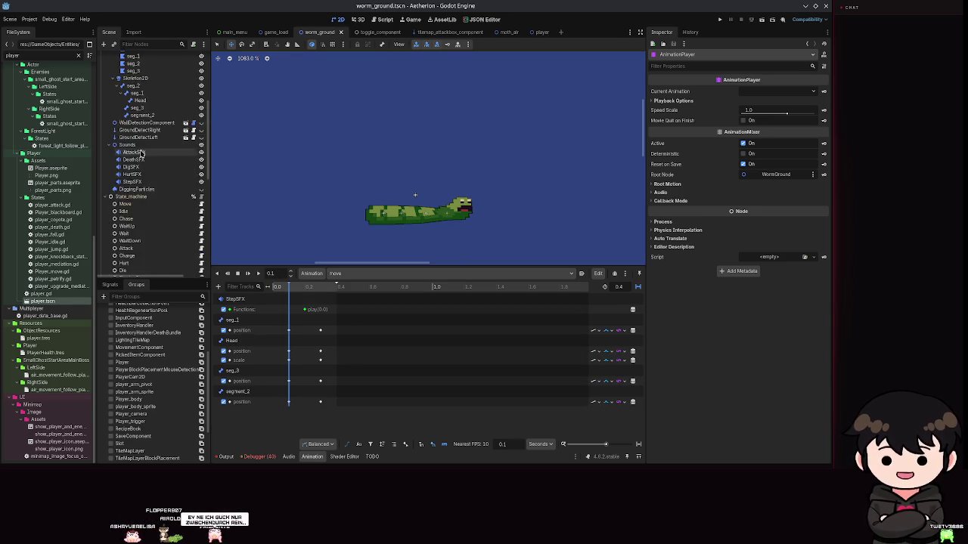
{"action": "scroll", "coordinate": [140, 155], "scroll_direction": "down", "scroll_amount": 3}
- Reset seg_1's skew to 0°, key it in a new skew track, and save
{"action": "left_click", "coordinate": [136, 174]}
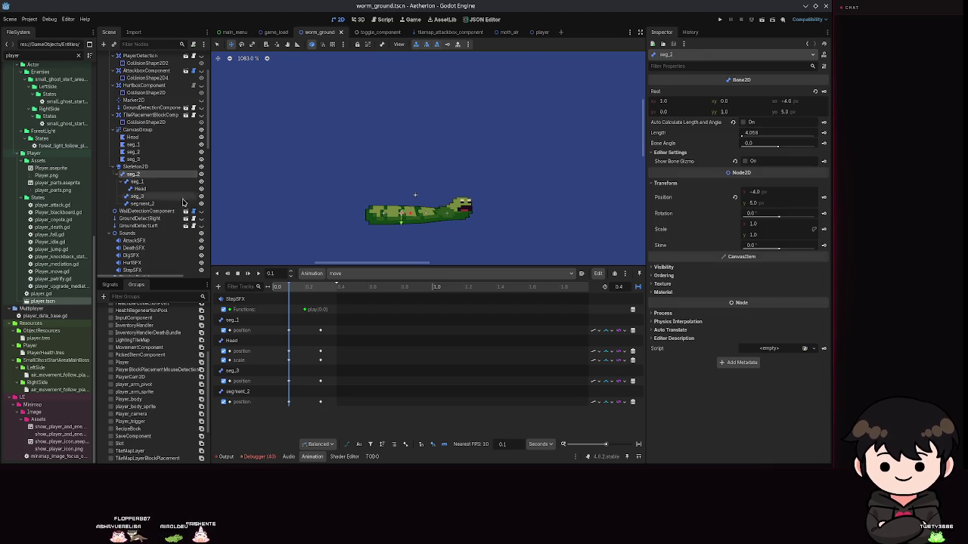
{"action": "left_click", "coordinate": [250, 331]}
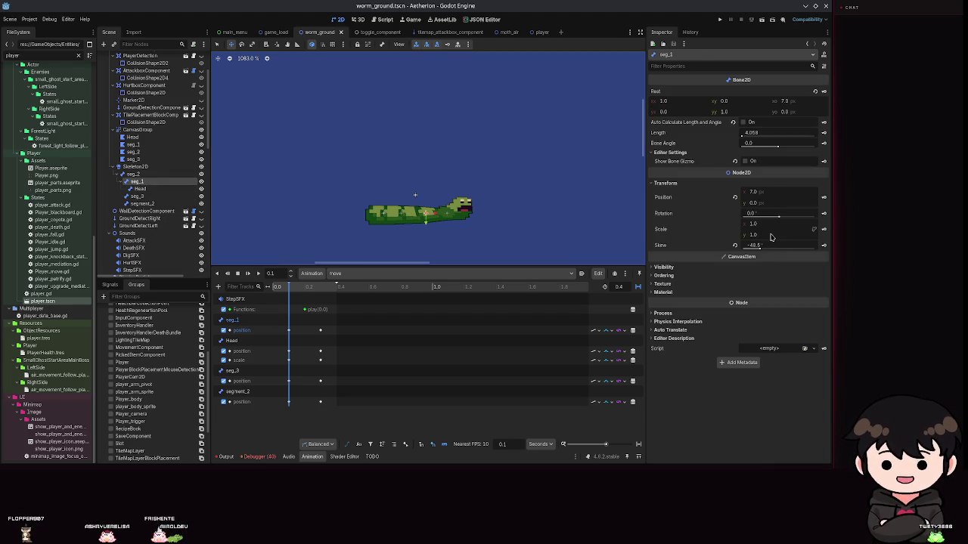
{"action": "left_click", "coordinate": [735, 246]}
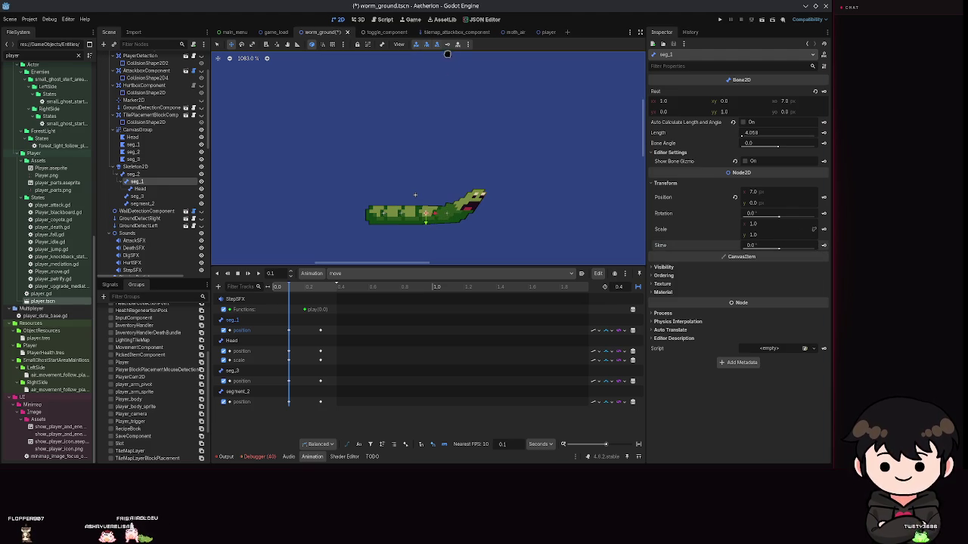
{"action": "left_click", "coordinate": [823, 245]}
{"action": "left_click", "coordinate": [387, 261]}
{"action": "key", "text": "ctrl+s"}
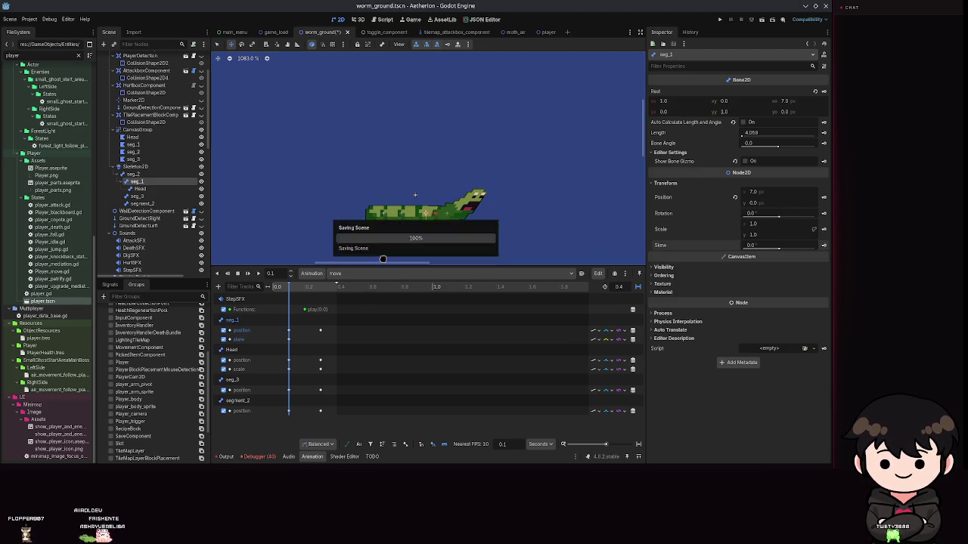
- Add a seg_1 scale track, save, and reset the Head's skew to 0°
{"action": "left_click", "coordinate": [823, 230]}
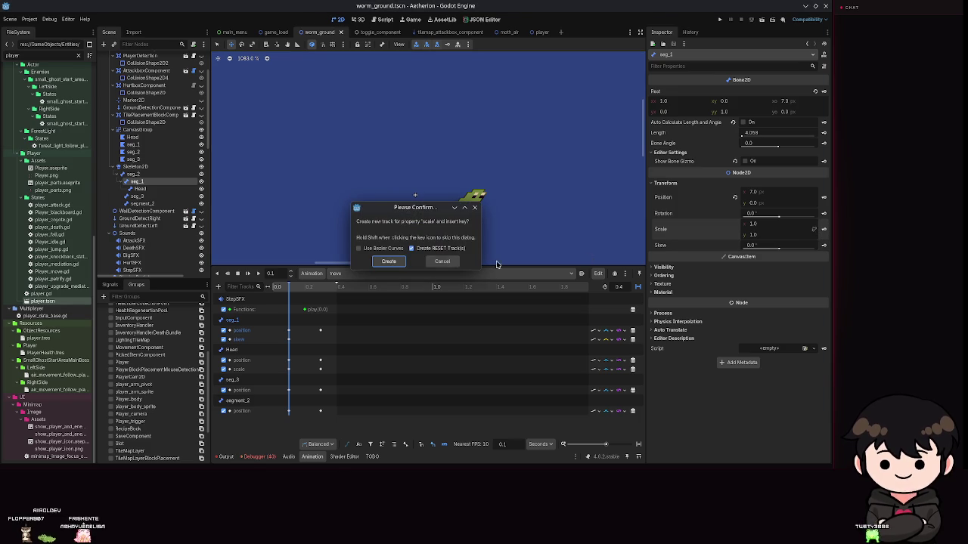
{"action": "left_click", "coordinate": [384, 261]}
{"action": "key", "text": "ctrl+s"}
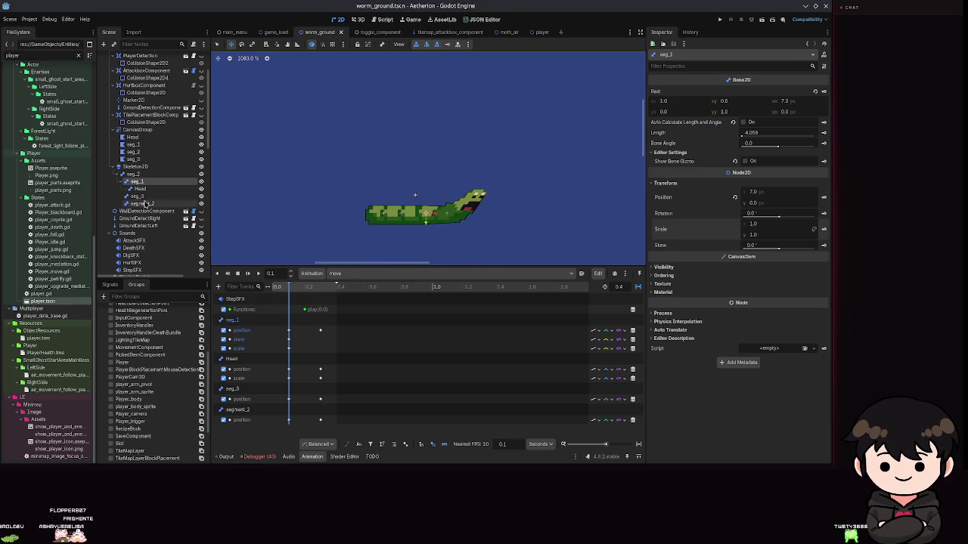
{"action": "left_click", "coordinate": [139, 191]}
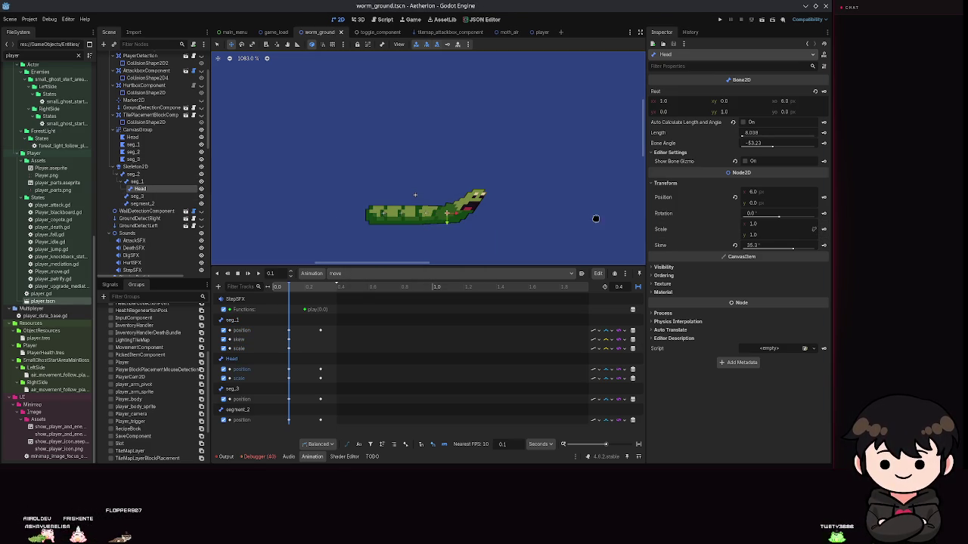
{"action": "left_click", "coordinate": [734, 245]}
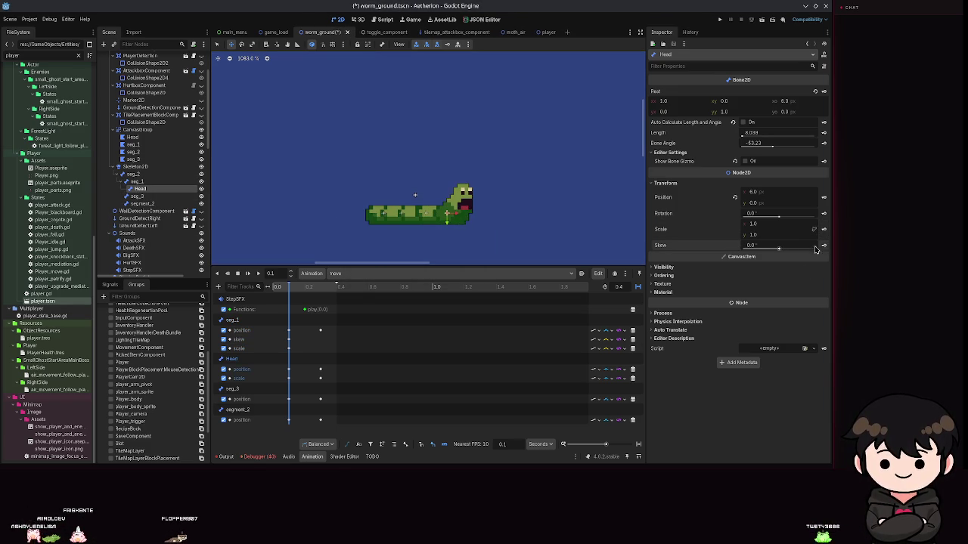